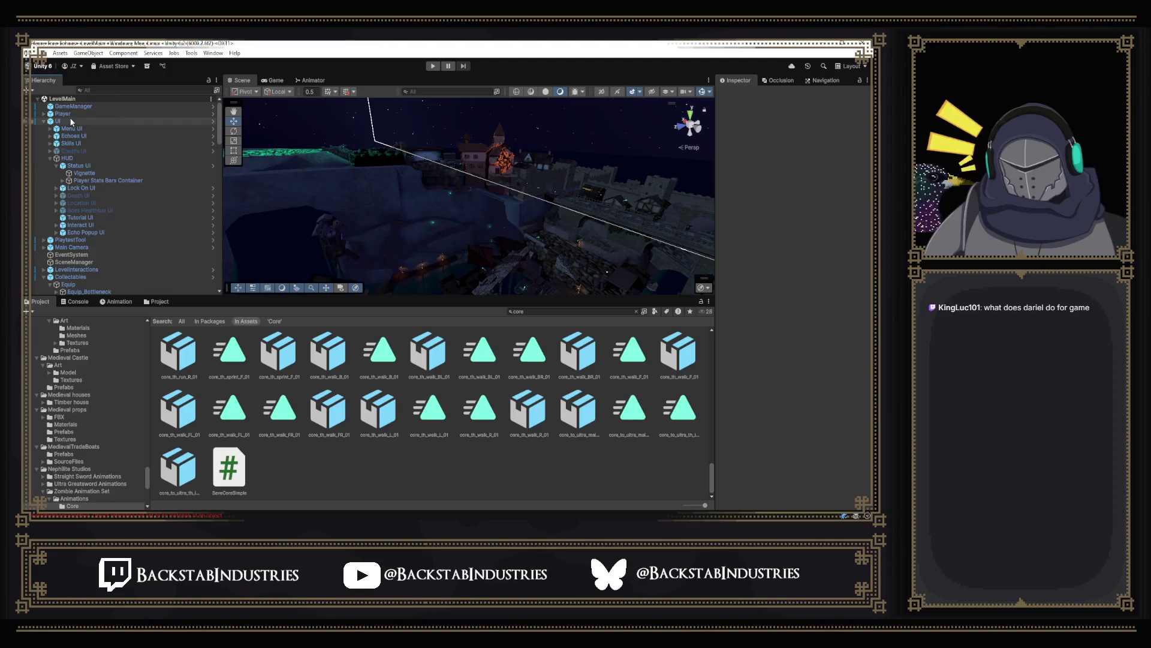
Step: Expand the Core script's Behaviors list to show all 21 behaviours, Heal through Open Gate
{"action": "scroll", "coordinate": [772, 274], "scroll_direction": "down", "scroll_amount": 10}
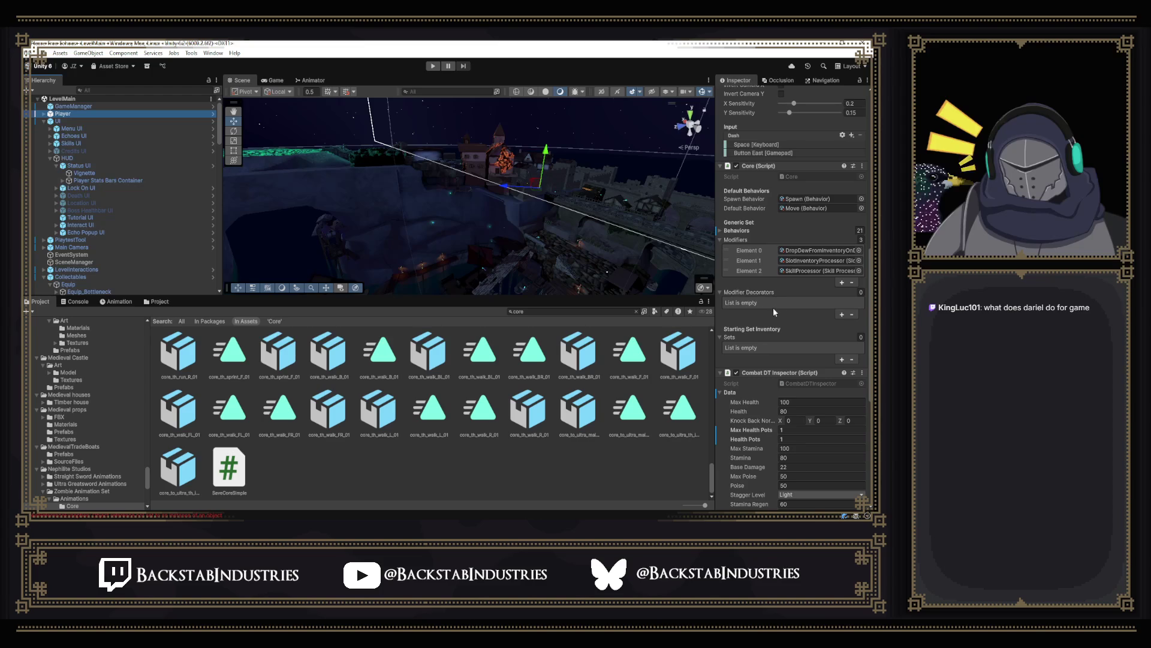
{"action": "left_click", "coordinate": [738, 231]}
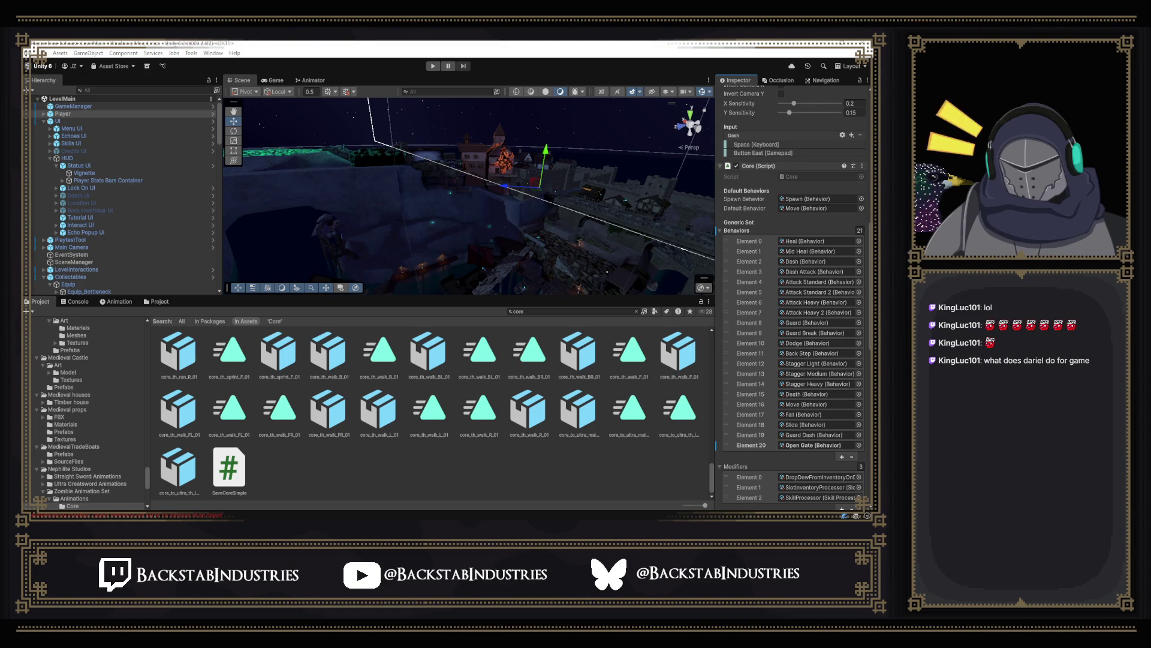
{"action": "left_click_drag", "start_coordinate": [456, 216], "coordinate": [360, 228]}
Step: Activate the Final Idle object so its glowing creature appears in the scene
{"action": "scroll", "coordinate": [150, 185], "scroll_direction": "down", "scroll_amount": 10}
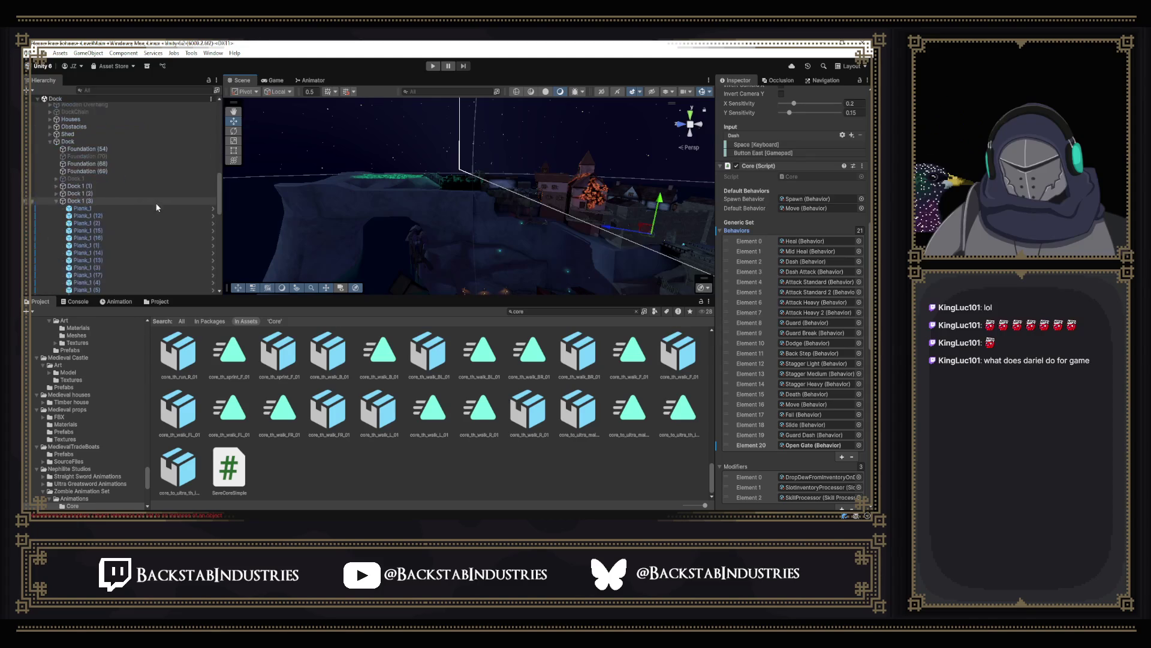
{"action": "left_click", "coordinate": [72, 228]}
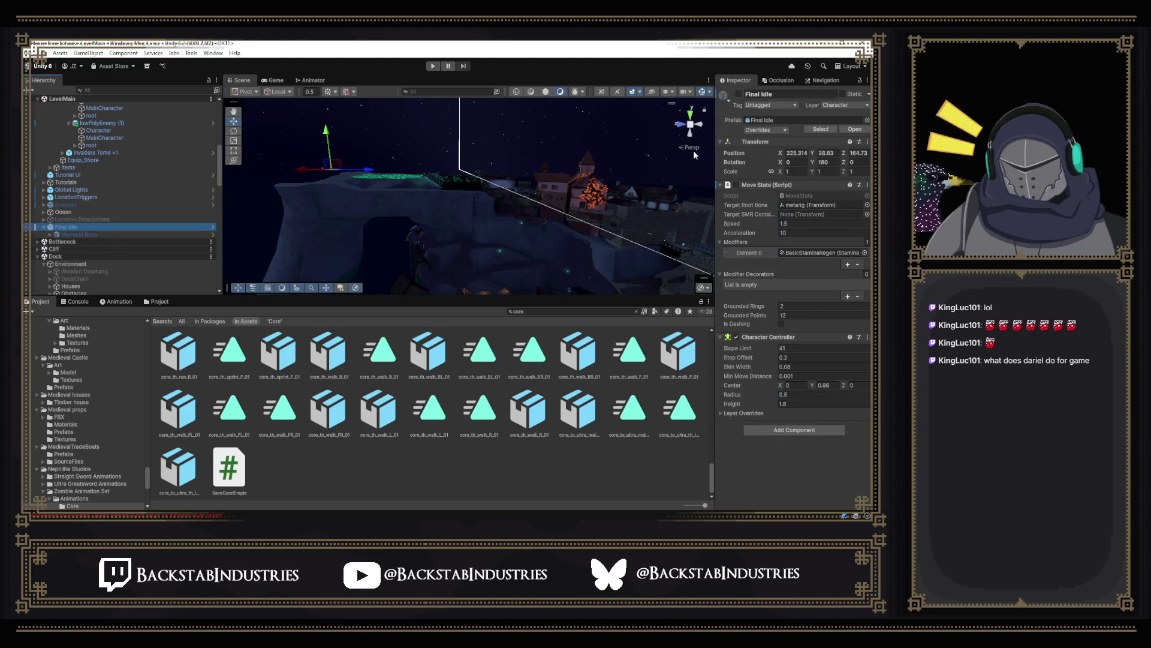
{"action": "left_click", "coordinate": [740, 96]}
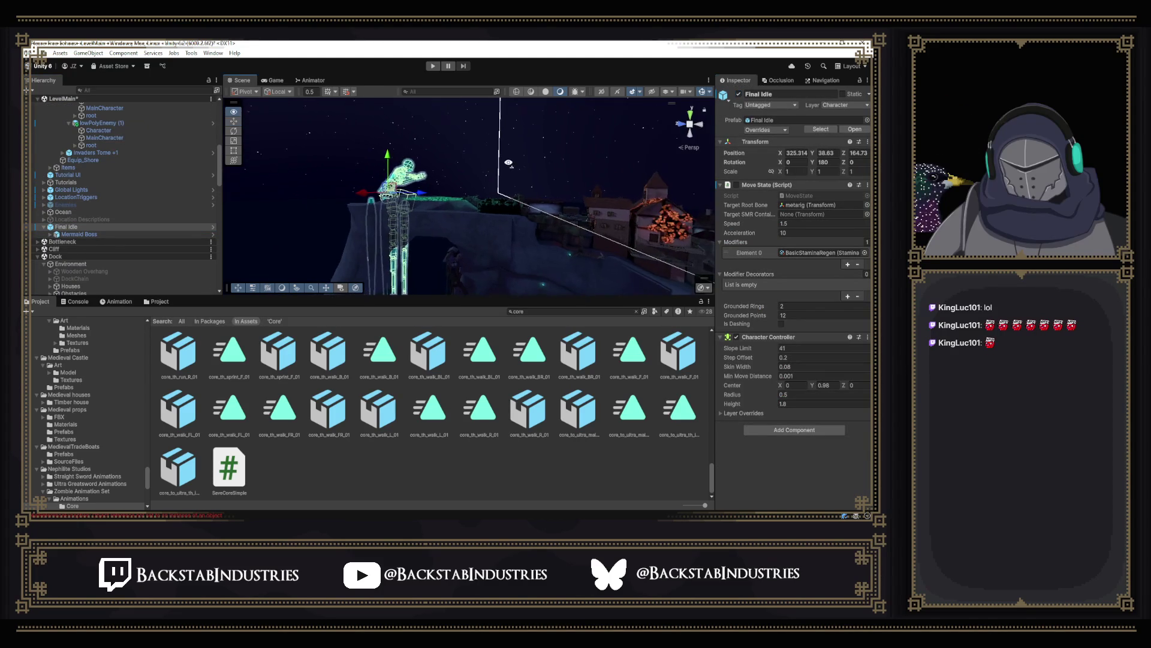
{"action": "left_click", "coordinate": [465, 136]}
Step: Orbit the Scene view around the glowing creature, then switch to Core.cs in Visual Studio
{"action": "mouse_move", "coordinate": [528, 170]}
{"action": "left_mouse_down"}
{"action": "mouse_move", "coordinate": [374, 153]}
{"action": "mouse_move", "coordinate": [194, 198]}
{"action": "left_mouse_up"}
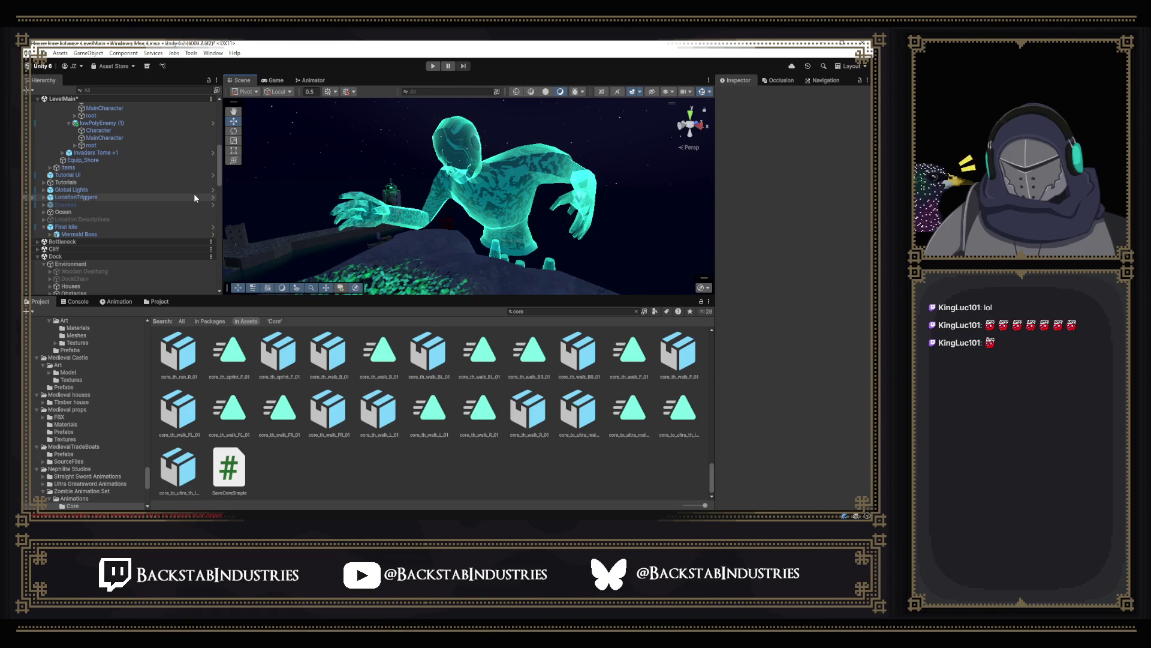
{"action": "left_click_drag", "start_coordinate": [652, 204], "coordinate": [692, 196]}
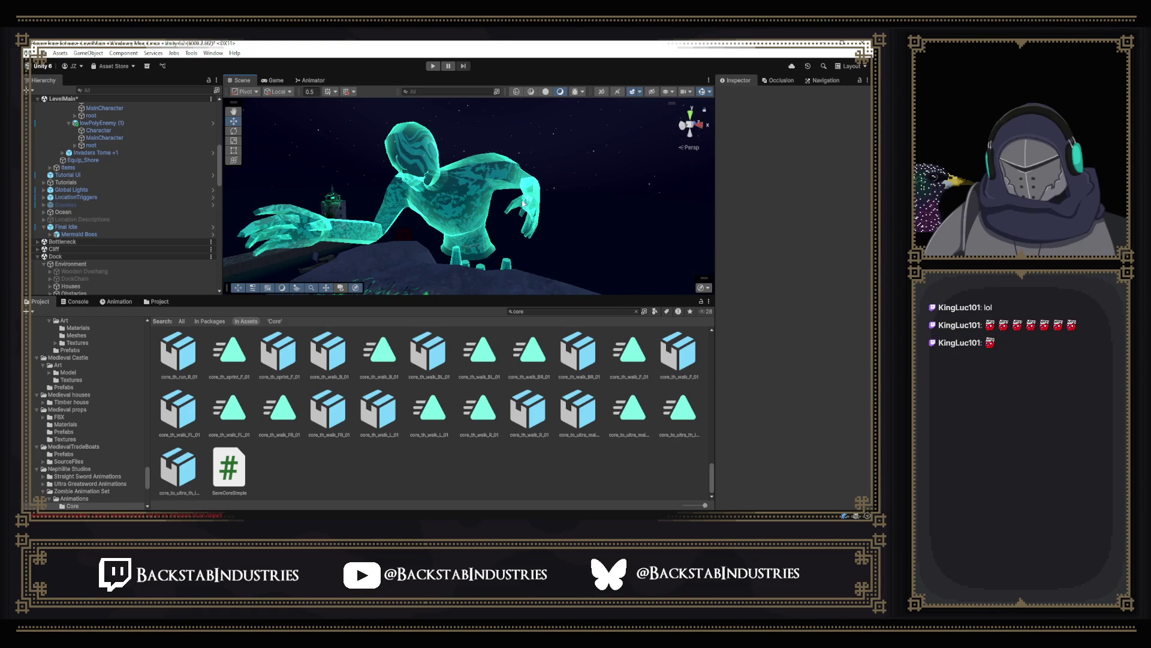
{"action": "left_click_drag", "start_coordinate": [560, 199], "coordinate": [553, 201]}
{"action": "scroll", "coordinate": [527, 139], "scroll_direction": "up", "scroll_amount": 5}
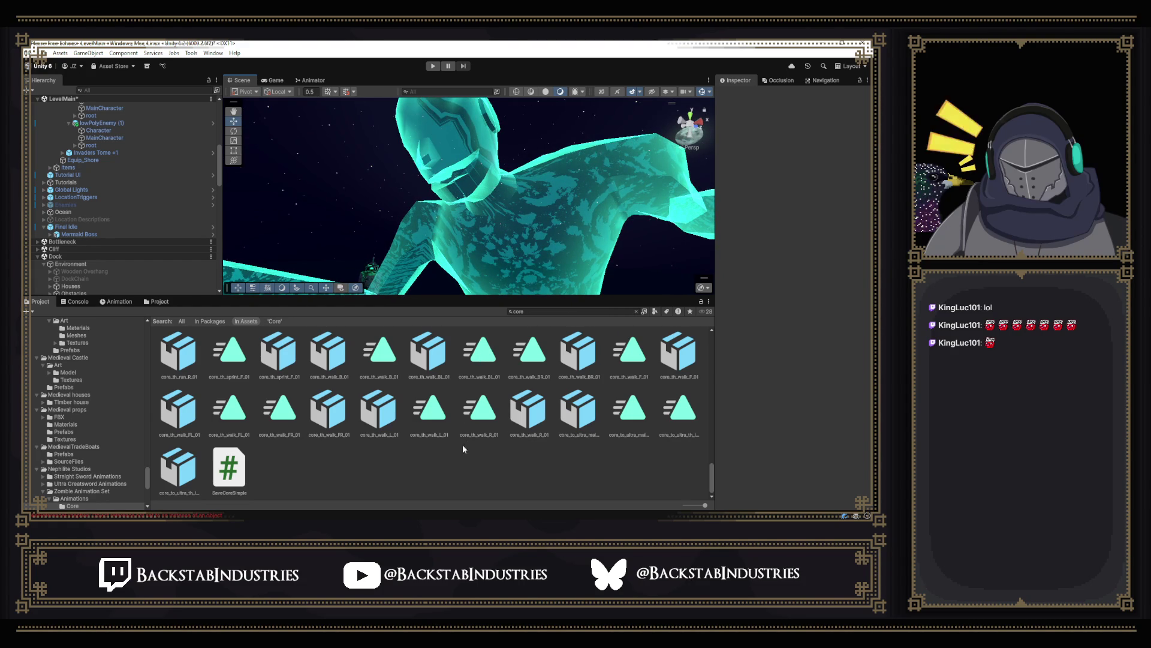
{"action": "mouse_move", "coordinate": [436, 502]}
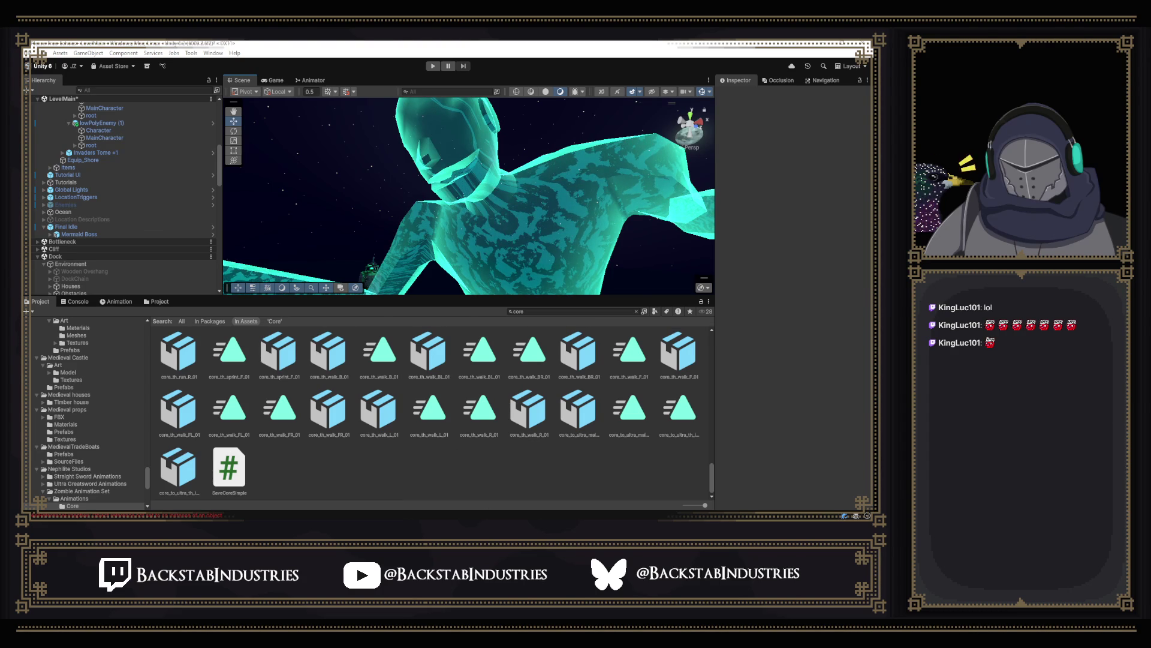
{"action": "key", "text": "alt+Tab"}
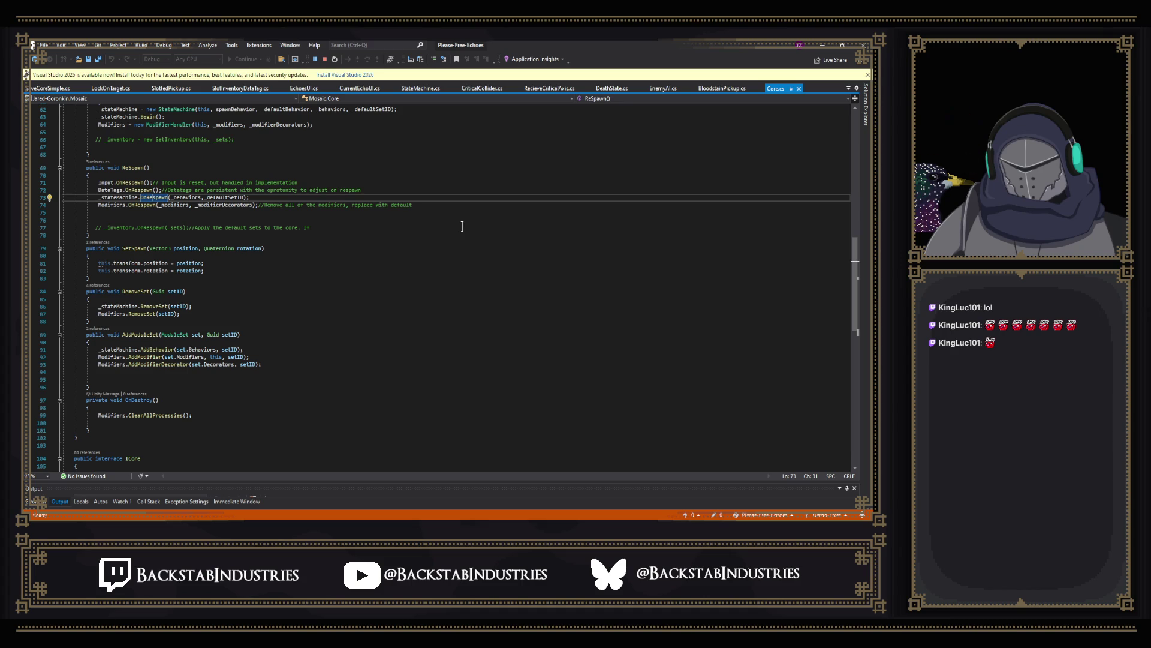
Step: Review Core.cs's spawn and default behaviors, behavior and modifier lists, and module sets, then return to Unity
{"action": "scroll", "coordinate": [463, 400], "scroll_direction": "up", "scroll_amount": 17}
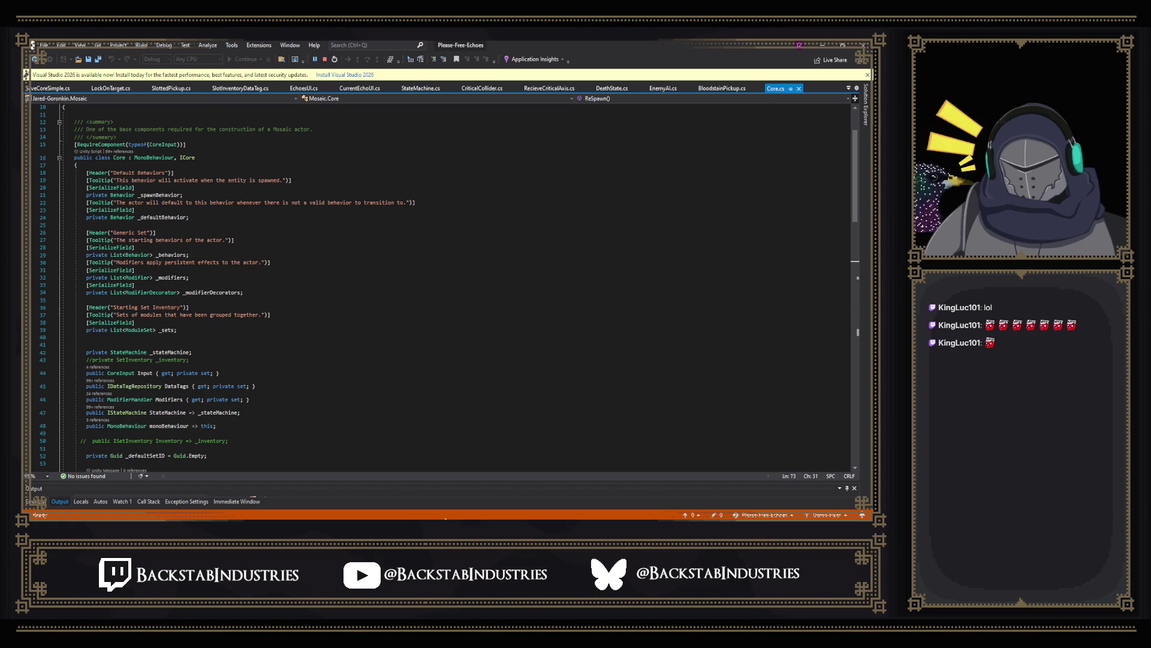
{"action": "key", "text": "alt+Tab"}
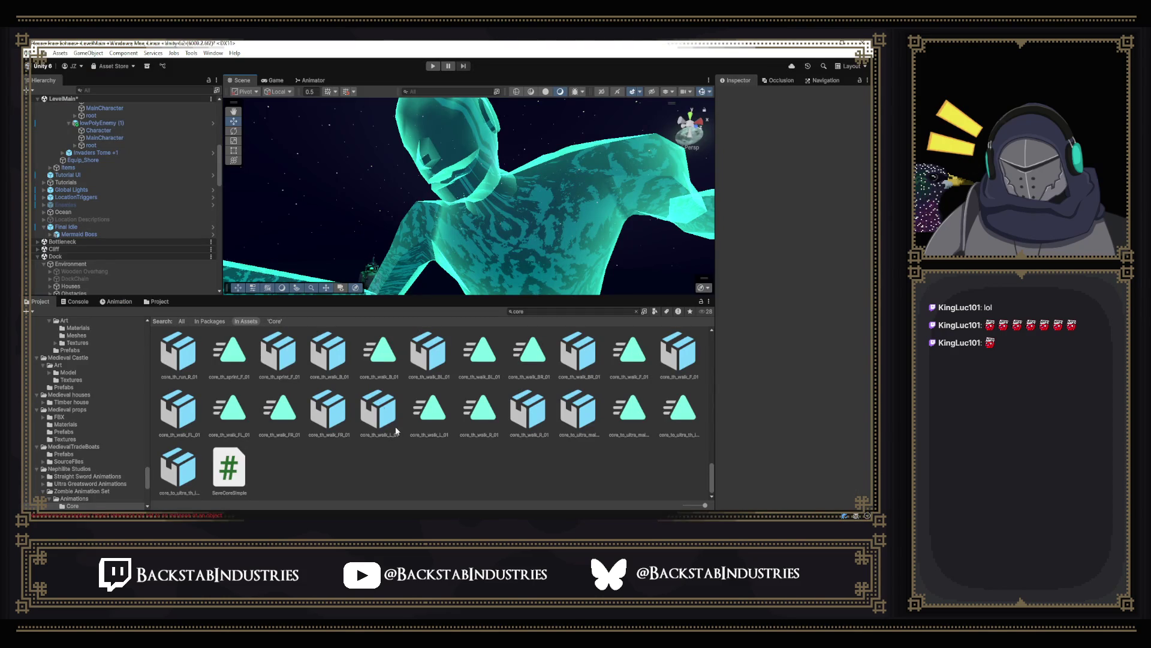
Step: Look over the Player's camera settings and Core behaviours, then bring up GitHub Desktop for Echoes-in-the-Mists
{"action": "scroll", "coordinate": [120, 180], "scroll_direction": "up", "scroll_amount": 10}
{"action": "left_click", "coordinate": [63, 113]}
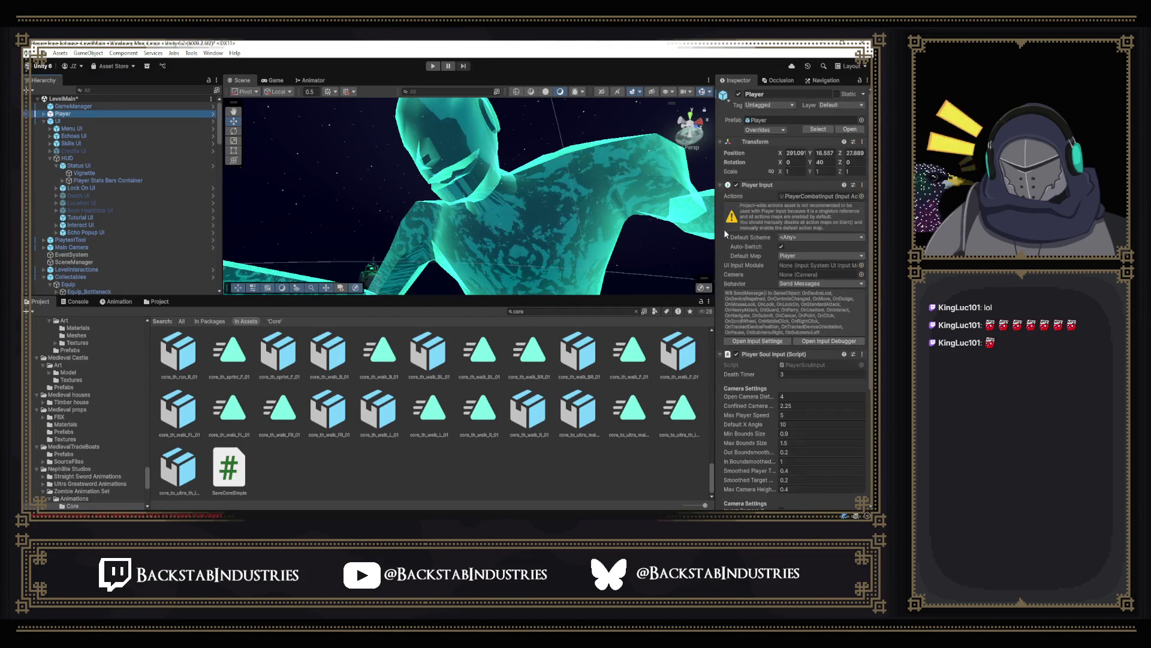
{"action": "scroll", "coordinate": [775, 242], "scroll_direction": "down", "scroll_amount": 15}
{"action": "scroll", "coordinate": [775, 242], "scroll_direction": "up", "scroll_amount": 2}
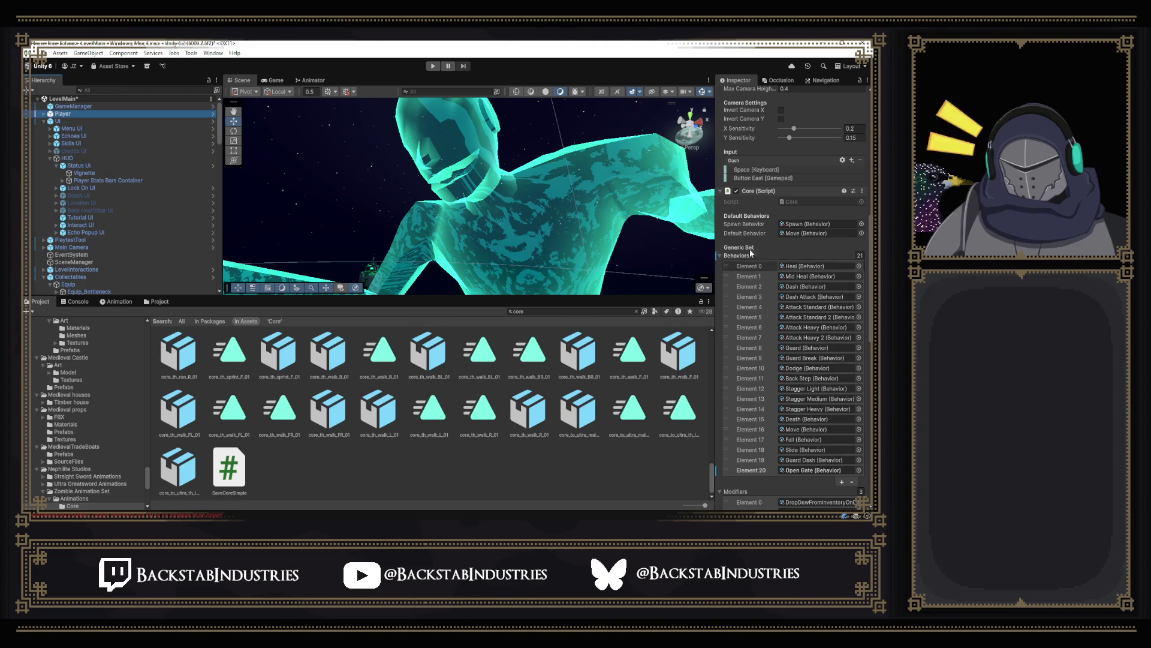
{"action": "scroll", "coordinate": [743, 228], "scroll_direction": "up", "scroll_amount": 3}
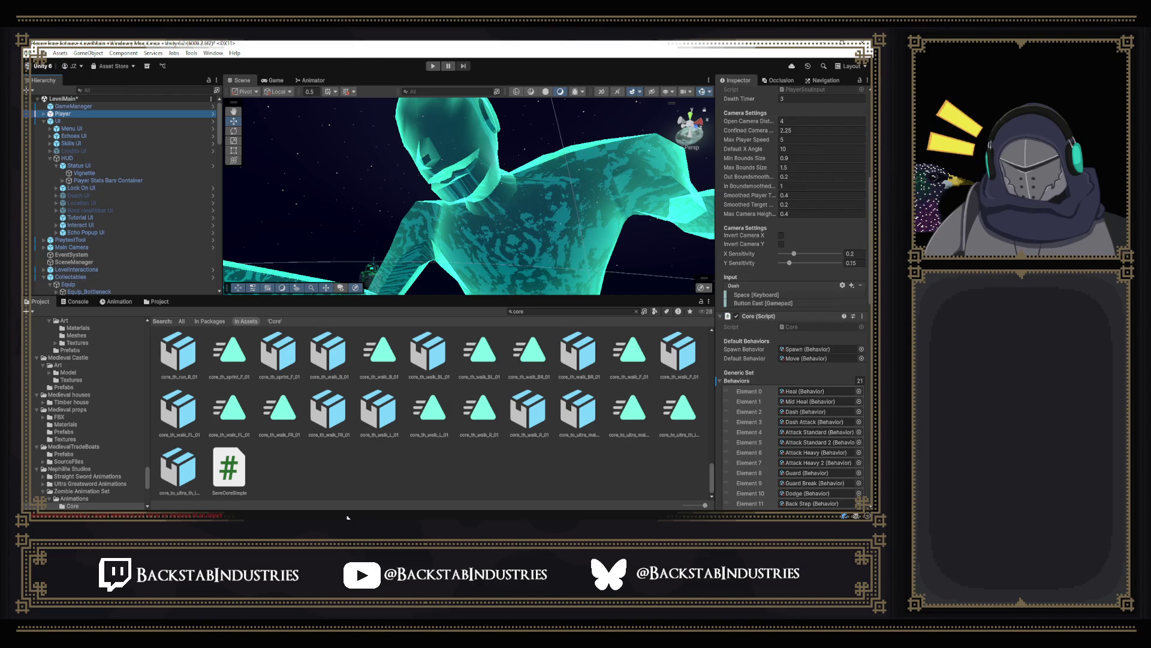
{"action": "left_click", "coordinate": [312, 476]}
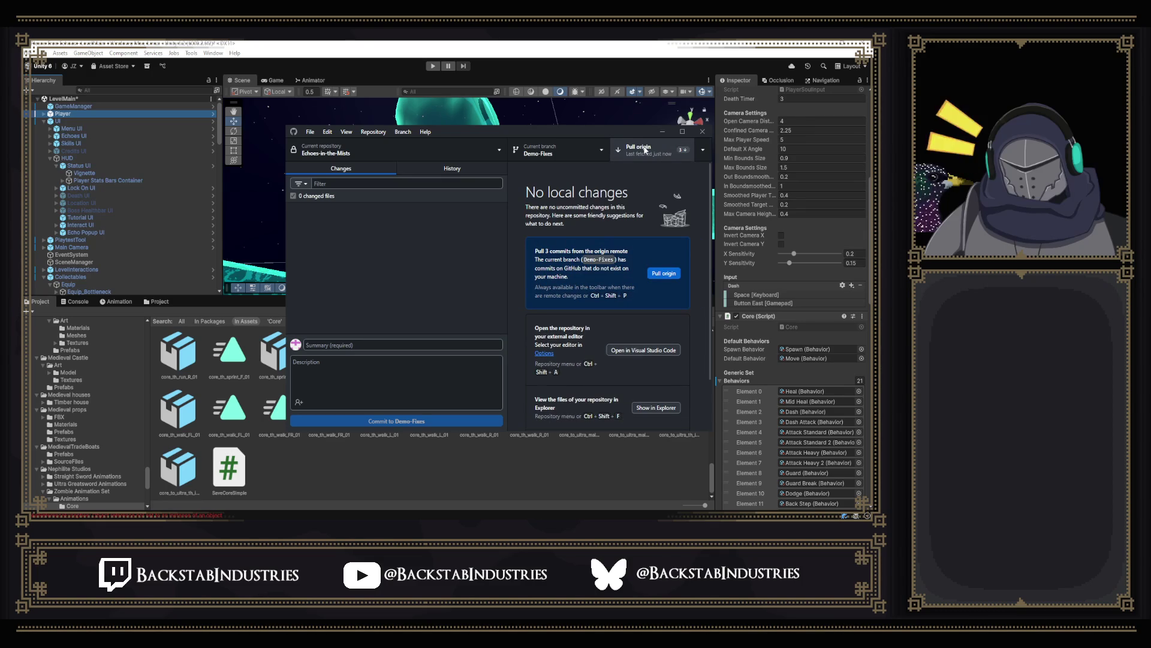
Step: Pull the 3 origin commits into Demo-Fixes and reload the changed LevelMain scene in Unity
{"action": "left_click", "coordinate": [644, 151]}
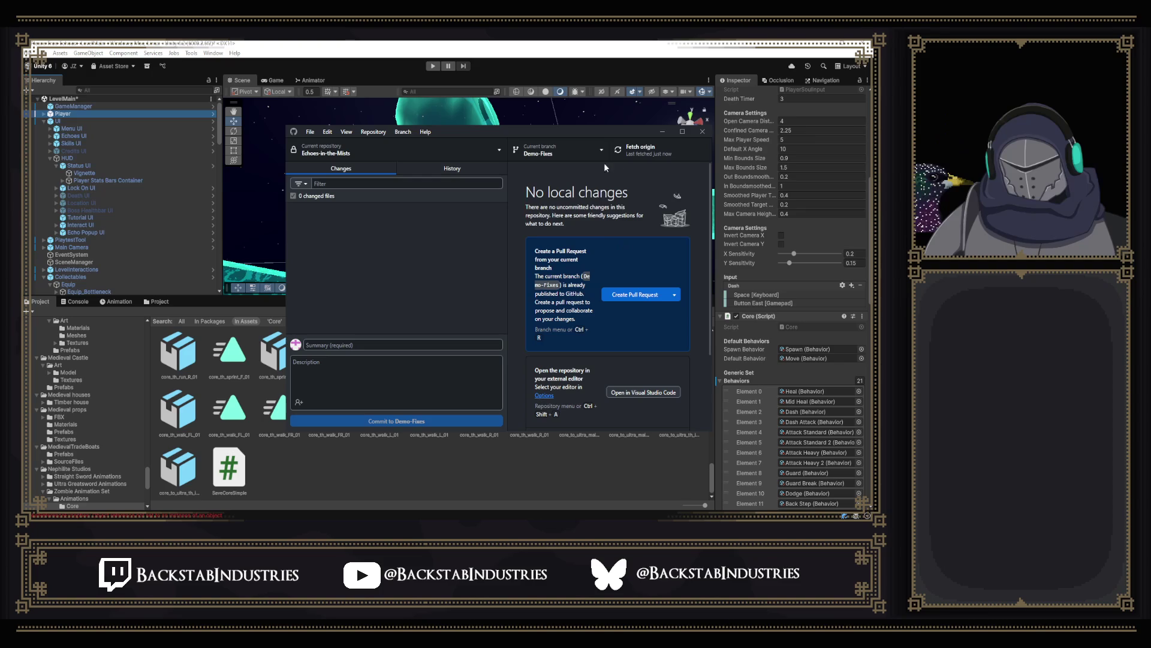
{"action": "key", "text": "alt+Tab"}
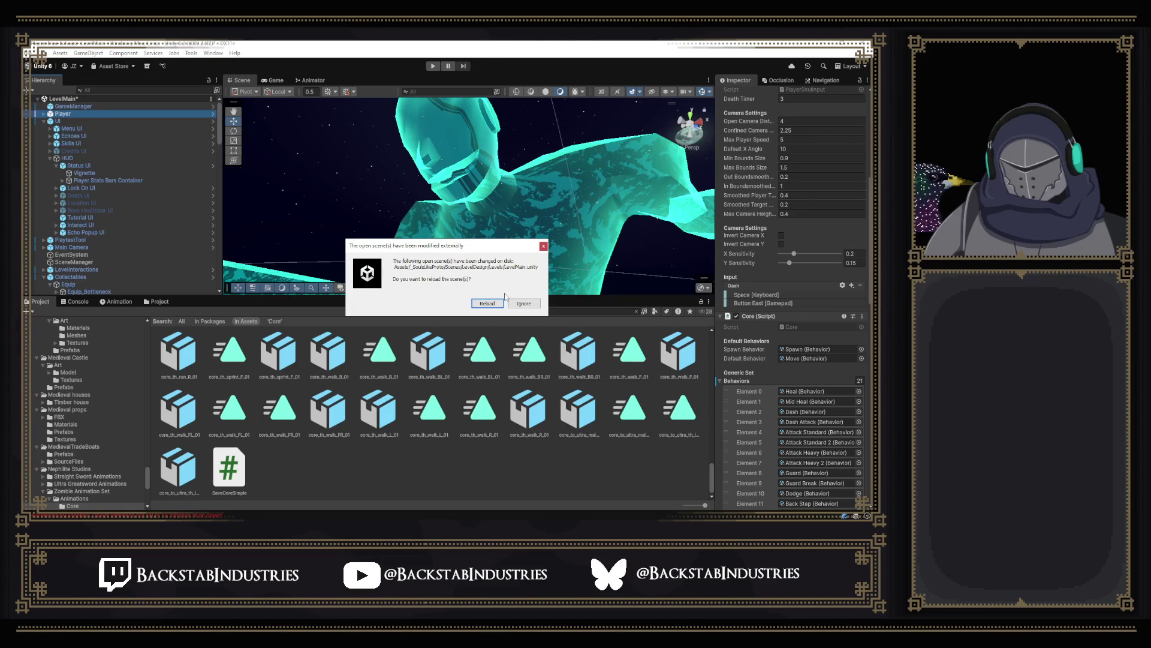
{"action": "left_click", "coordinate": [487, 303]}
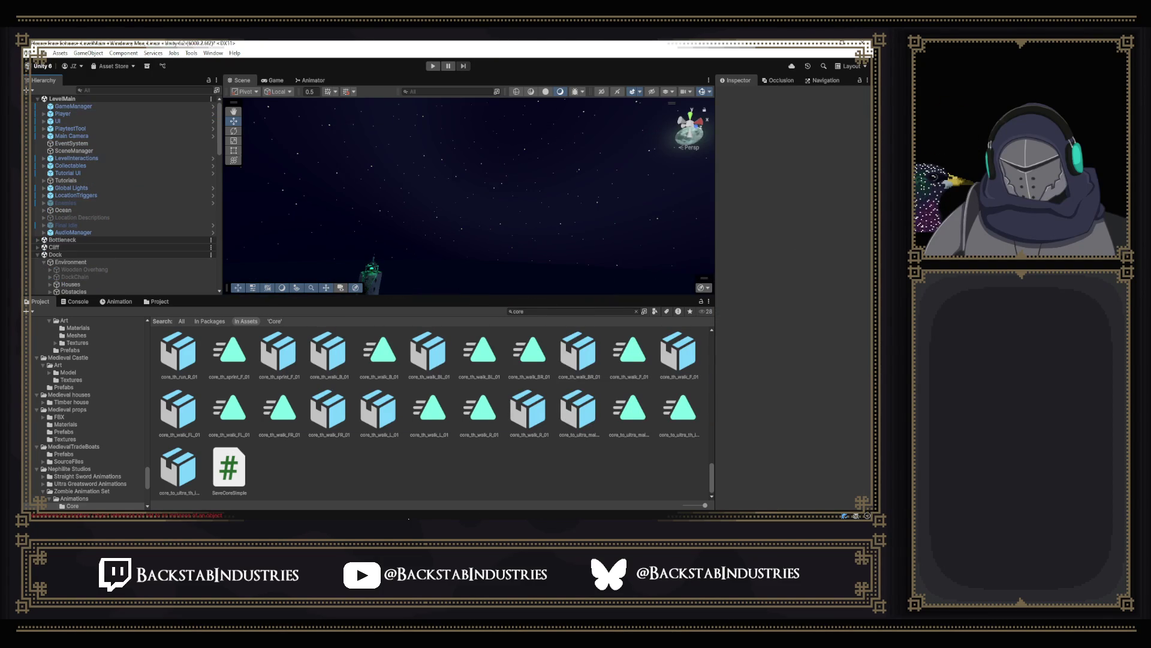
Step: Check via the merge dialog that Demo-Fixes is already up to date with main, then return to Unity
{"action": "key", "text": "alt+Tab"}
{"action": "left_click", "coordinate": [546, 157]}
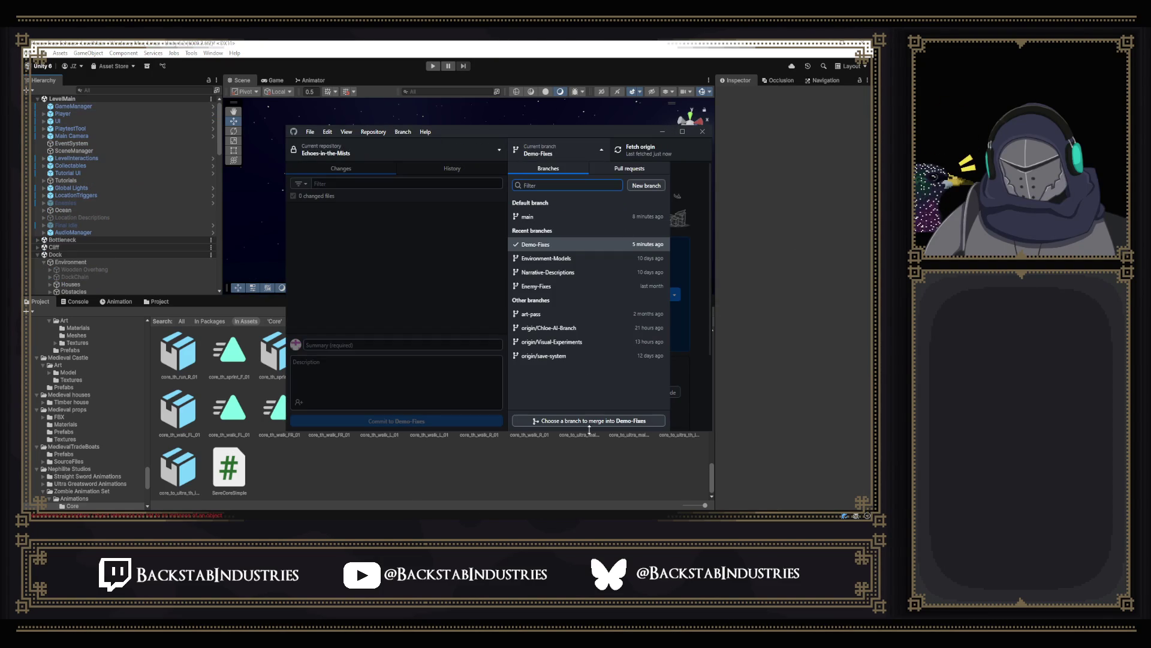
{"action": "left_click", "coordinate": [588, 422]}
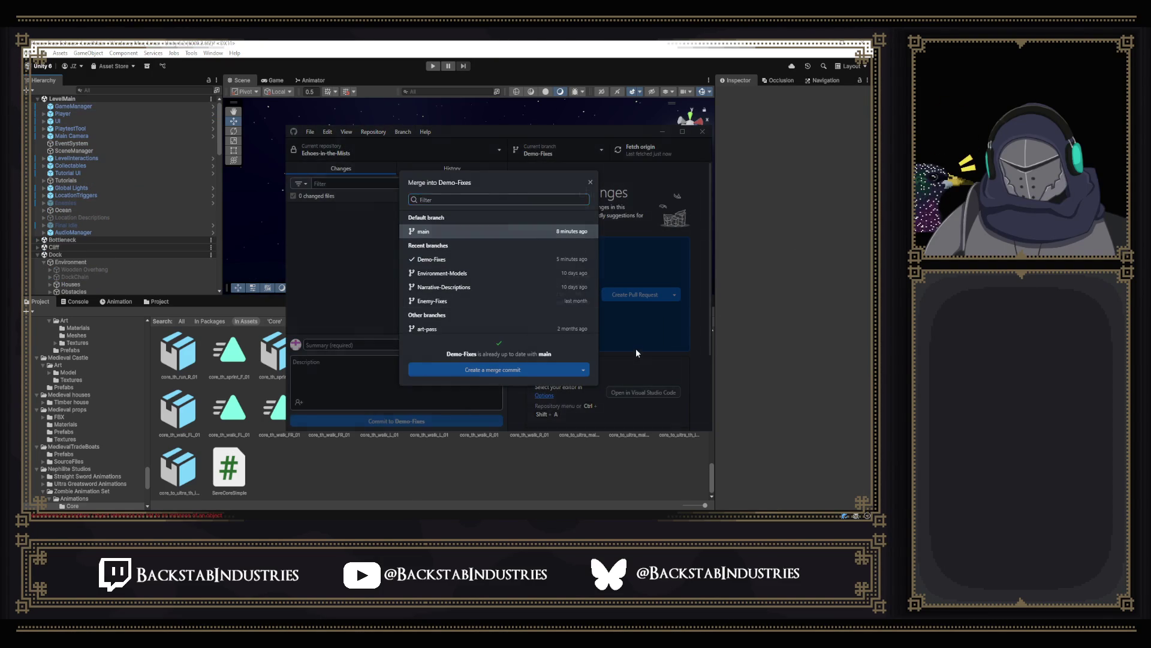
{"action": "left_click", "coordinate": [637, 353]}
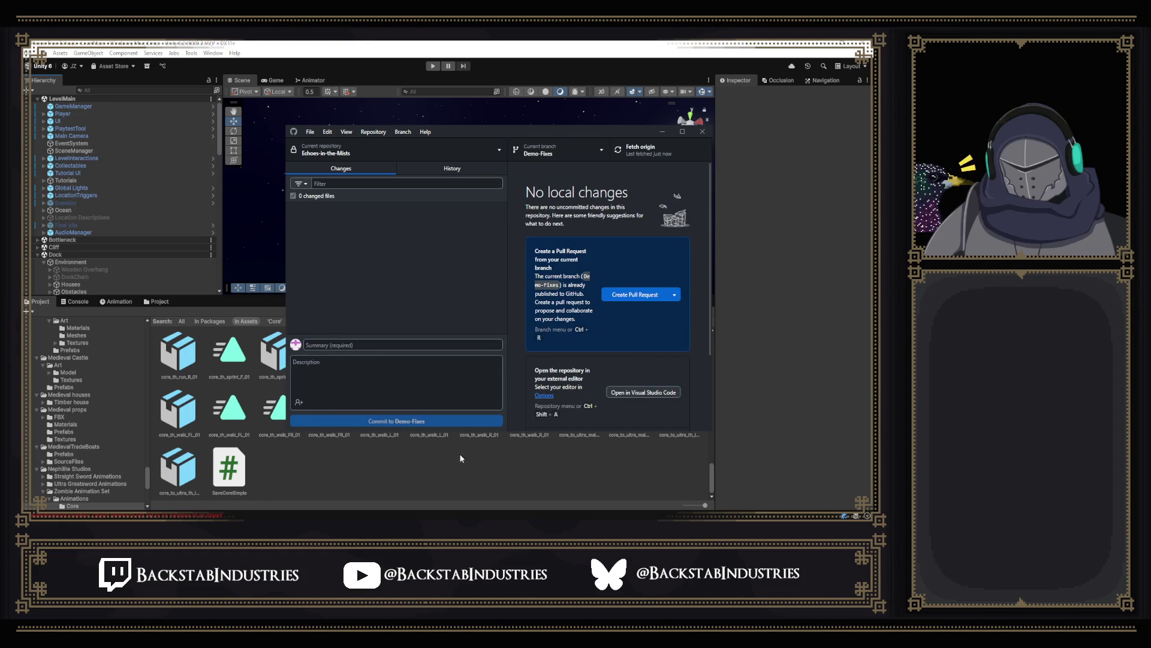
{"action": "left_click", "coordinate": [489, 51]}
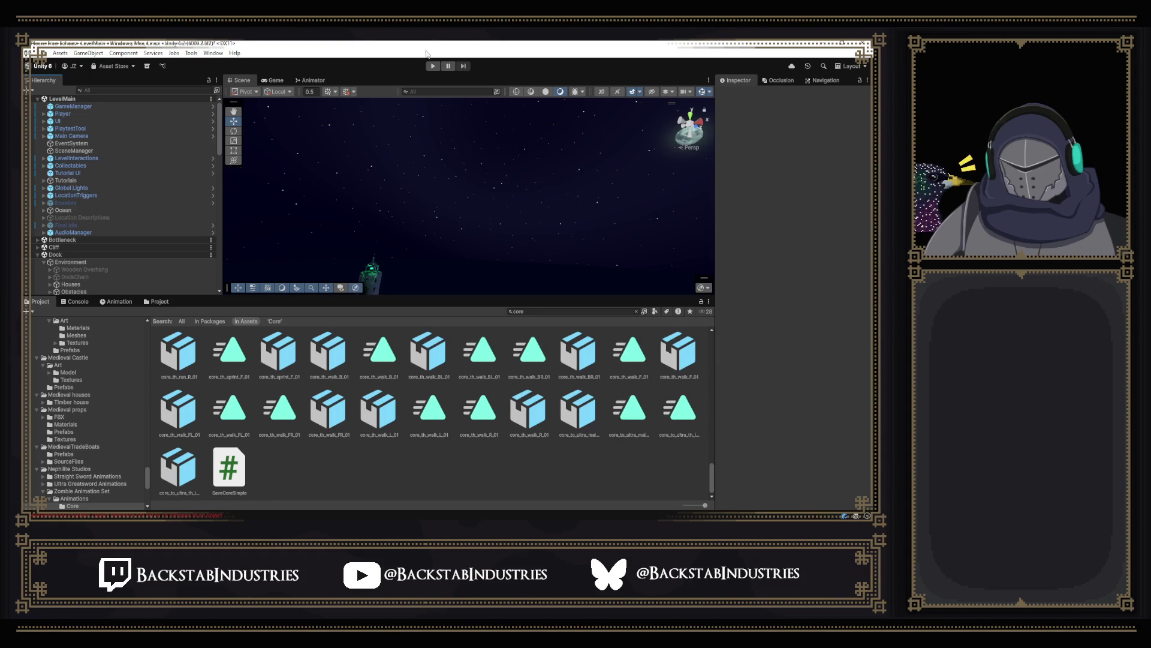
Step: Activate the Enemies object, select Final Idle, and enter play mode
{"action": "left_click", "coordinate": [80, 202]}
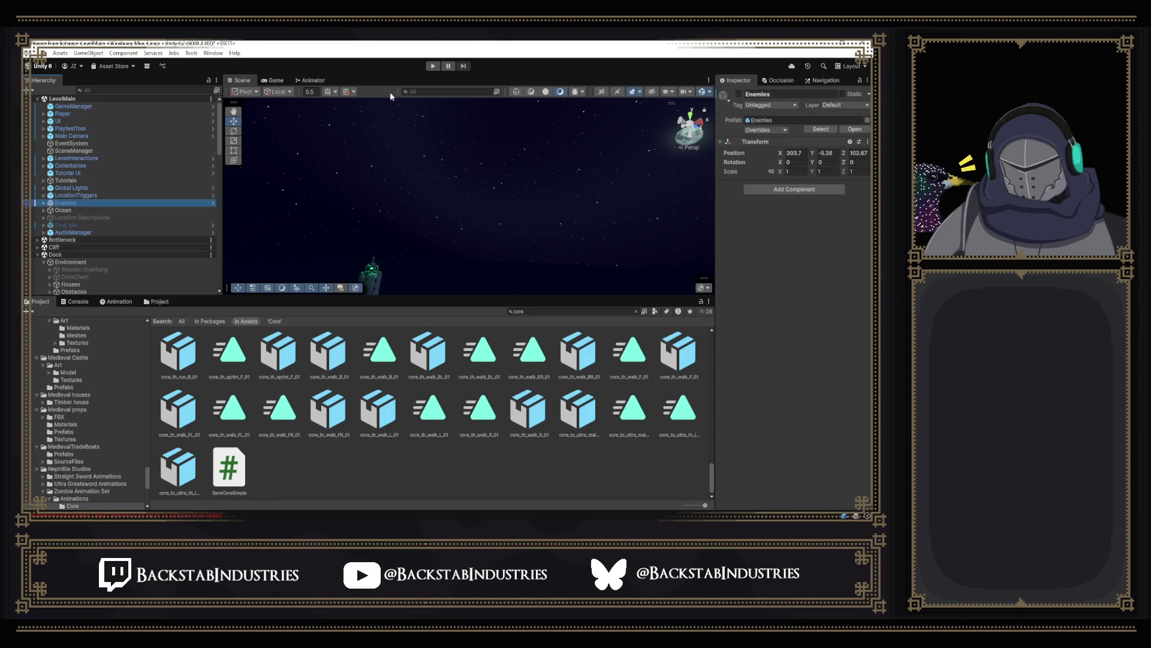
{"action": "left_click", "coordinate": [739, 94]}
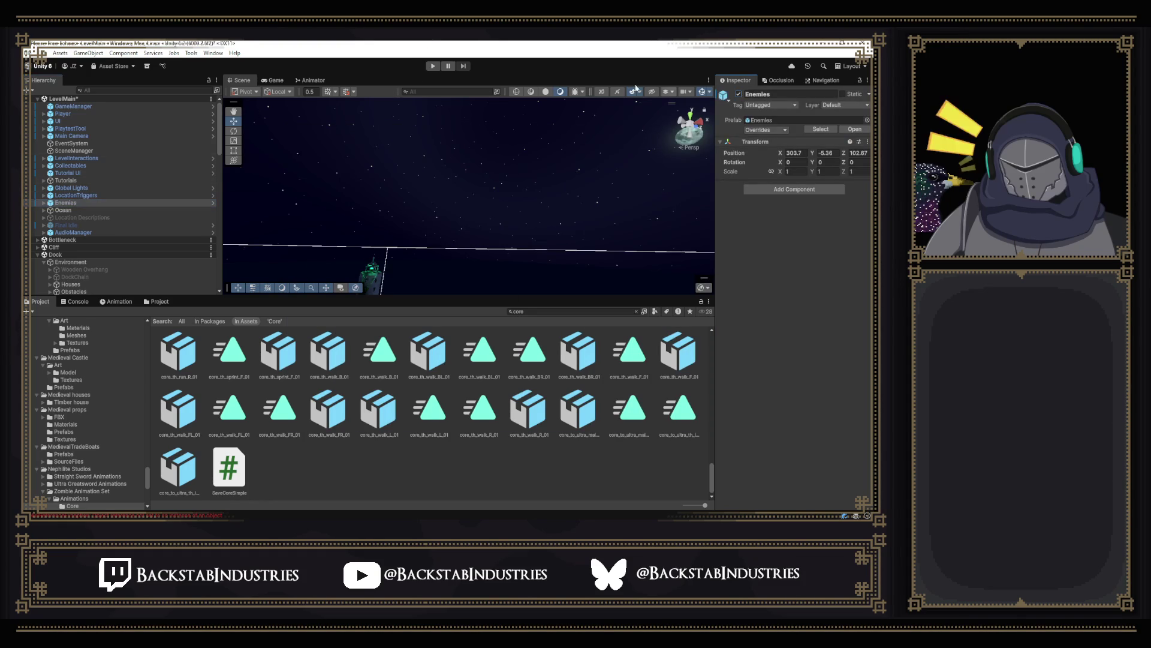
{"action": "scroll", "coordinate": [196, 188], "scroll_direction": "down", "scroll_amount": 10}
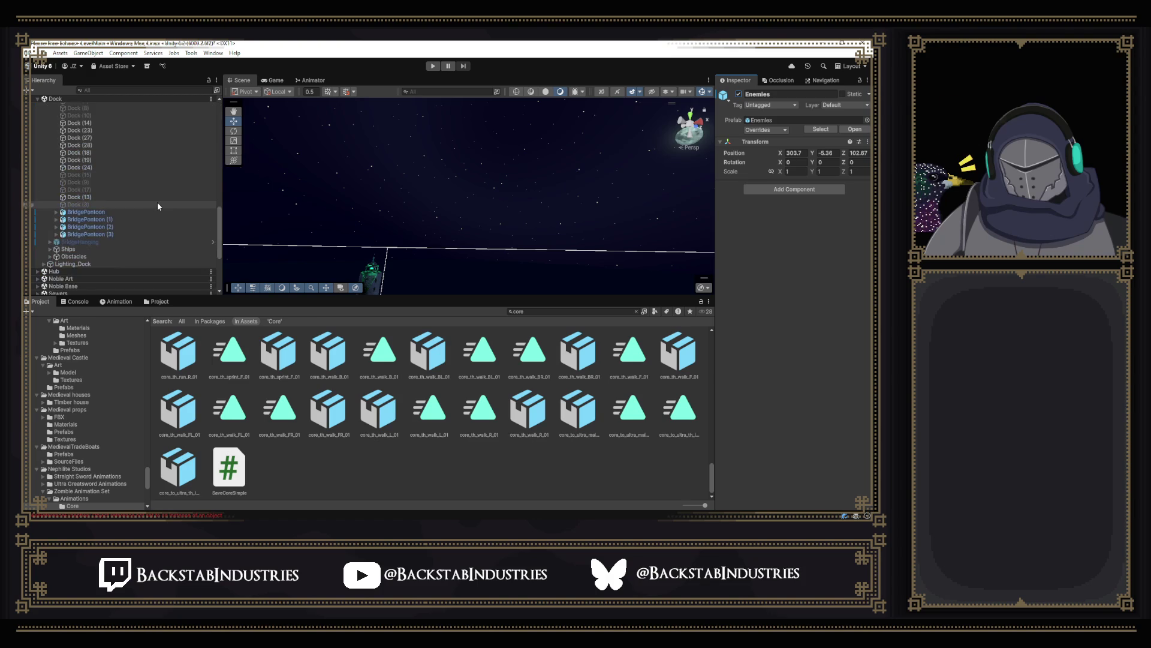
{"action": "scroll", "coordinate": [157, 206], "scroll_direction": "up", "scroll_amount": 10}
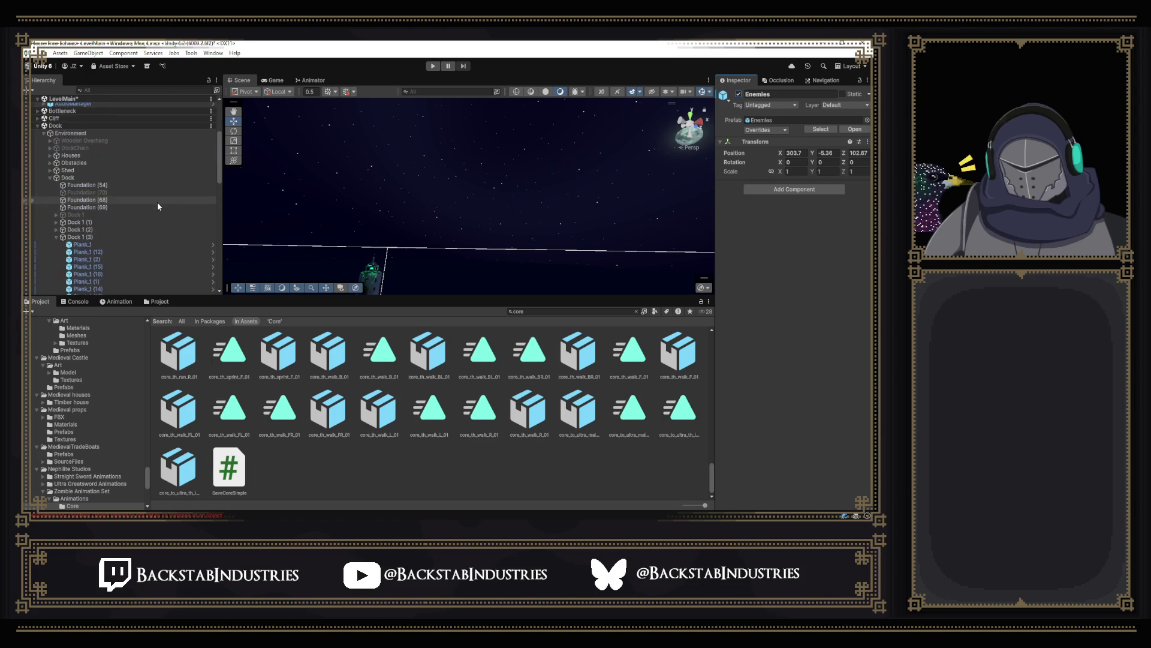
{"action": "left_click", "coordinate": [147, 225]}
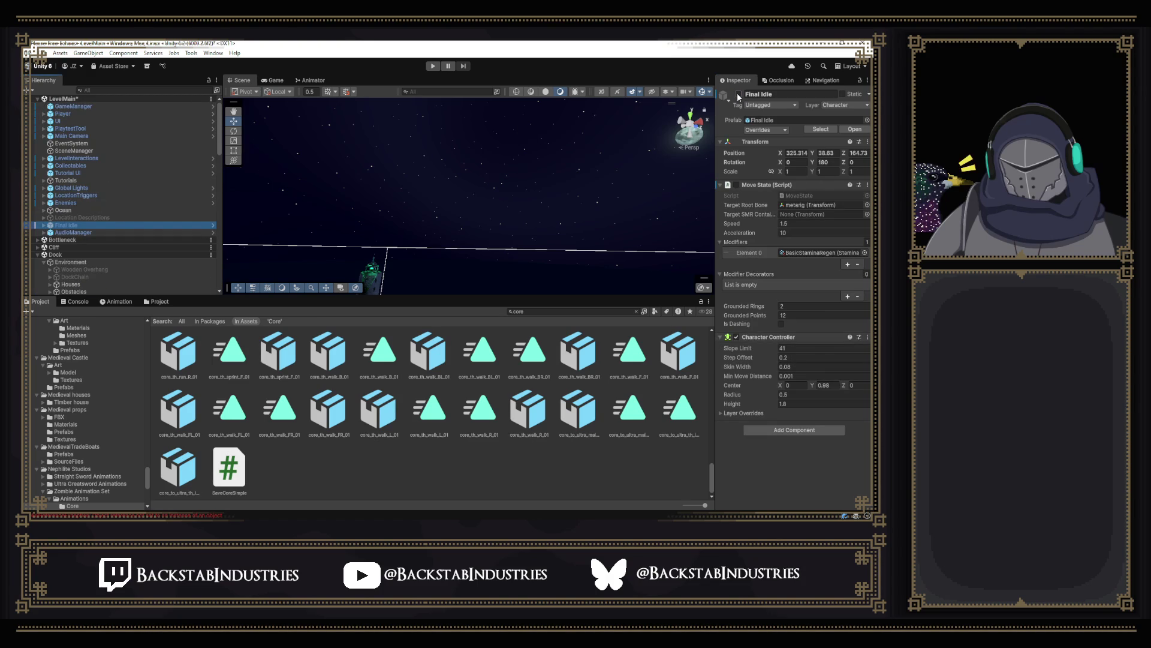
{"action": "left_click", "coordinate": [433, 66]}
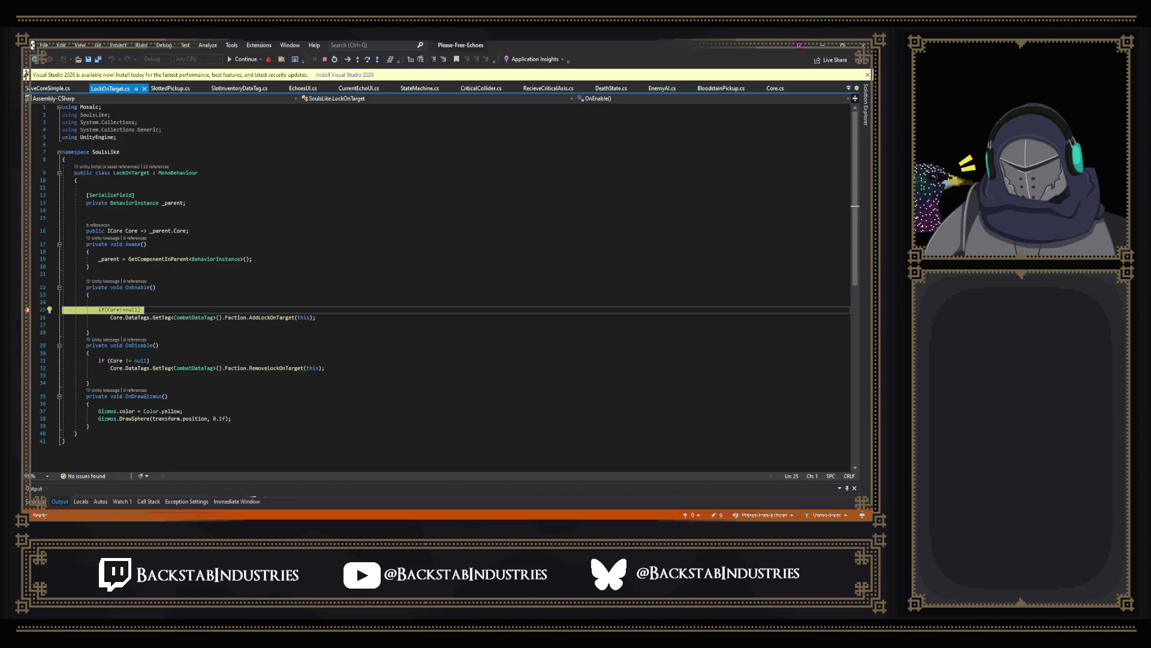
Step: Stop debugging, remove the line-25 breakpoint in LockOnTarget.cs, and go back to the running game
{"action": "left_click", "coordinate": [325, 59]}
{"action": "left_click", "coordinate": [276, 59]}
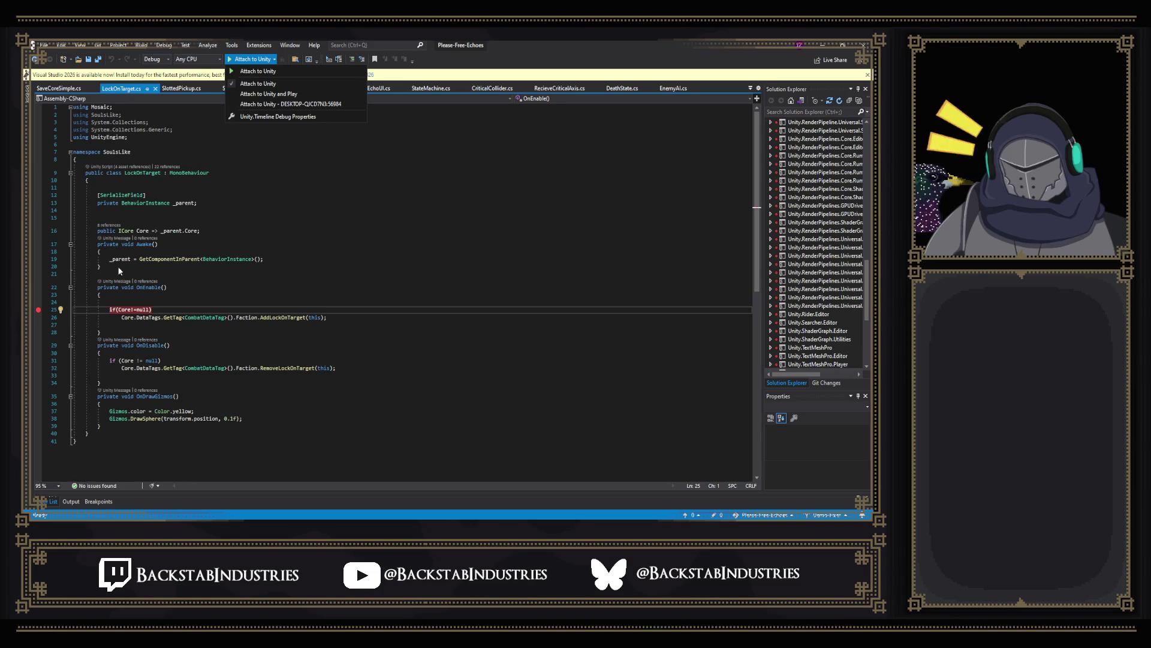
{"action": "left_click", "coordinate": [36, 310]}
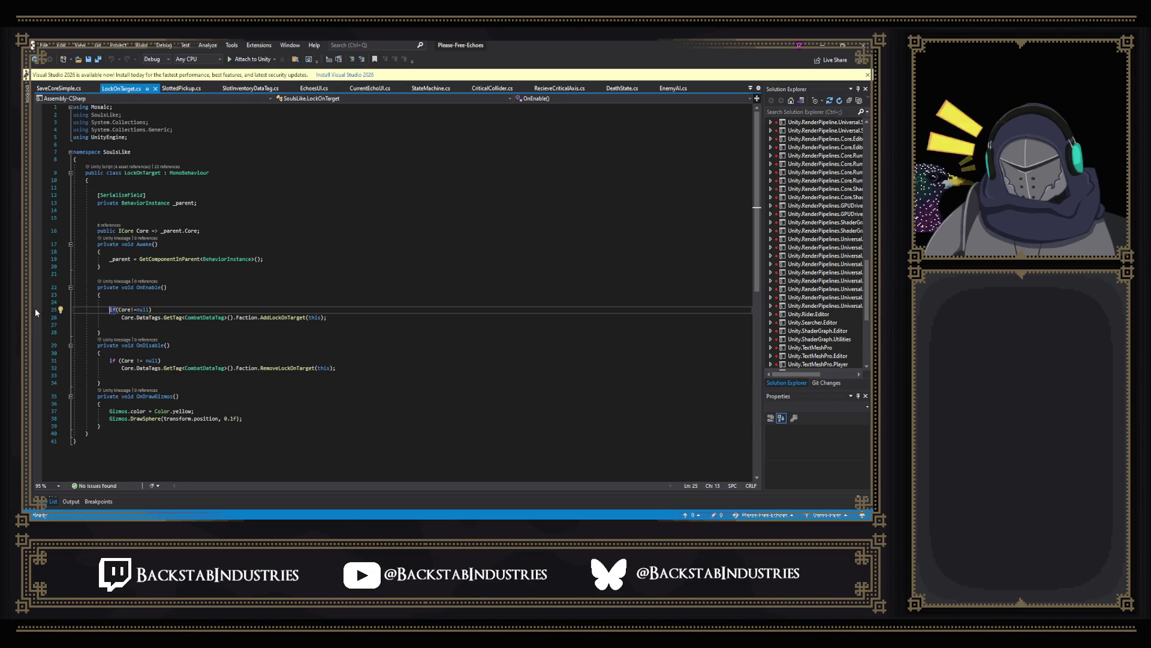
{"action": "key", "text": "alt+Tab"}
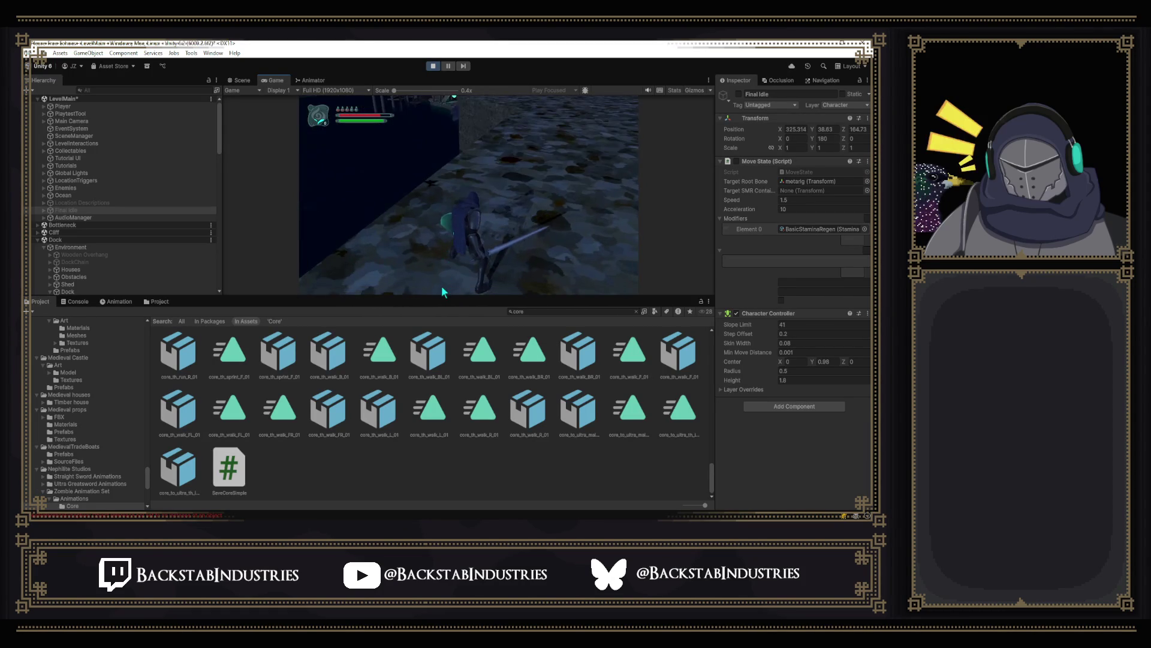
Step: Enlarge the Game view and Console, and inspect the Invalid AABB aabb error entry
{"action": "left_click_drag", "start_coordinate": [440, 296], "coordinate": [440, 380]}
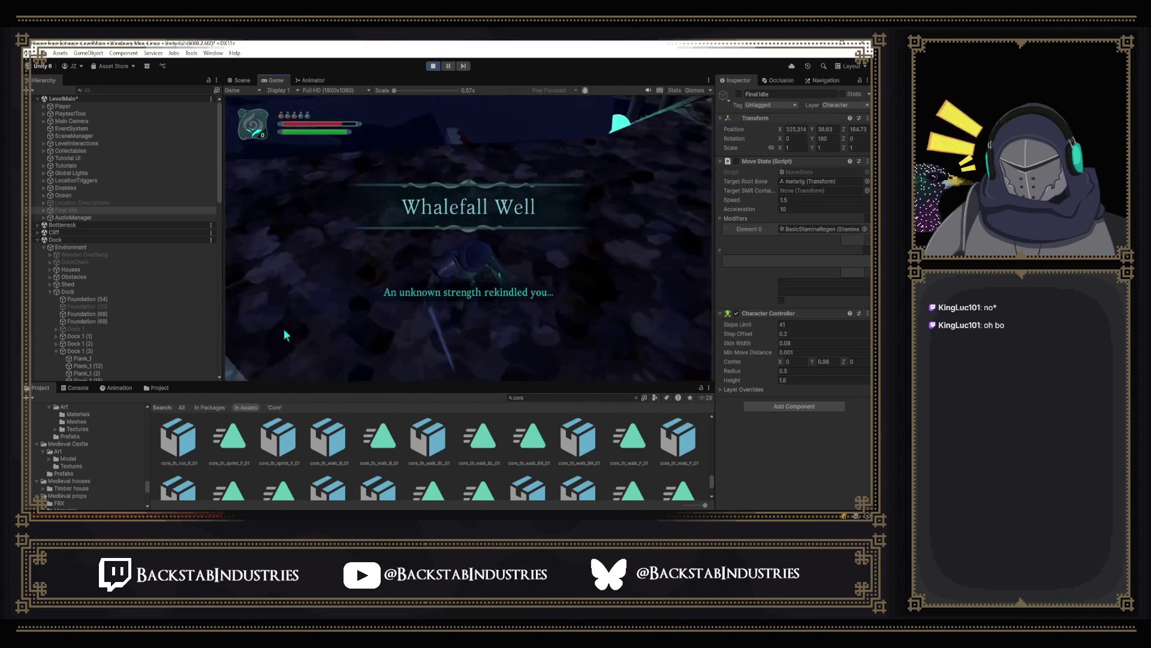
{"action": "left_click", "coordinate": [90, 387]}
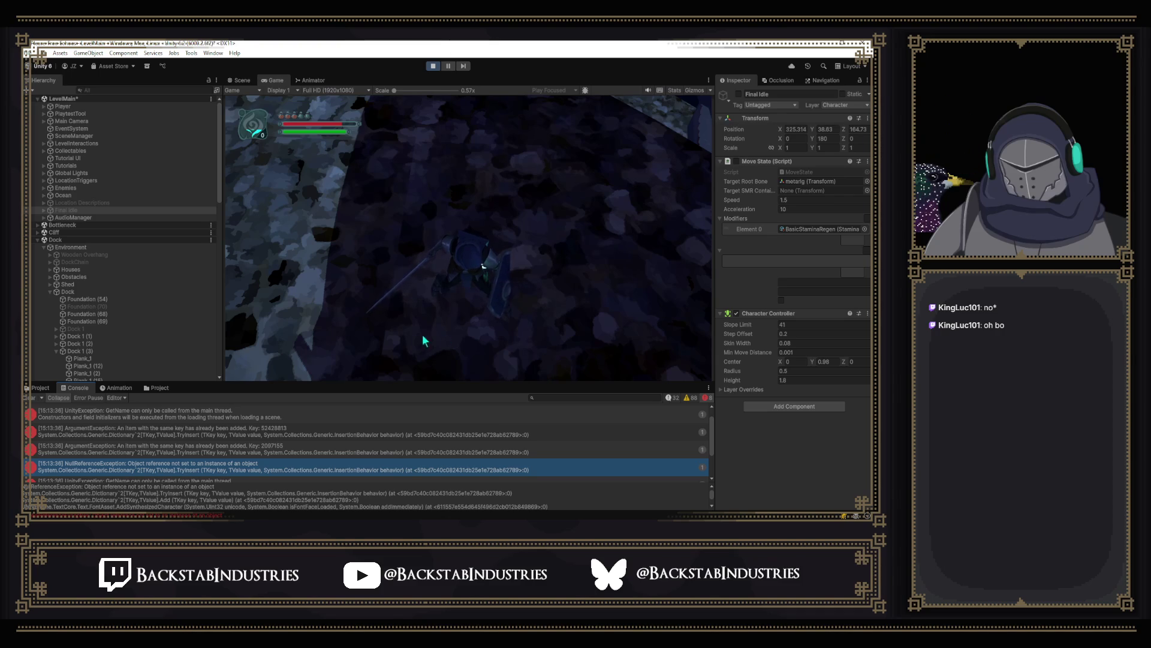
{"action": "left_click_drag", "start_coordinate": [388, 384], "coordinate": [390, 283]}
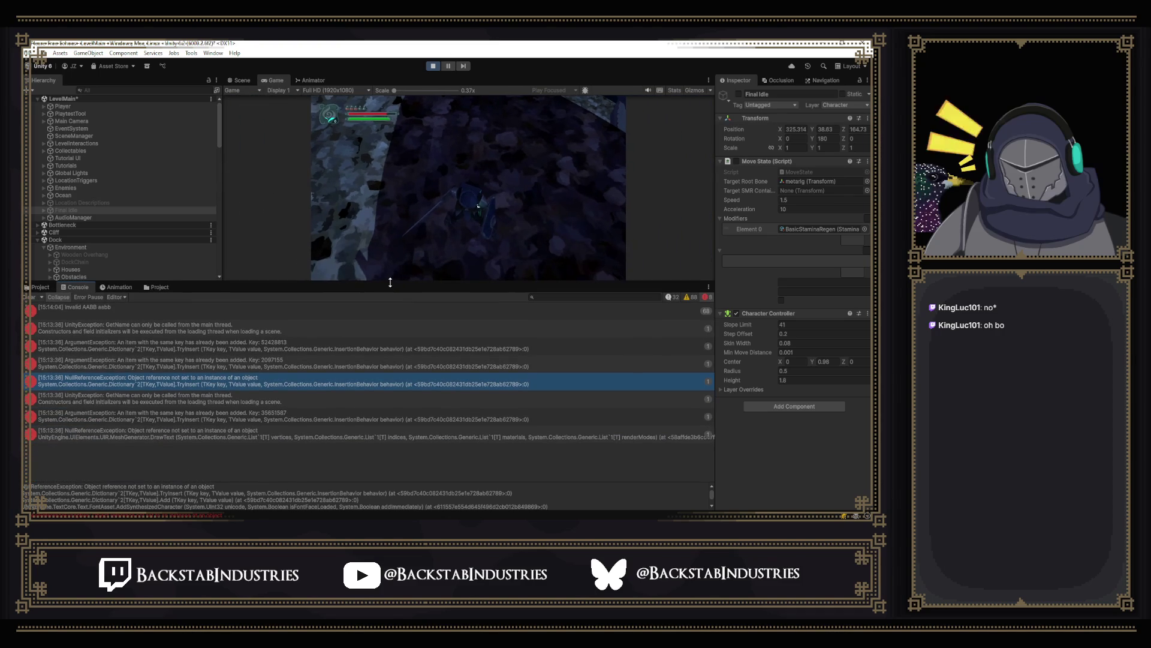
{"action": "left_click", "coordinate": [171, 312]}
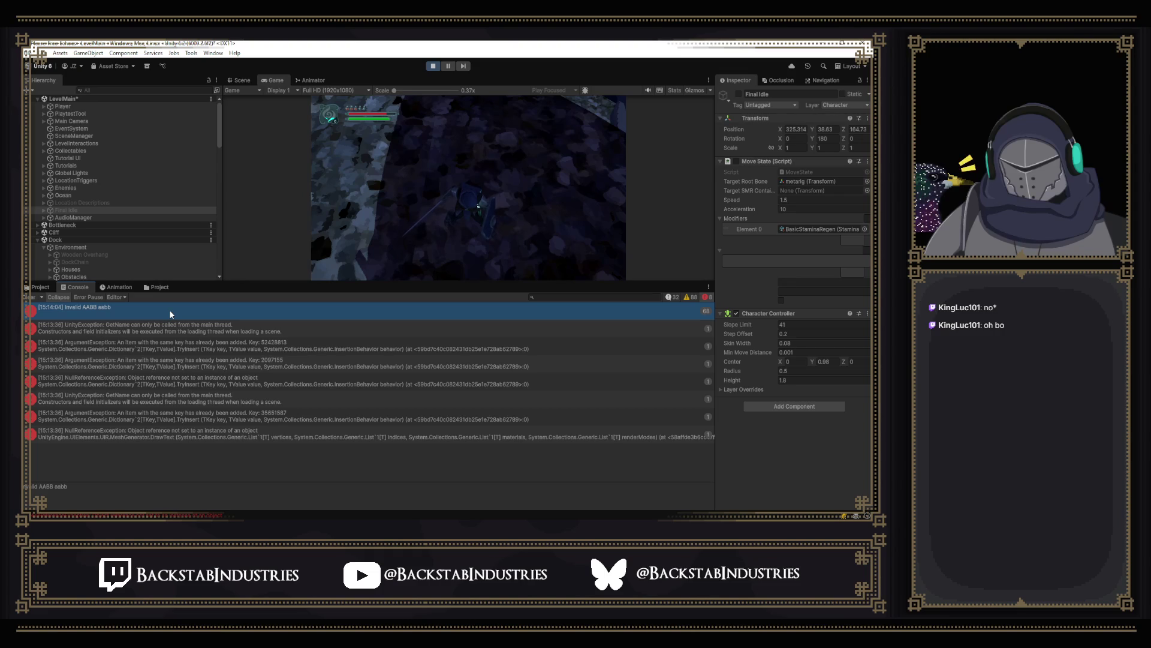
{"action": "left_click", "coordinate": [468, 462]}
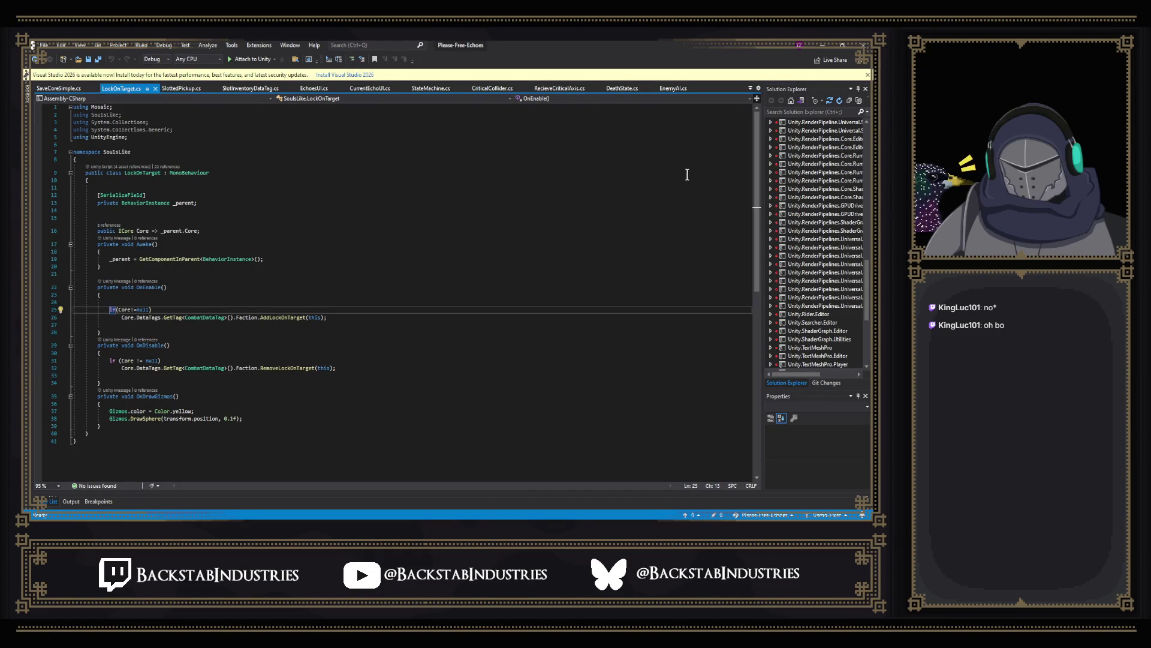
Step: Search the current project for 'Invalid', landing on AudioManager.cs's minDistance/maxDistance error log
{"action": "key", "text": "ctrl+f"}
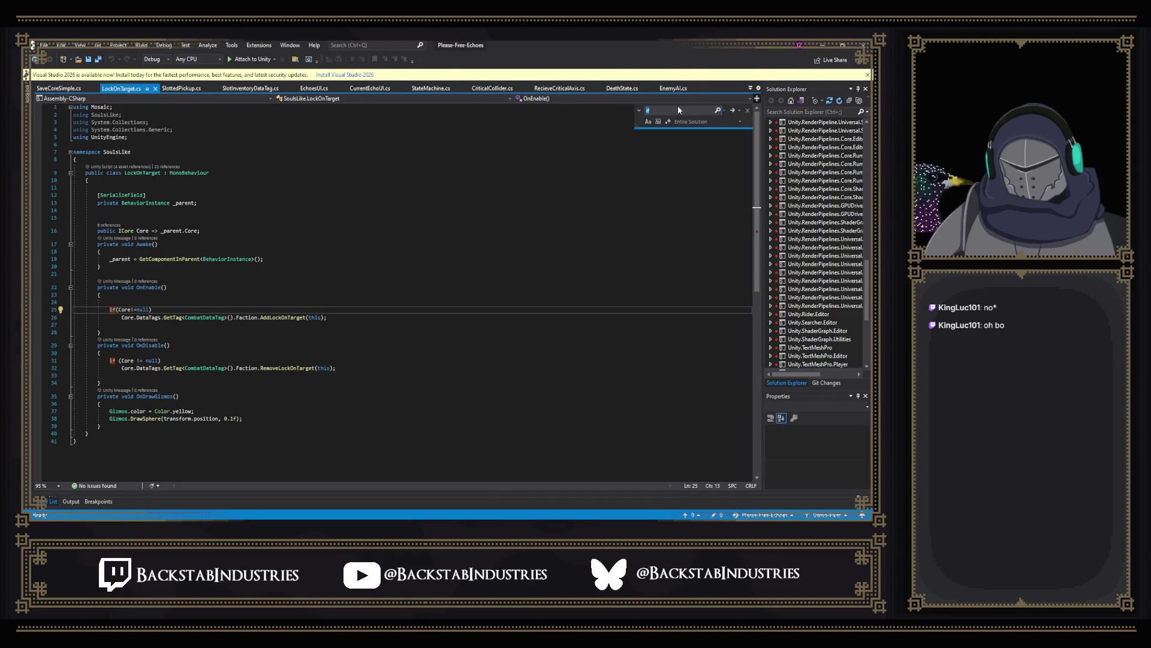
{"action": "type", "text": "inval"}
{"action": "key", "text": "BackSpace"}
{"action": "key", "text": "BackSpace"}
{"action": "type", "text": "id"}
{"action": "left_click", "coordinate": [708, 122]}
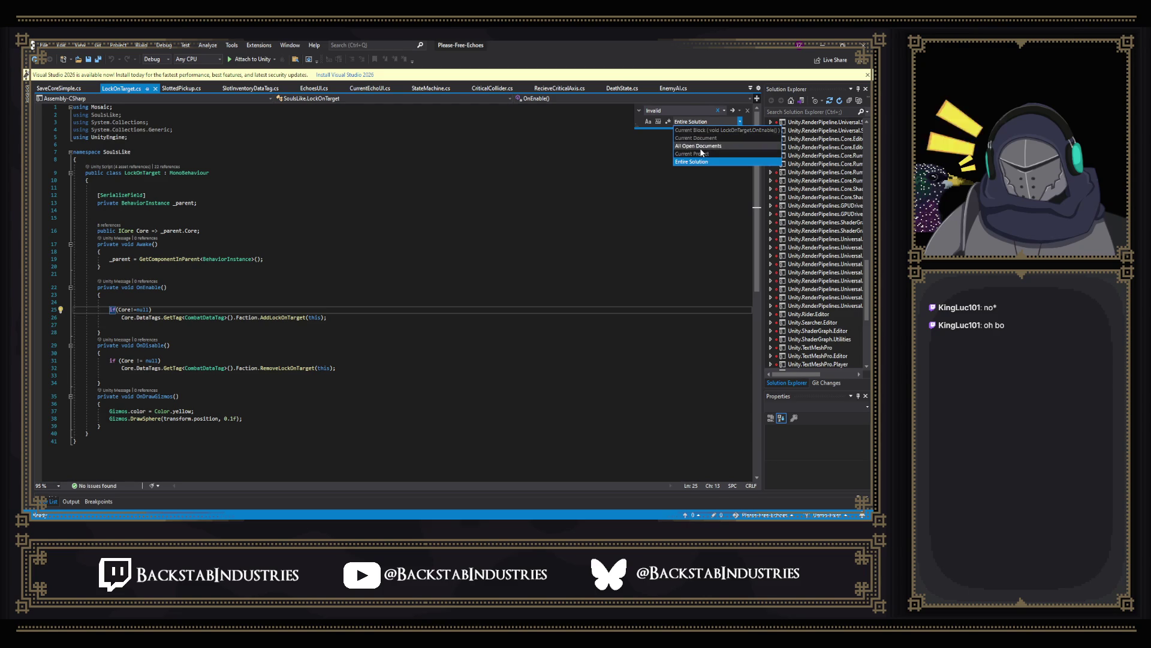
{"action": "left_click", "coordinate": [698, 153]}
{"action": "left_click", "coordinate": [701, 112]}
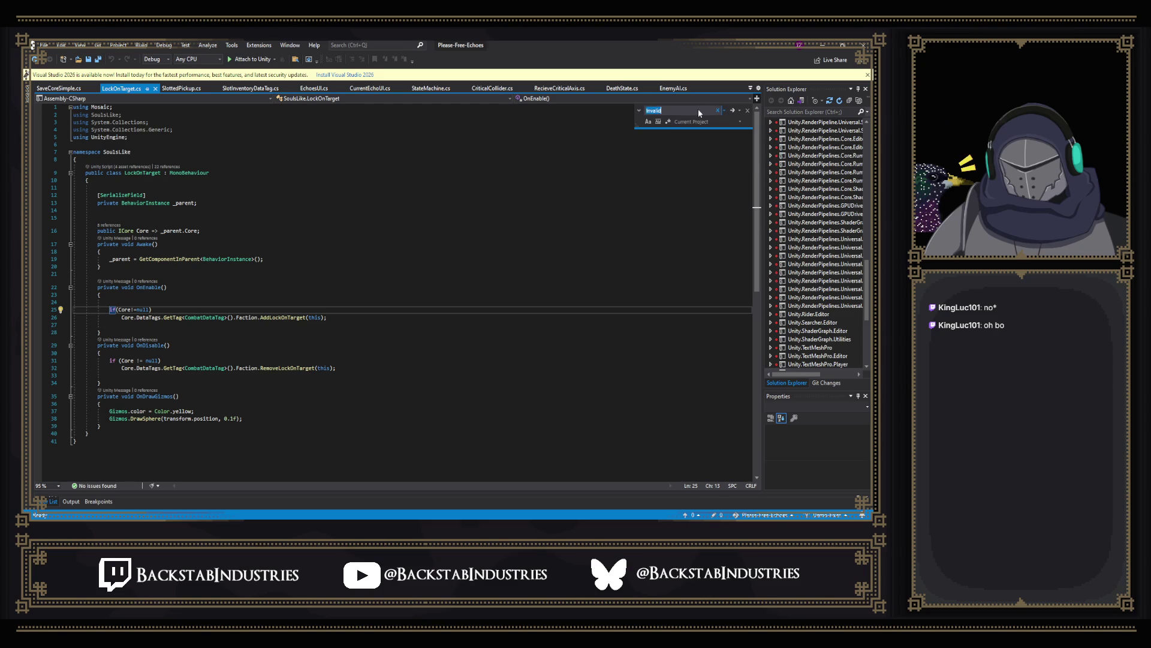
{"action": "left_click", "coordinate": [699, 111]}
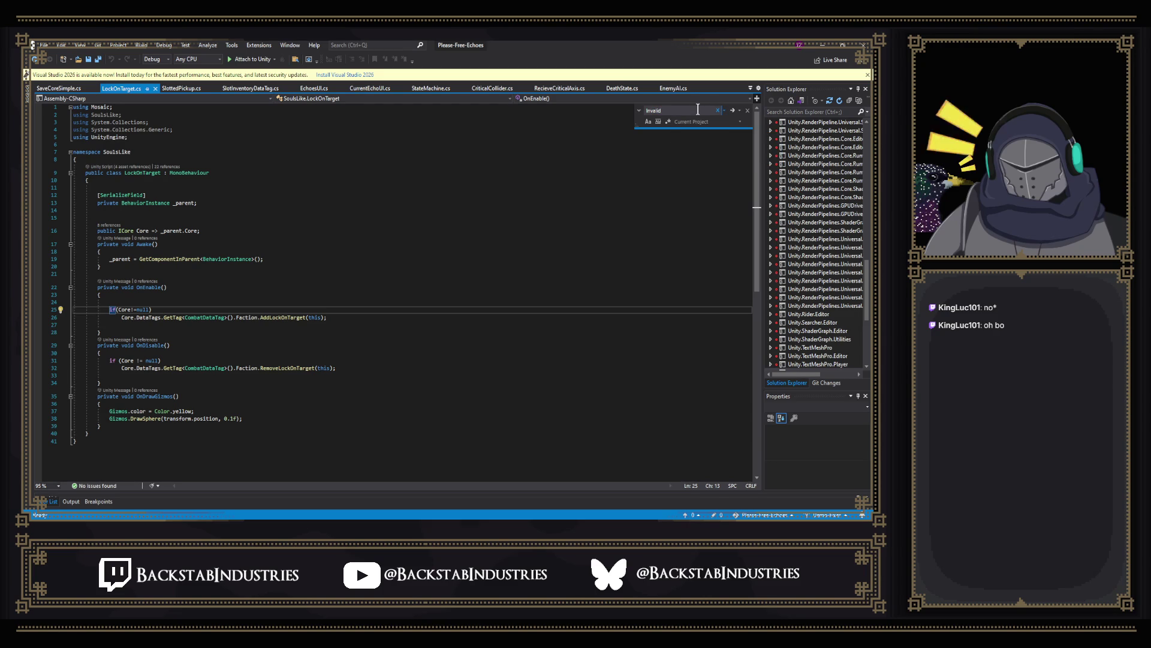
{"action": "key", "text": "Return"}
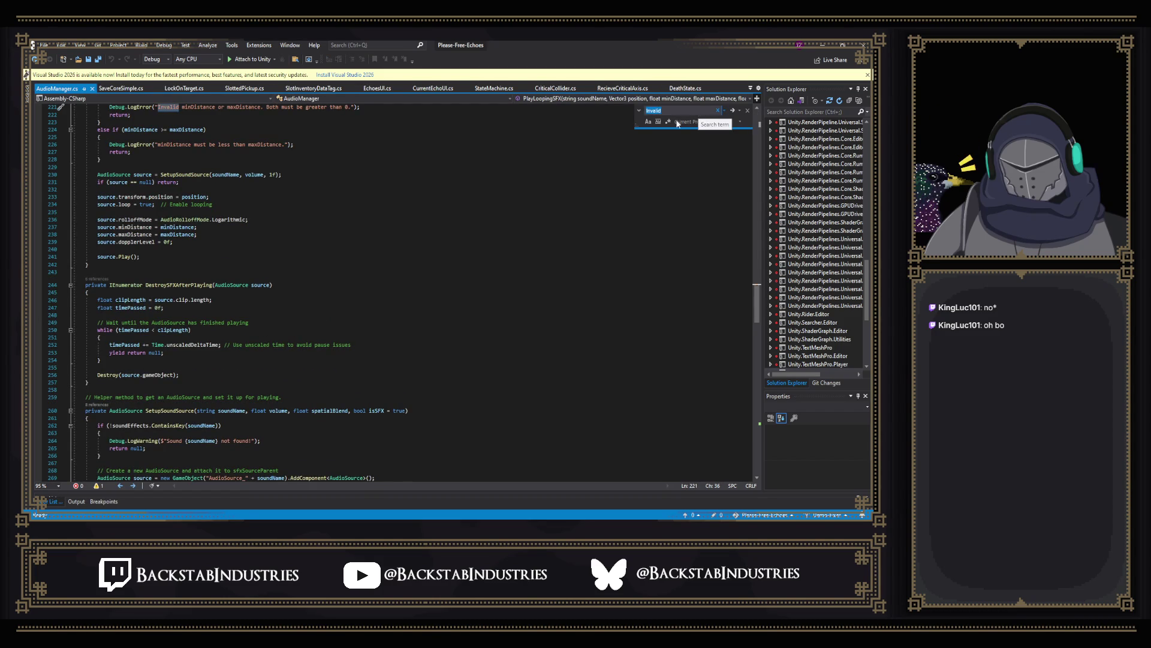
Step: Confirm 'Invalid AABB' has no matches in the project, then revert the search term to 'Invalid'
{"action": "scroll", "coordinate": [84, 183], "scroll_direction": "up", "scroll_amount": 3}
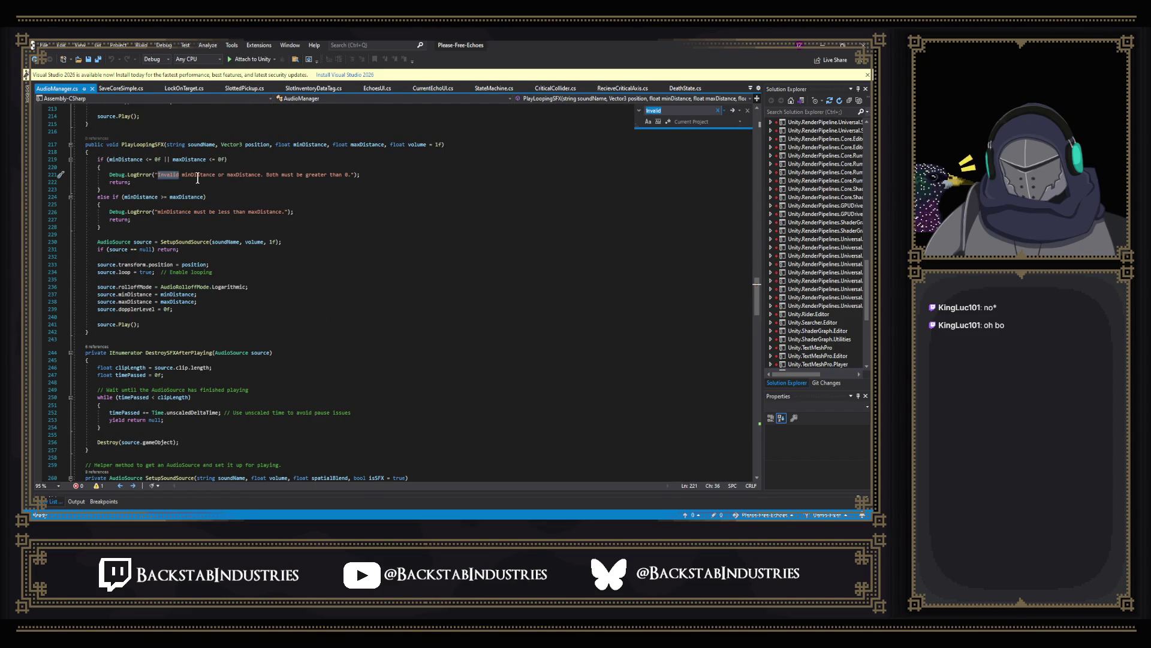
{"action": "key", "text": "alt+Tab"}
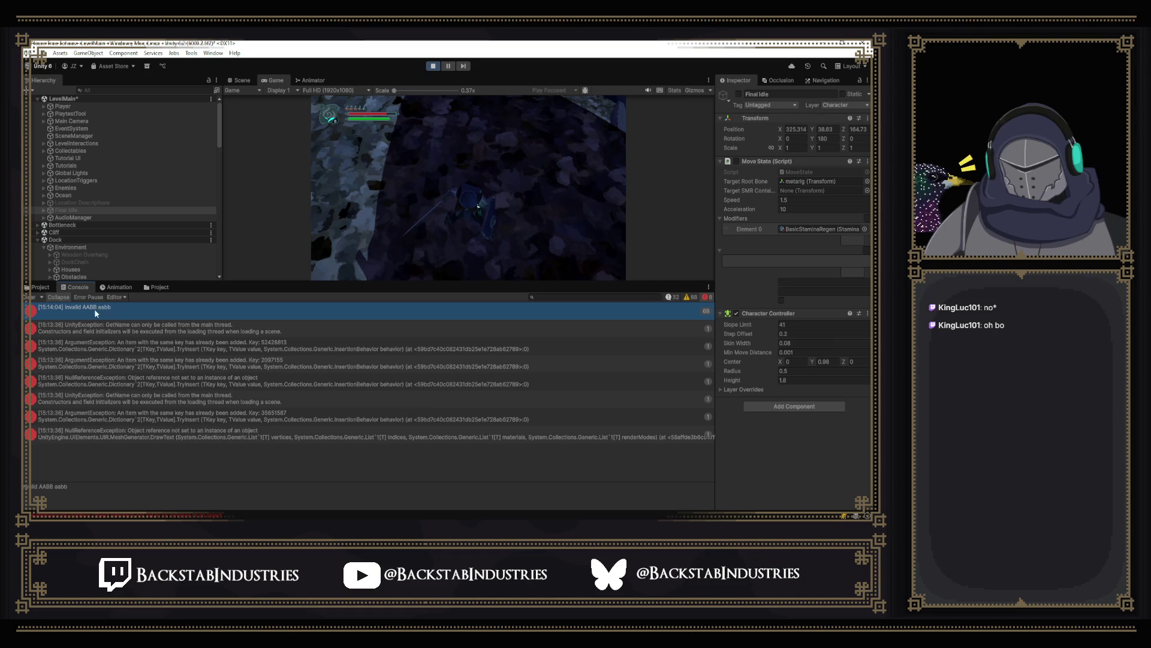
{"action": "key", "text": "alt+Tab"}
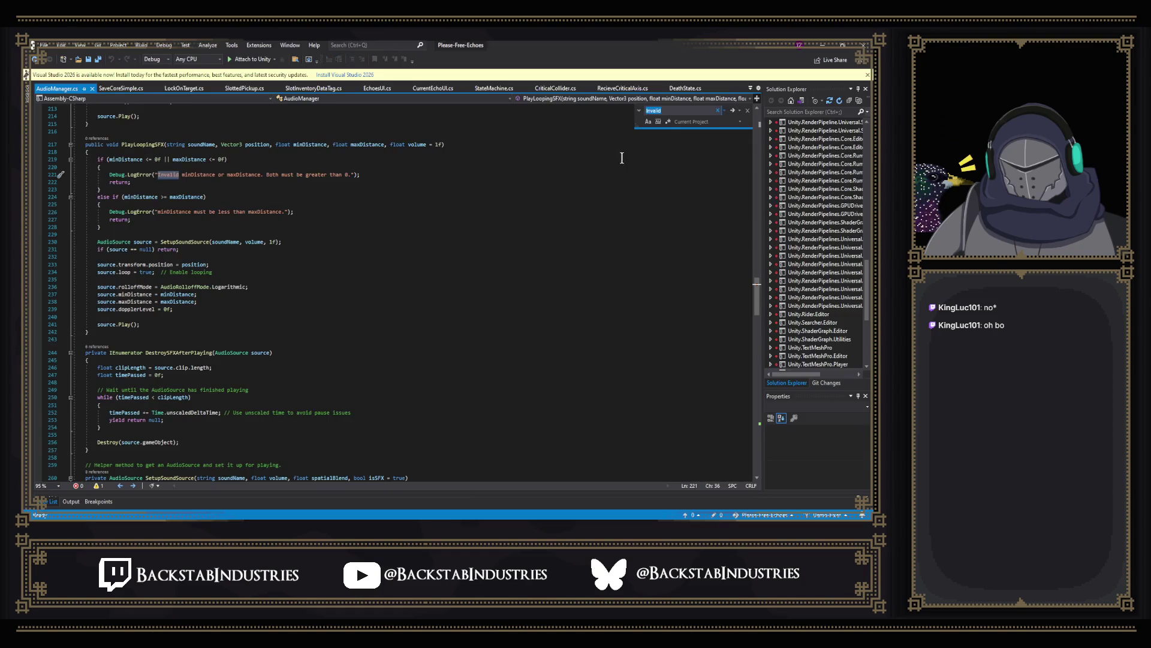
{"action": "type", "text": " AABB"}
{"action": "key", "text": "Return"}
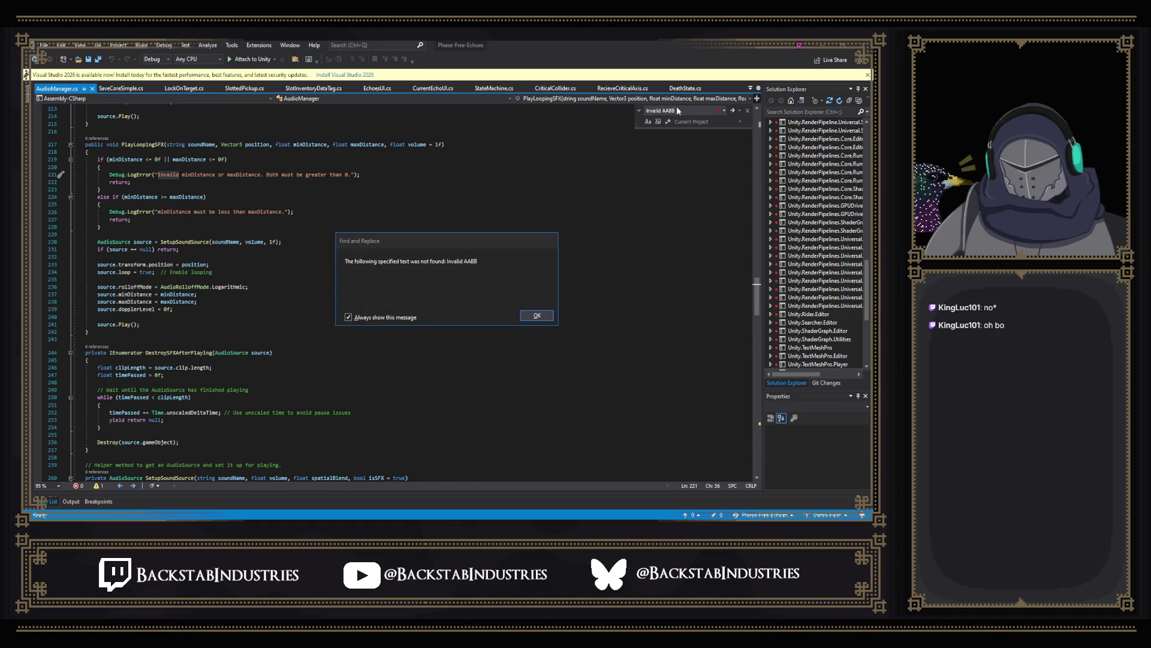
{"action": "left_click", "coordinate": [537, 316]}
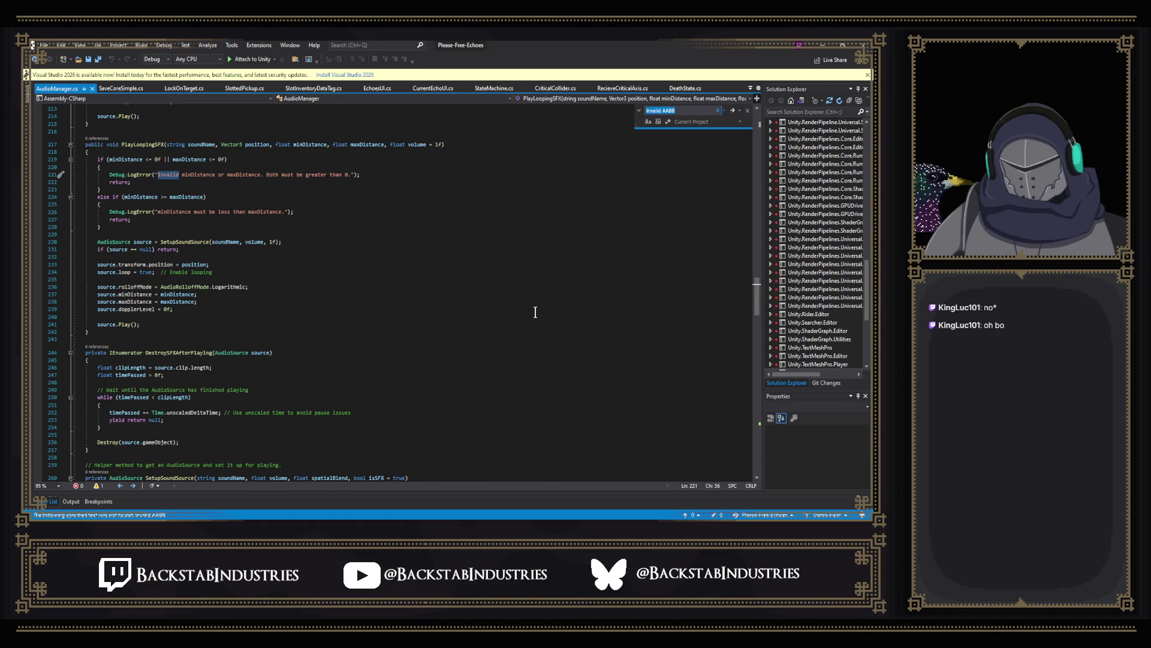
{"action": "left_click", "coordinate": [684, 111]}
{"action": "key", "text": "BackSpace"}
{"action": "key", "text": "BackSpace"}
{"action": "double_click", "coordinate": [688, 111]}
Step: Jump through the Invalid matches in SaveSystem.cs and UIUtility.cs
{"action": "key", "text": "Return"}
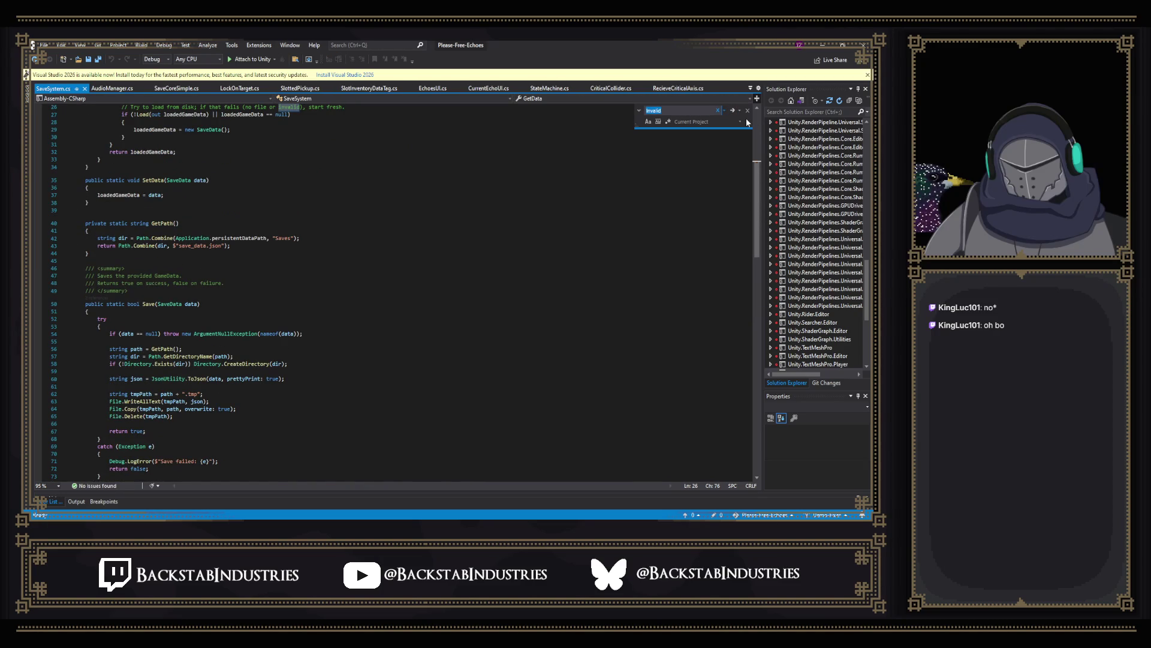
{"action": "scroll", "coordinate": [591, 174], "scroll_direction": "up", "scroll_amount": 4}
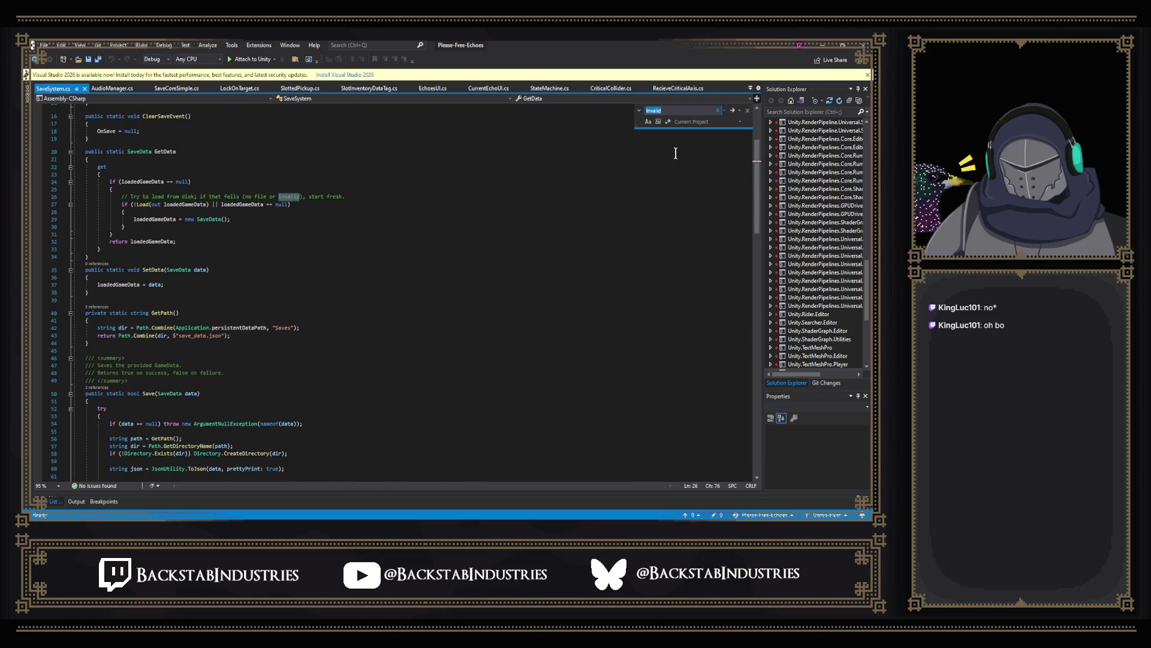
{"action": "left_click", "coordinate": [731, 112]}
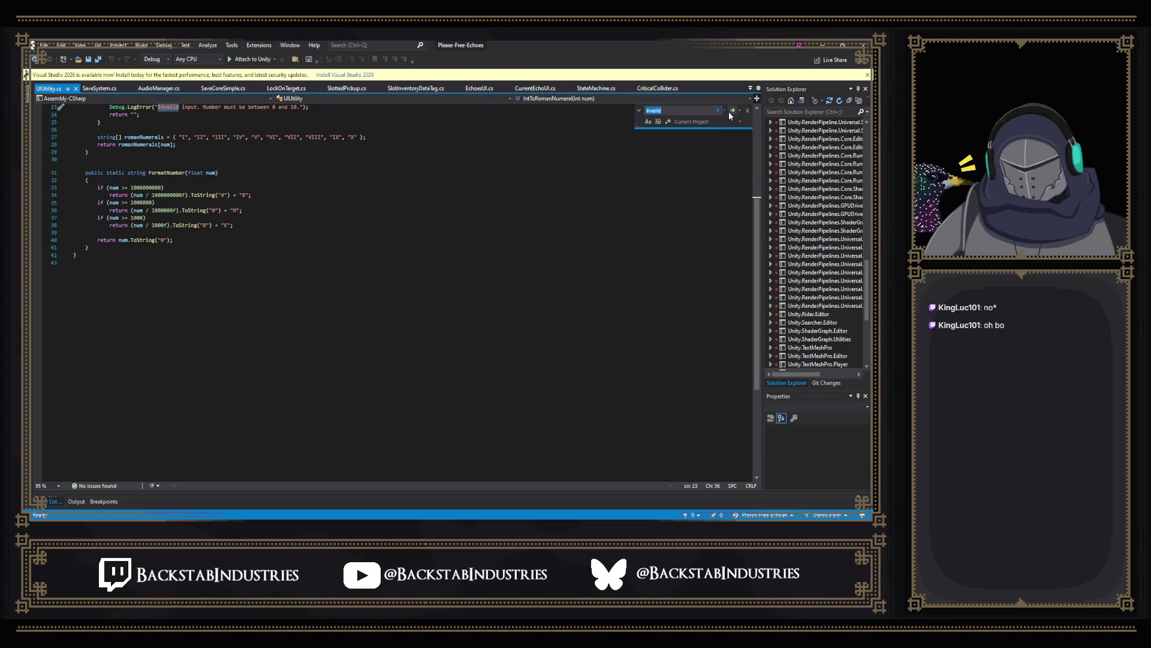
{"action": "scroll", "coordinate": [273, 205], "scroll_direction": "up", "scroll_amount": 6}
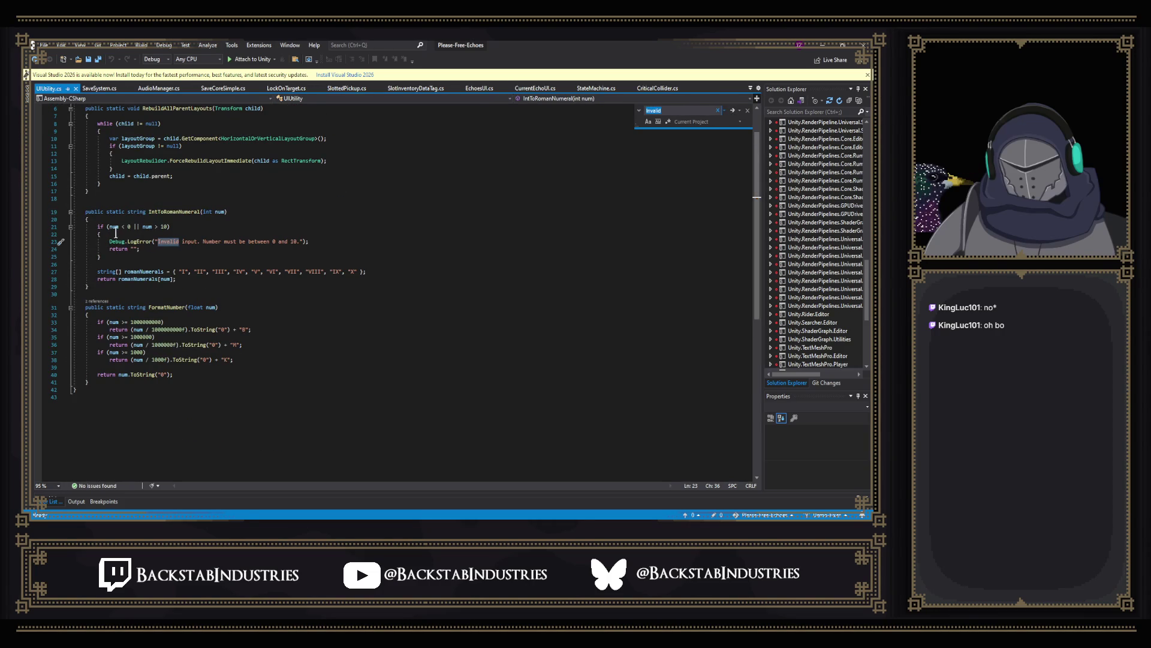
{"action": "scroll", "coordinate": [190, 257], "scroll_direction": "up", "scroll_amount": 2}
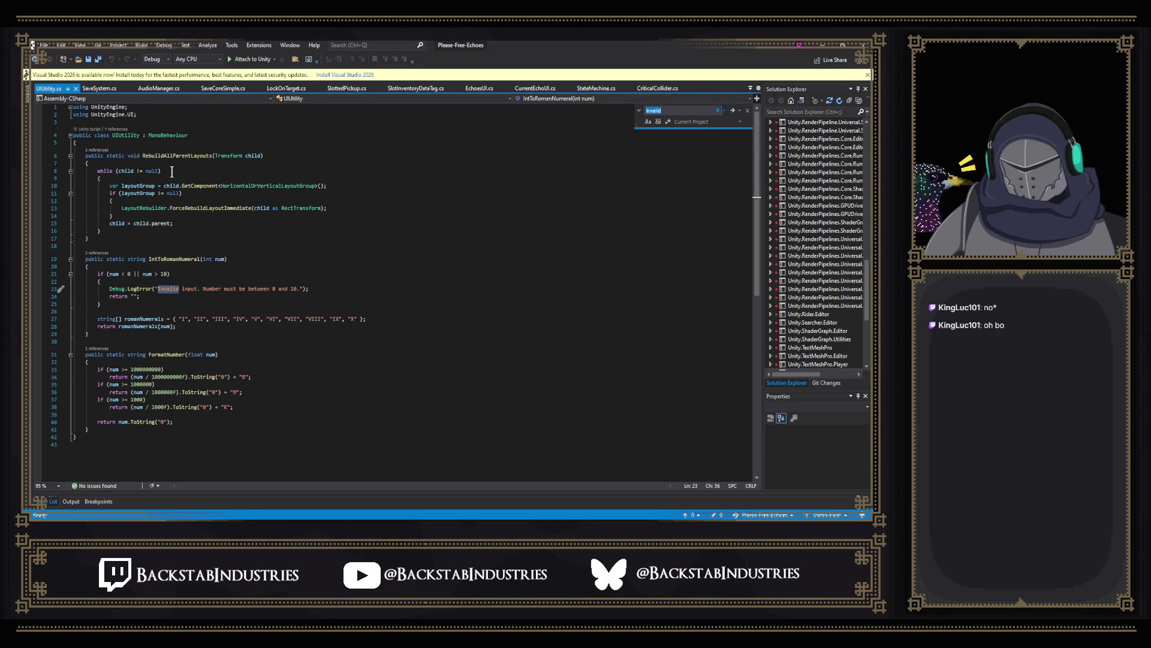
Step: Dismiss the no-more-occurrences notice and list every Invalid match with Find All
{"action": "left_click", "coordinate": [734, 111]}
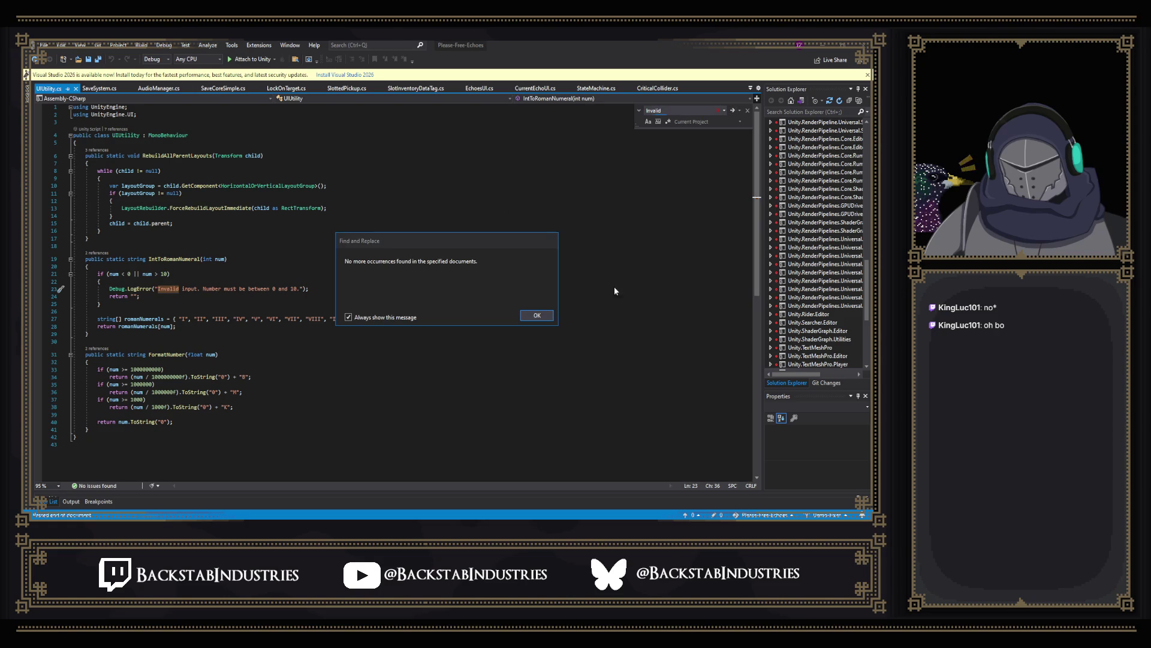
{"action": "left_click", "coordinate": [545, 316]}
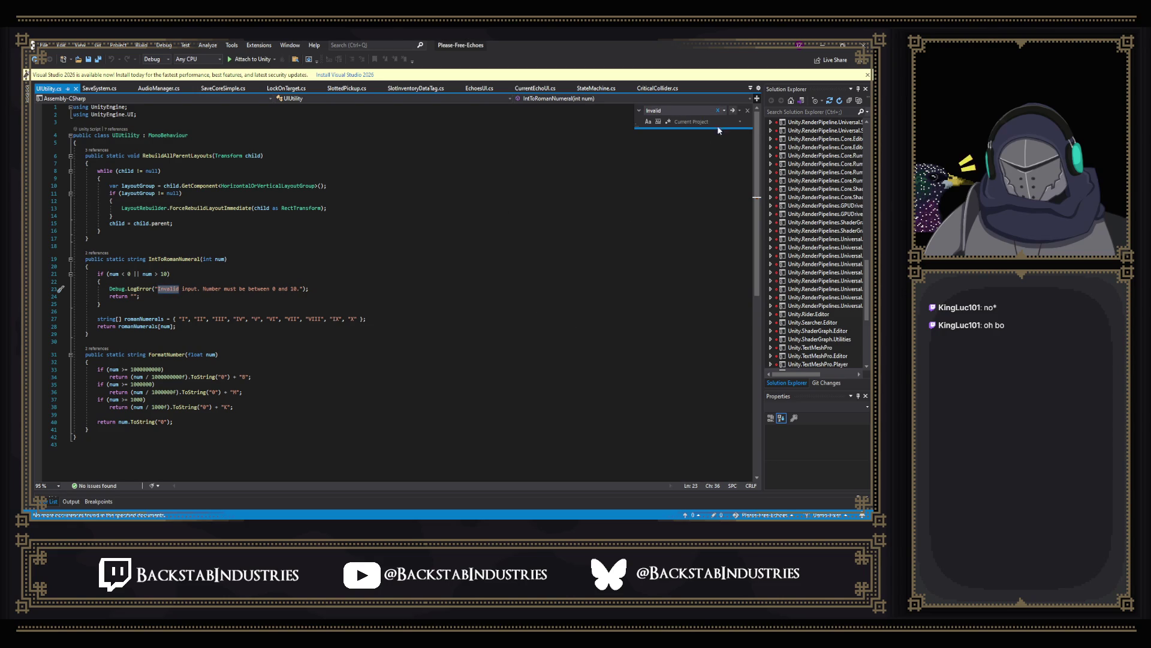
{"action": "left_click", "coordinate": [740, 112]}
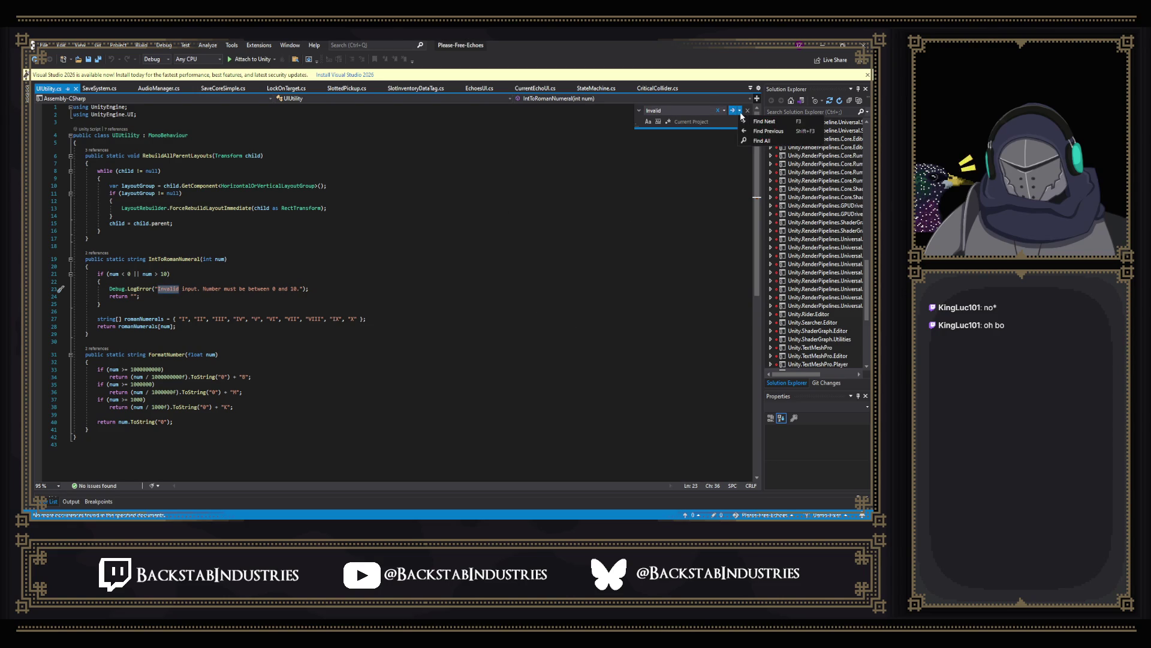
{"action": "left_click", "coordinate": [746, 140]}
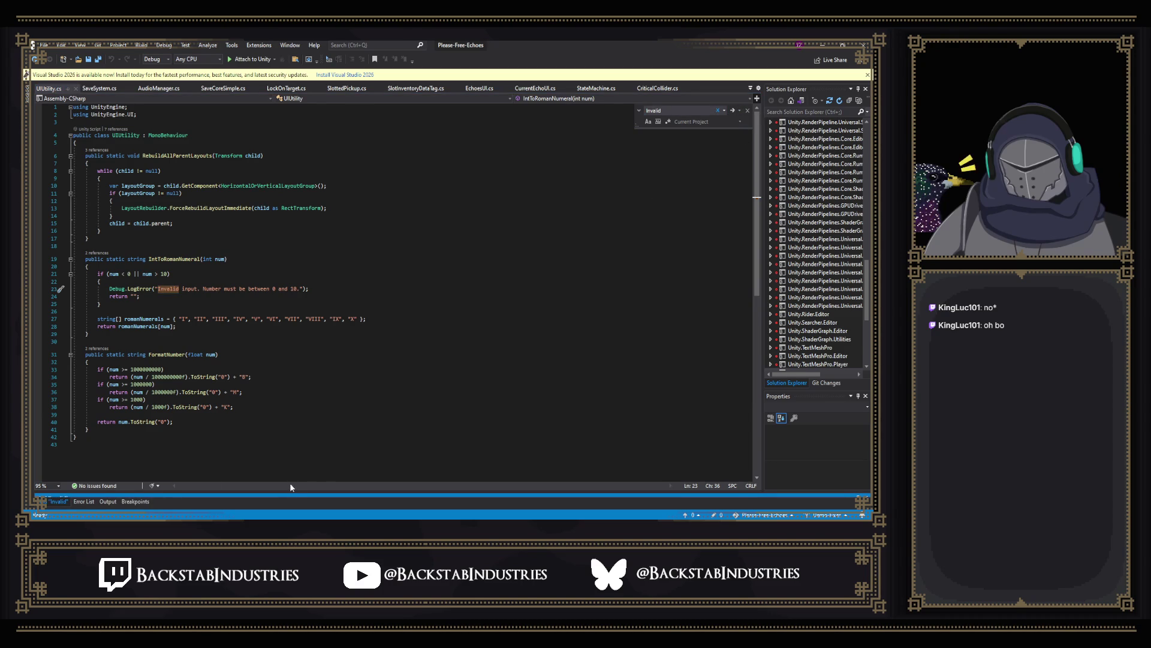
Step: Open the Invalid matches in SaveSystem.cs, UIUtility.cs and AudioManager.cs, then return to Unity
{"action": "left_click_drag", "start_coordinate": [285, 493], "coordinate": [300, 252]}
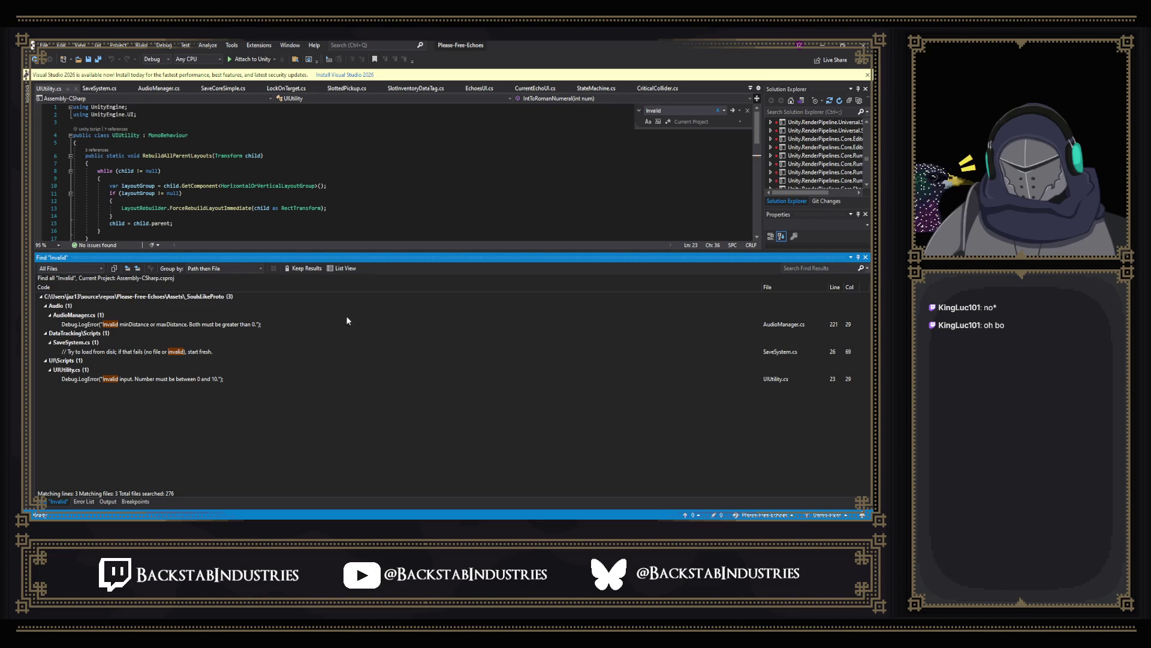
{"action": "double_click", "coordinate": [155, 353]}
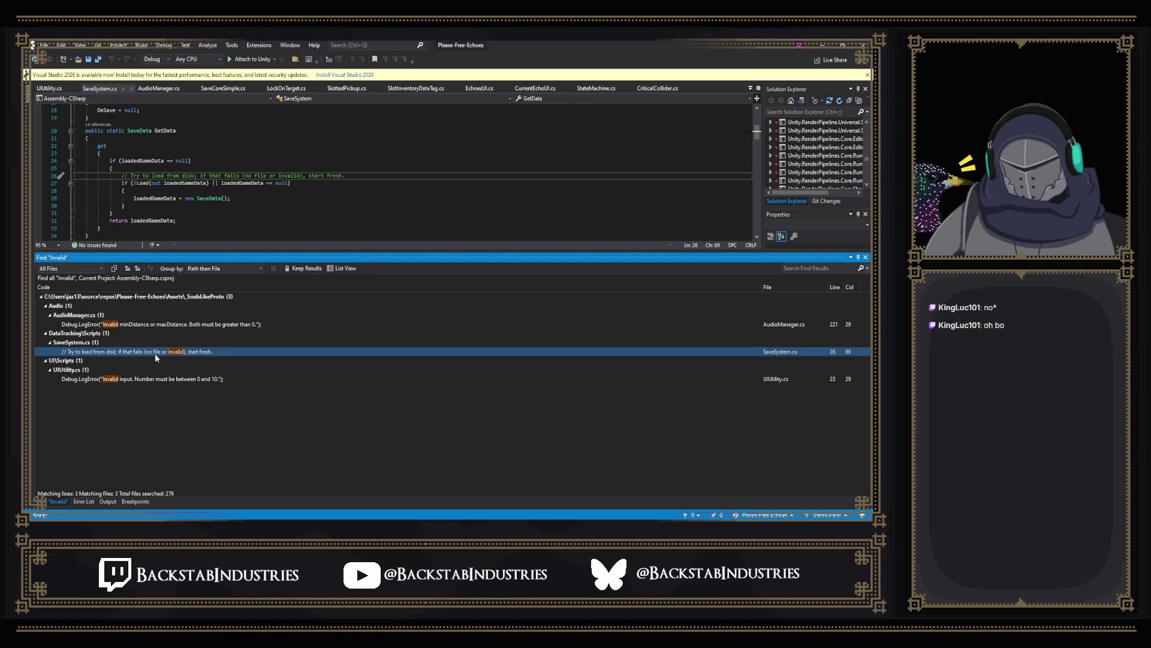
{"action": "double_click", "coordinate": [118, 379]}
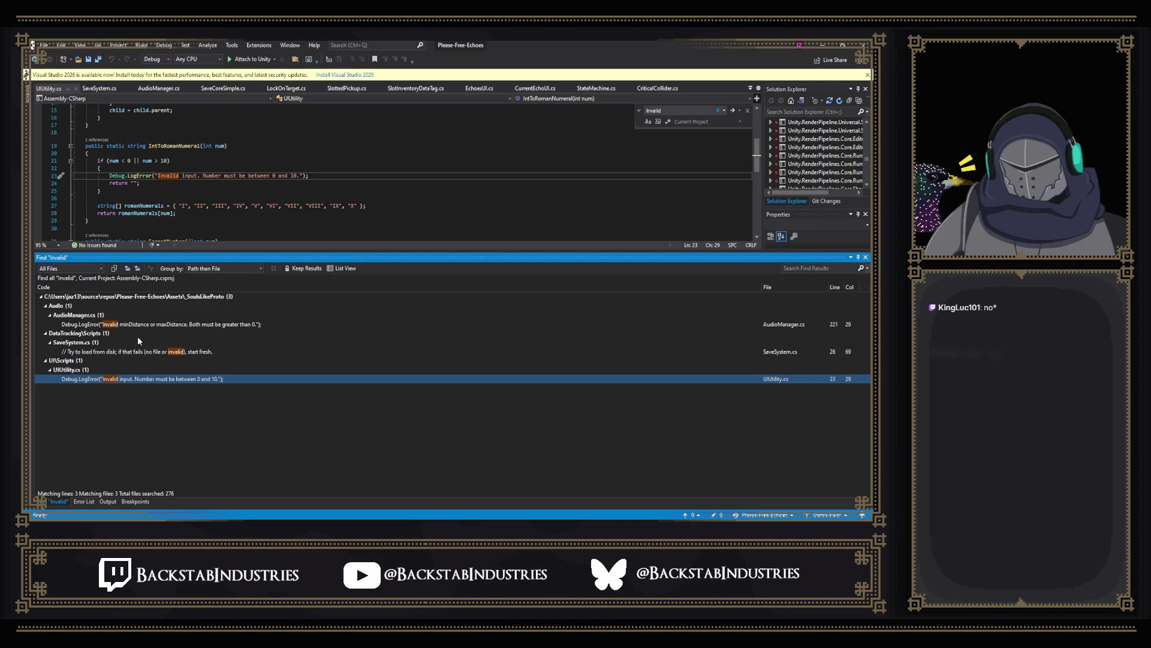
{"action": "double_click", "coordinate": [151, 325]}
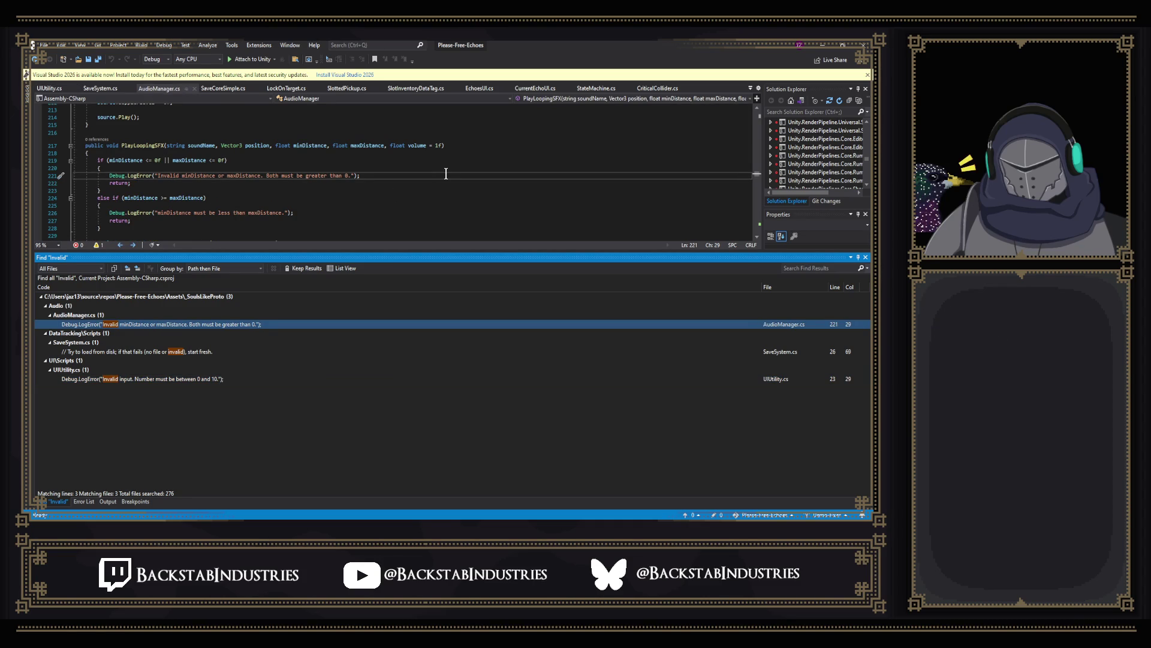
{"action": "scroll", "coordinate": [447, 174], "scroll_direction": "down", "scroll_amount": 2}
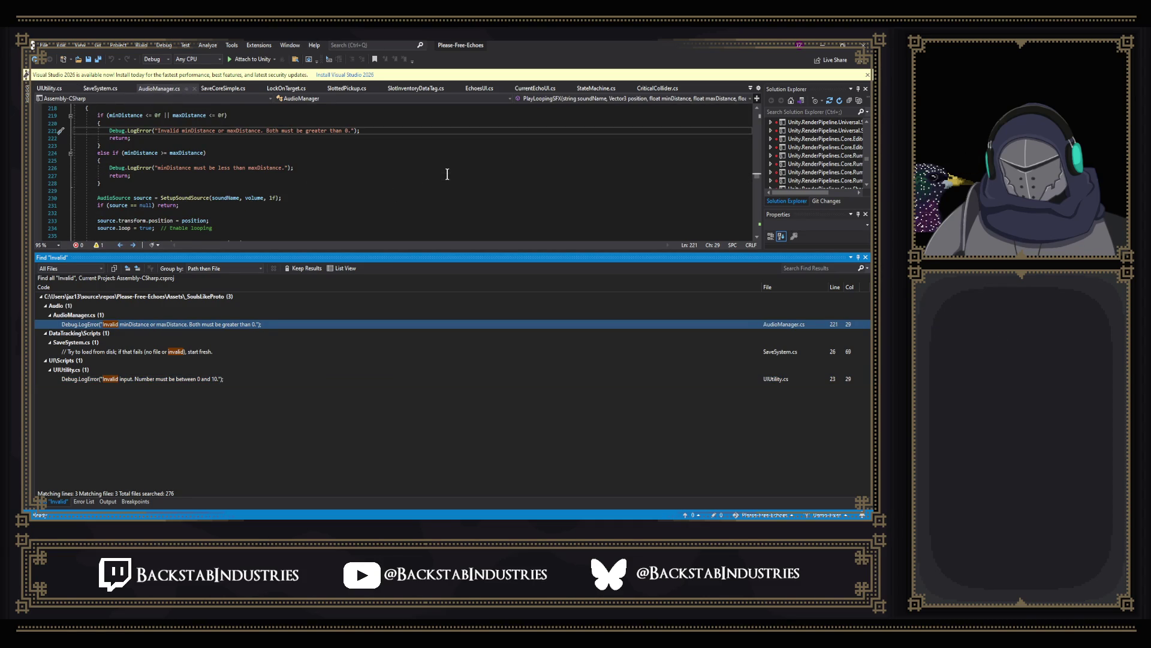
{"action": "scroll", "coordinate": [446, 174], "scroll_direction": "up", "scroll_amount": 2}
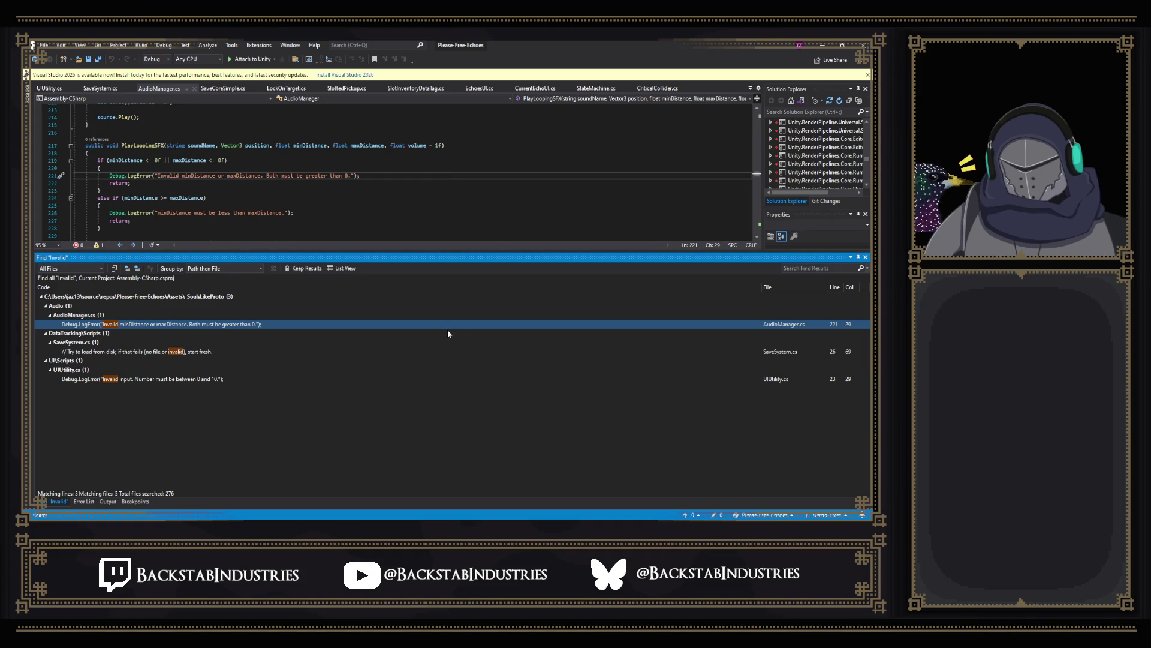
{"action": "key", "text": "alt+Tab"}
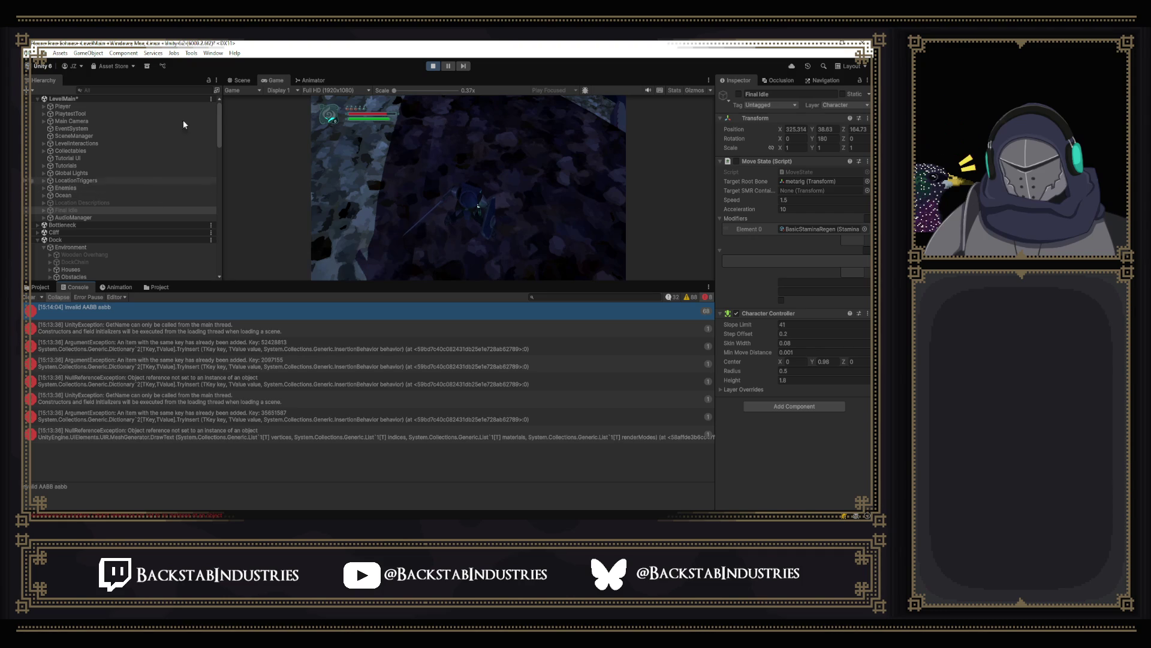
Step: Stop the play-test and deactivate the Collectables object
{"action": "left_click", "coordinate": [435, 66]}
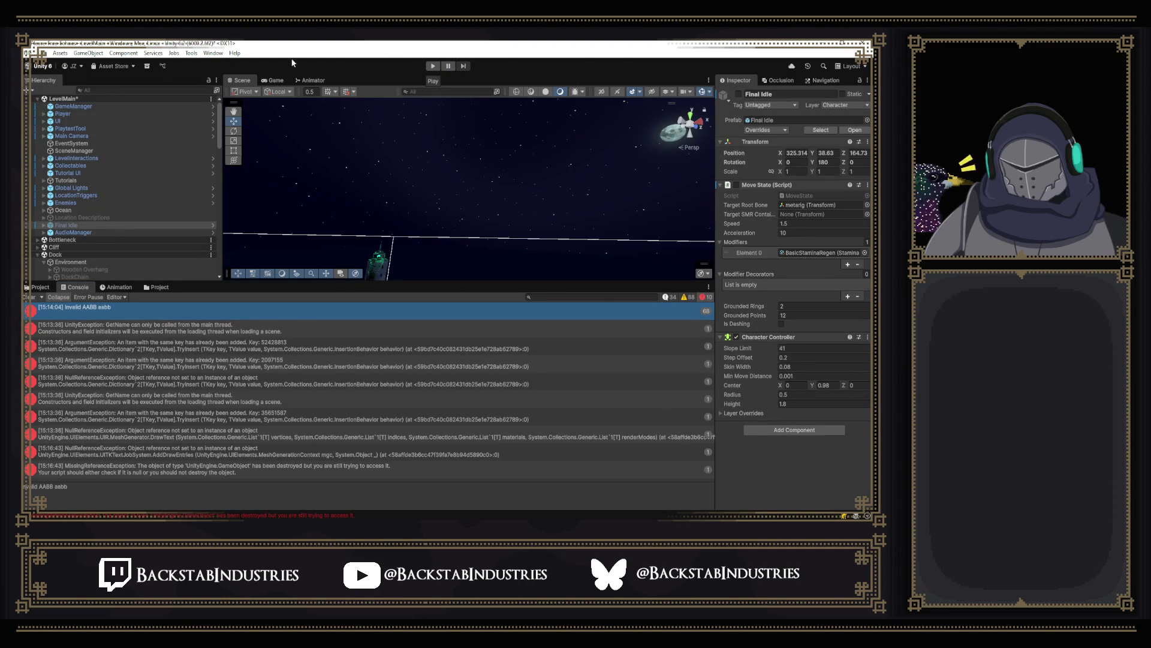
{"action": "left_click", "coordinate": [108, 165]}
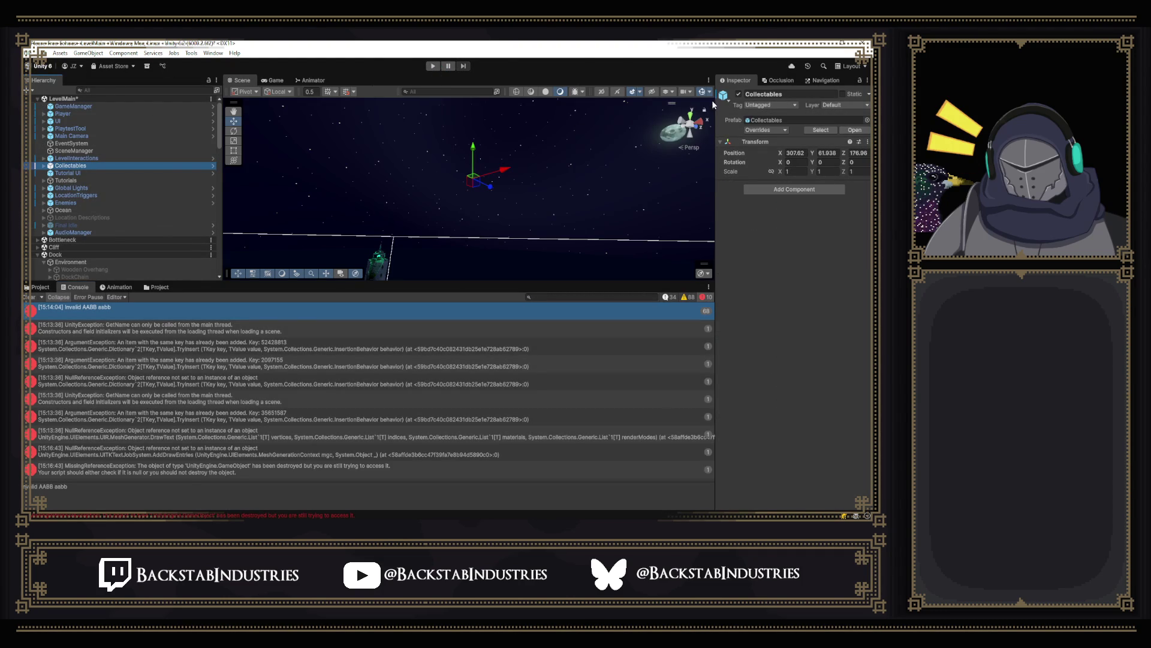
{"action": "left_click", "coordinate": [739, 94]}
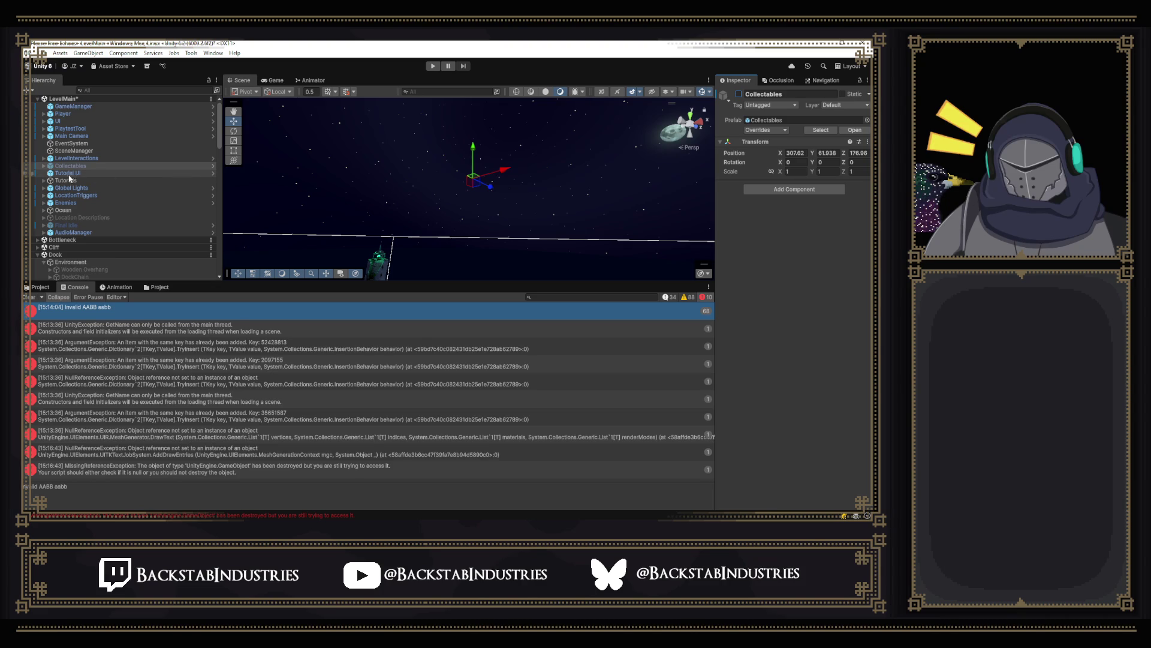
Step: Locate Tutorial Prompts in the Tutorials group and start a new play-test
{"action": "left_click", "coordinate": [90, 173]}
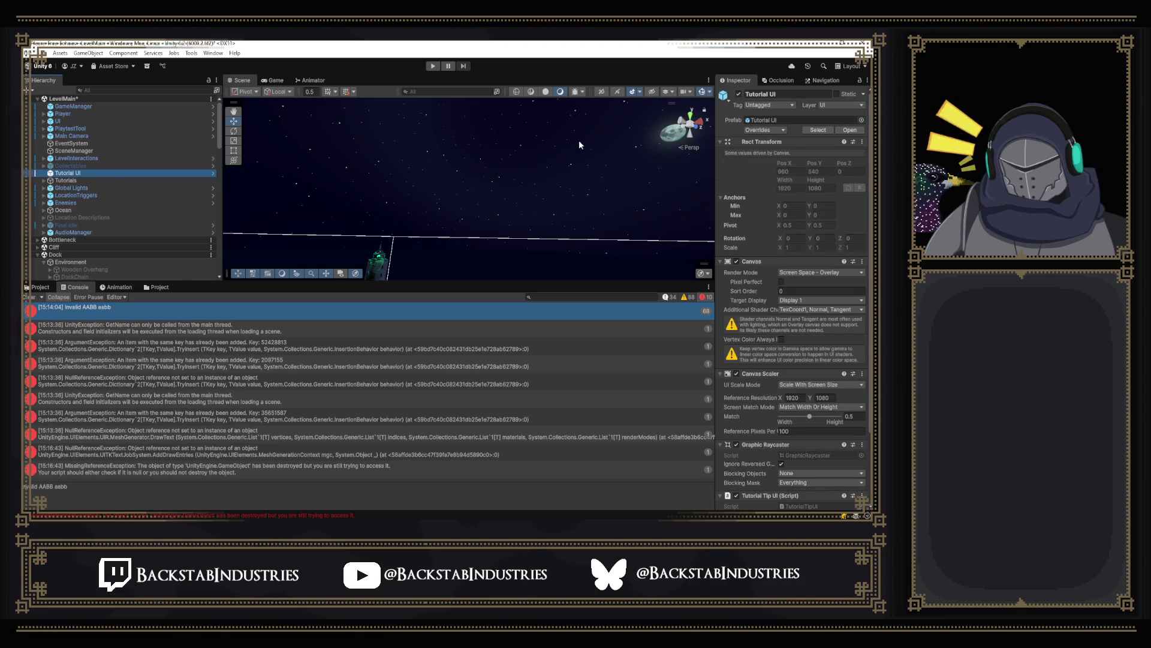
{"action": "left_click", "coordinate": [62, 181]}
{"action": "left_click", "coordinate": [43, 180]}
{"action": "left_click", "coordinate": [44, 181]}
{"action": "left_click", "coordinate": [106, 182]}
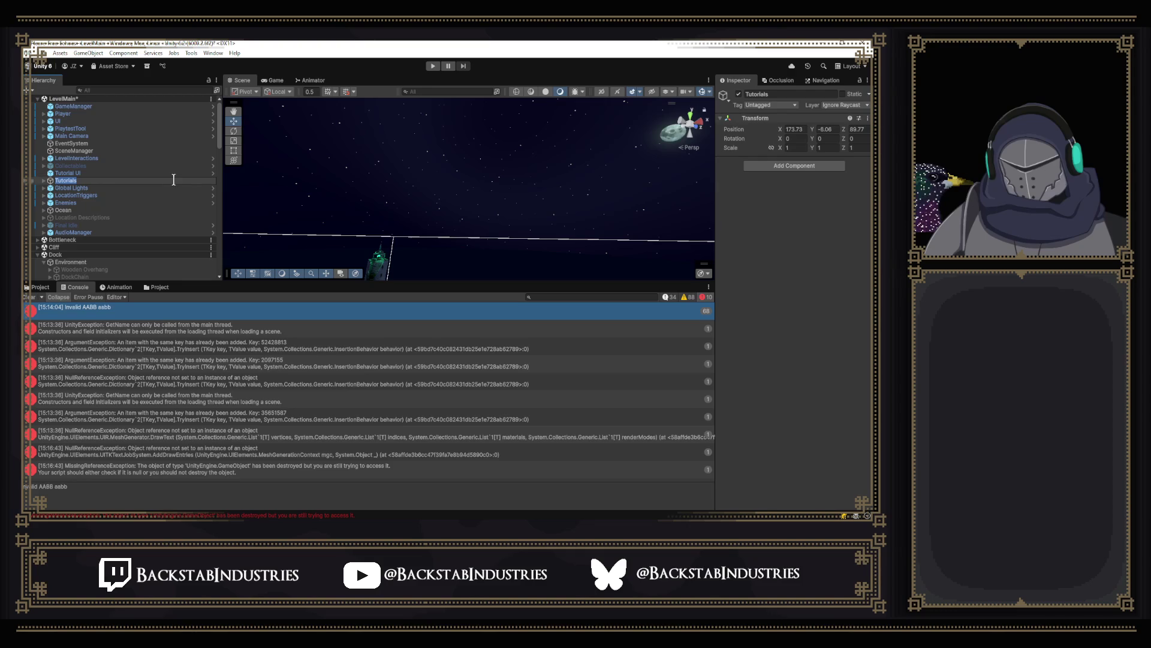
{"action": "left_click", "coordinate": [164, 232]}
{"action": "scroll", "coordinate": [164, 232], "scroll_direction": "down", "scroll_amount": 8}
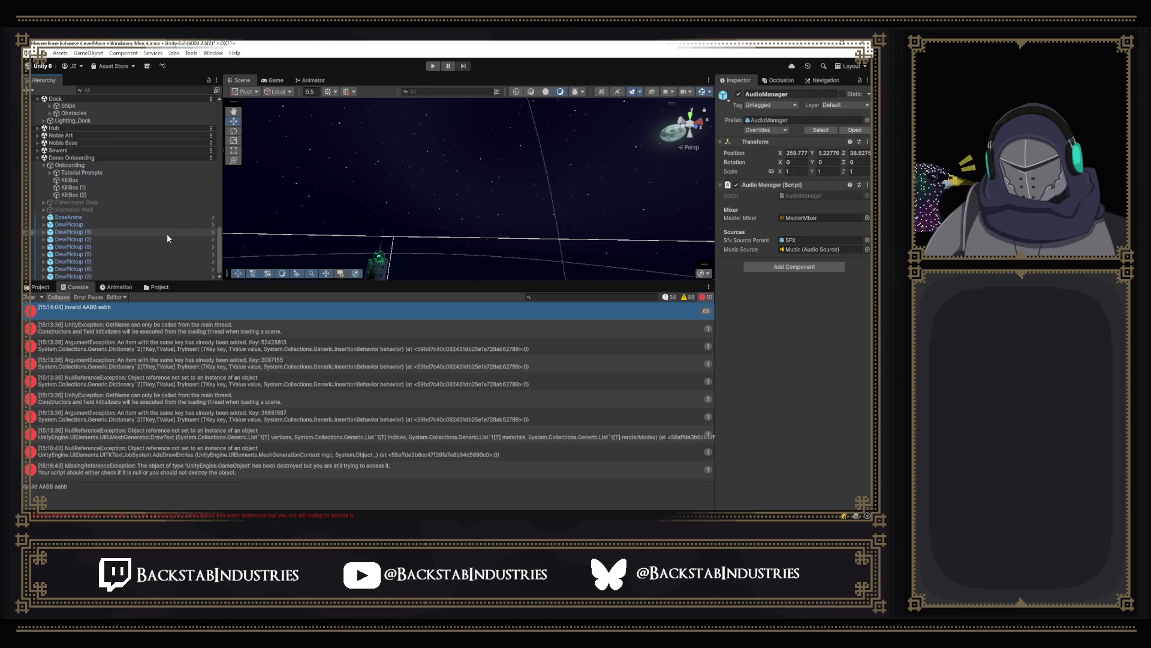
{"action": "left_click", "coordinate": [62, 173]}
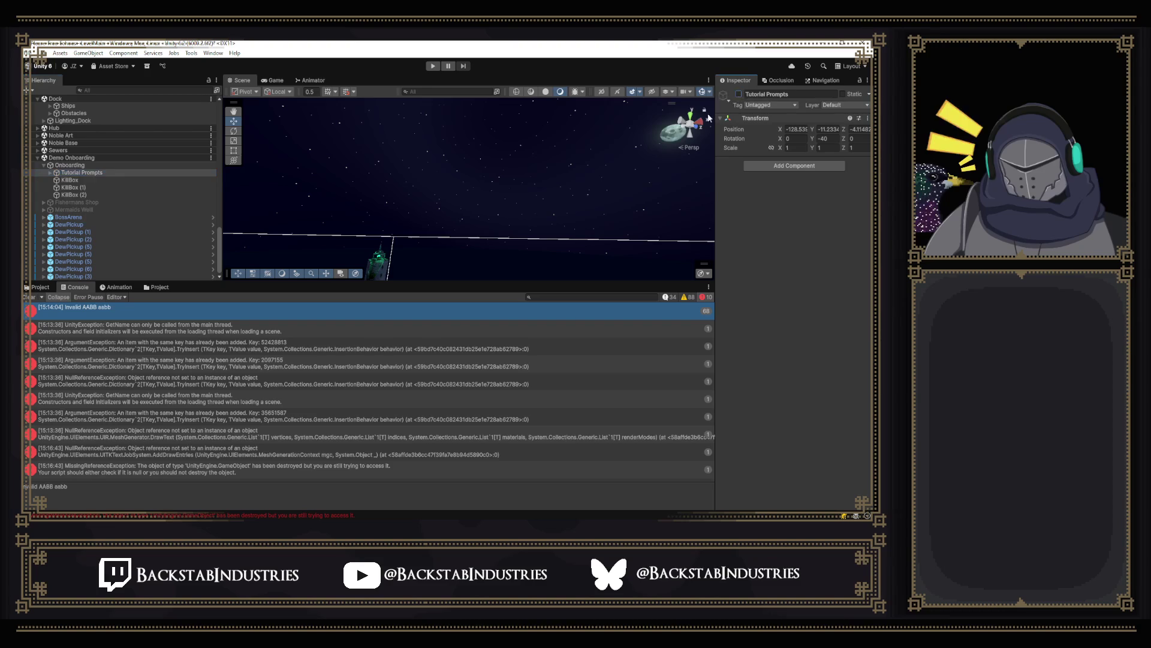
{"action": "left_click", "coordinate": [432, 66]}
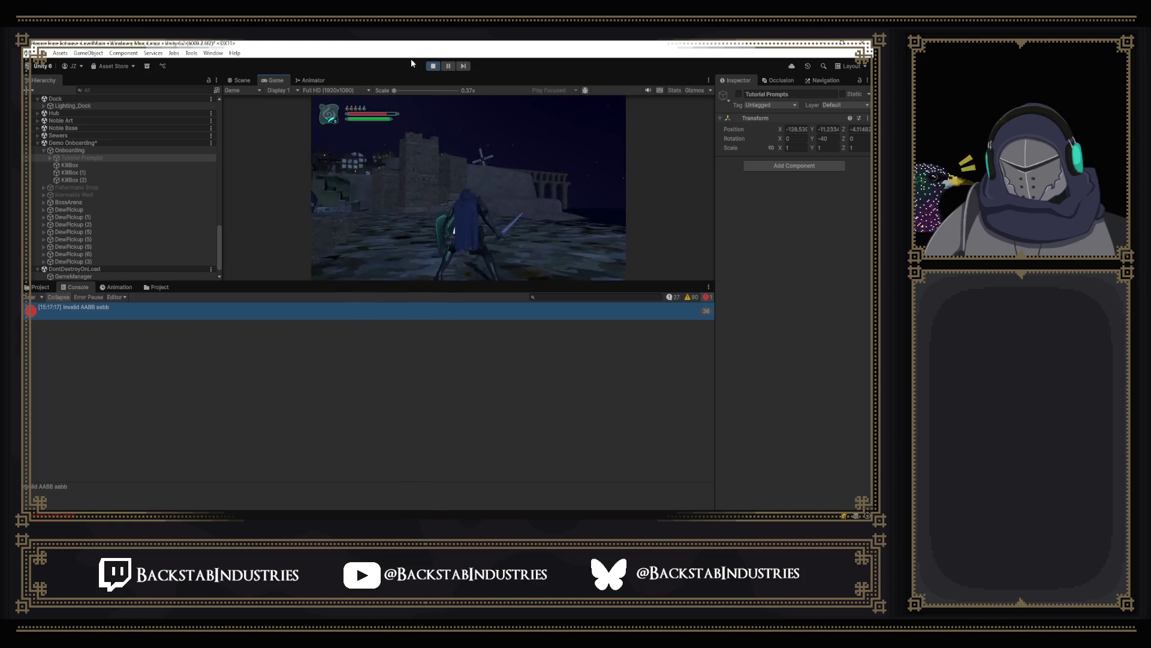
Step: Stop the play-test and orbit the Scene view toward the dock buildings and water
{"action": "left_click", "coordinate": [436, 67]}
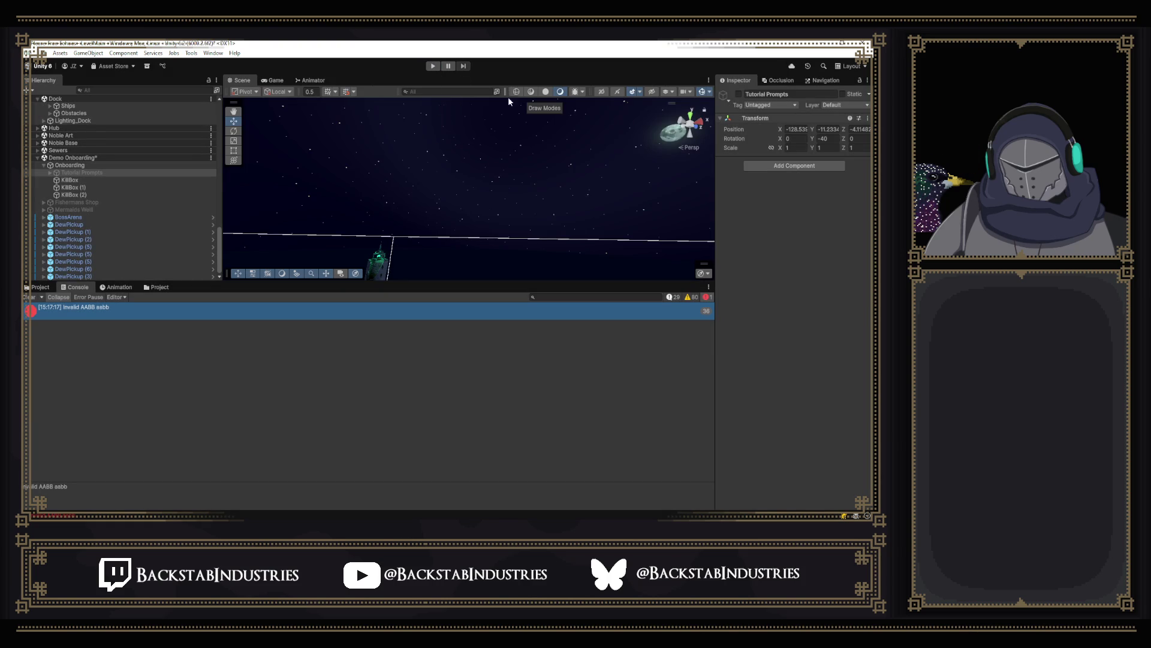
{"action": "mouse_move", "coordinate": [501, 172]}
{"action": "left_mouse_down"}
{"action": "mouse_move", "coordinate": [568, 239]}
{"action": "mouse_move", "coordinate": [745, 226]}
{"action": "mouse_move", "coordinate": [550, 195]}
{"action": "mouse_move", "coordinate": [753, 223]}
{"action": "mouse_move", "coordinate": [204, 211]}
{"action": "left_mouse_up"}
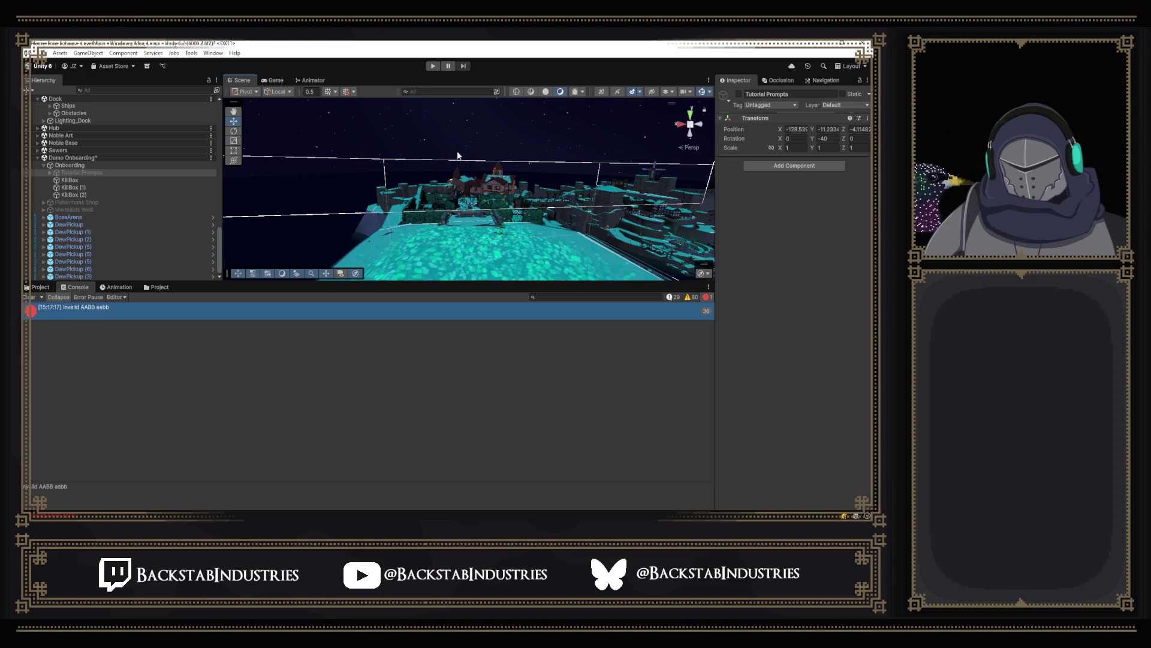
Step: Inspect the E Fists Vassal (4) enemy and a Noble Gate, briefly toggling unlit shading
{"action": "left_click", "coordinate": [468, 205]}
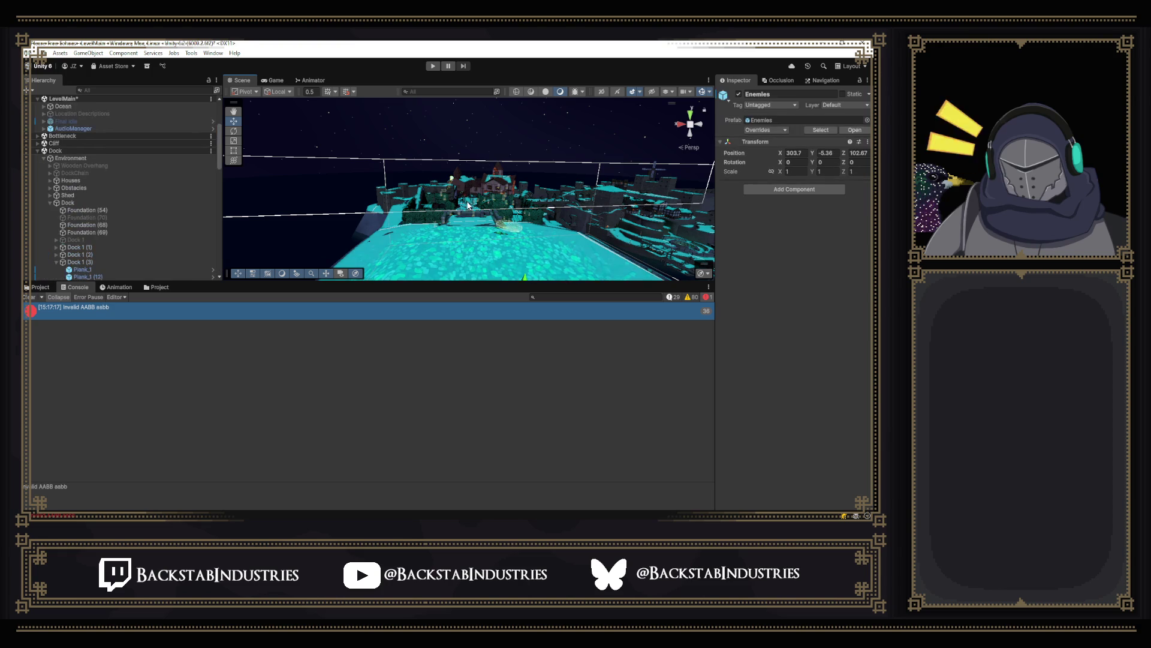
{"action": "left_click", "coordinate": [468, 205]}
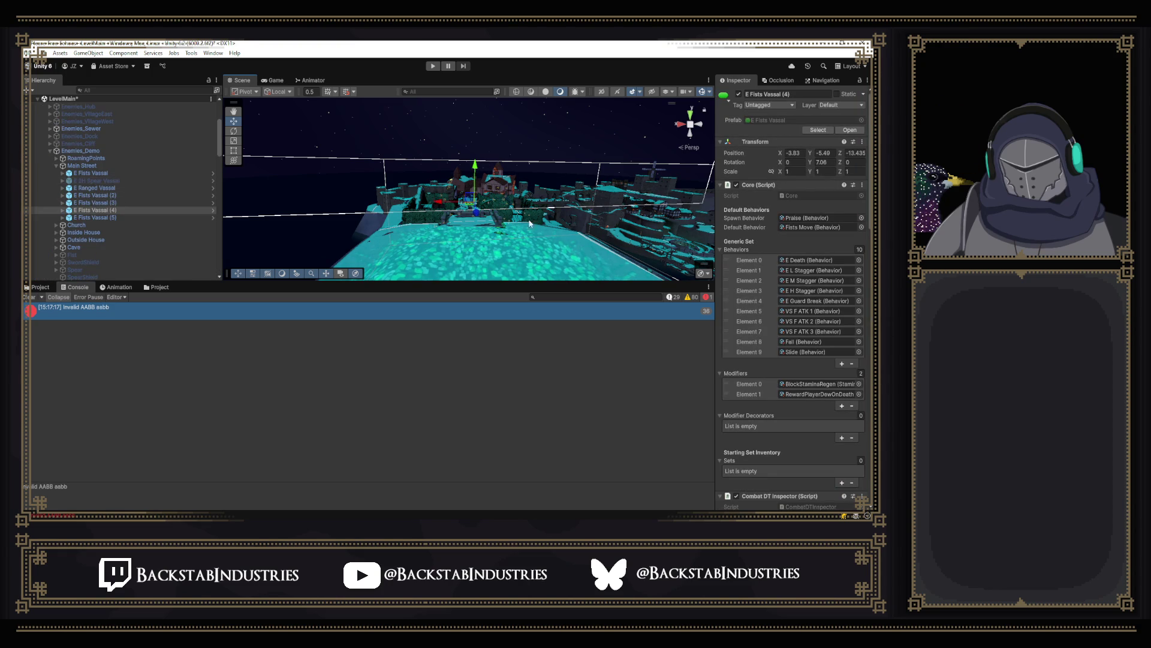
{"action": "mouse_move", "coordinate": [550, 223]}
{"action": "left_mouse_down"}
{"action": "mouse_move", "coordinate": [572, 222]}
{"action": "mouse_move", "coordinate": [496, 231]}
{"action": "mouse_move", "coordinate": [766, 141]}
{"action": "mouse_move", "coordinate": [730, 164]}
{"action": "mouse_move", "coordinate": [734, 103]}
{"action": "mouse_move", "coordinate": [863, 159]}
{"action": "mouse_move", "coordinate": [421, 78]}
{"action": "left_mouse_up"}
{"action": "left_click", "coordinate": [504, 227]}
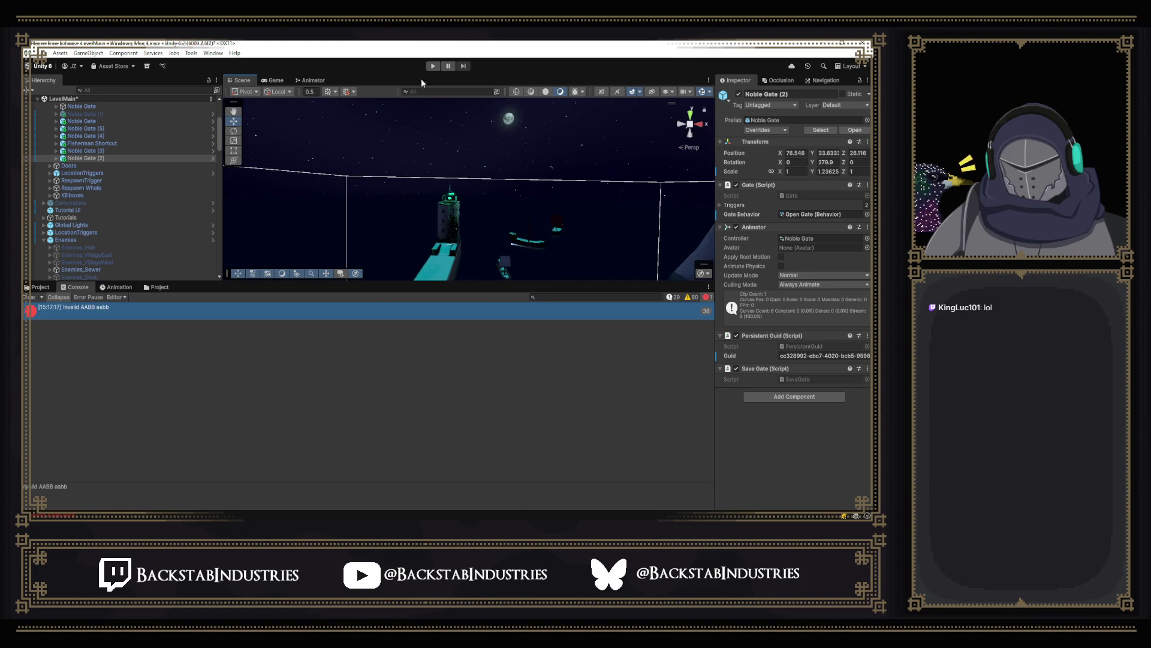
{"action": "left_click", "coordinate": [546, 95]}
{"action": "left_click", "coordinate": [560, 93]}
{"action": "mouse_move", "coordinate": [529, 150]}
{"action": "left_mouse_down"}
{"action": "mouse_move", "coordinate": [535, 198]}
{"action": "mouse_move", "coordinate": [528, 150]}
{"action": "mouse_move", "coordinate": [535, 162]}
{"action": "mouse_move", "coordinate": [649, 159]}
{"action": "mouse_move", "coordinate": [569, 192]}
{"action": "left_mouse_up"}
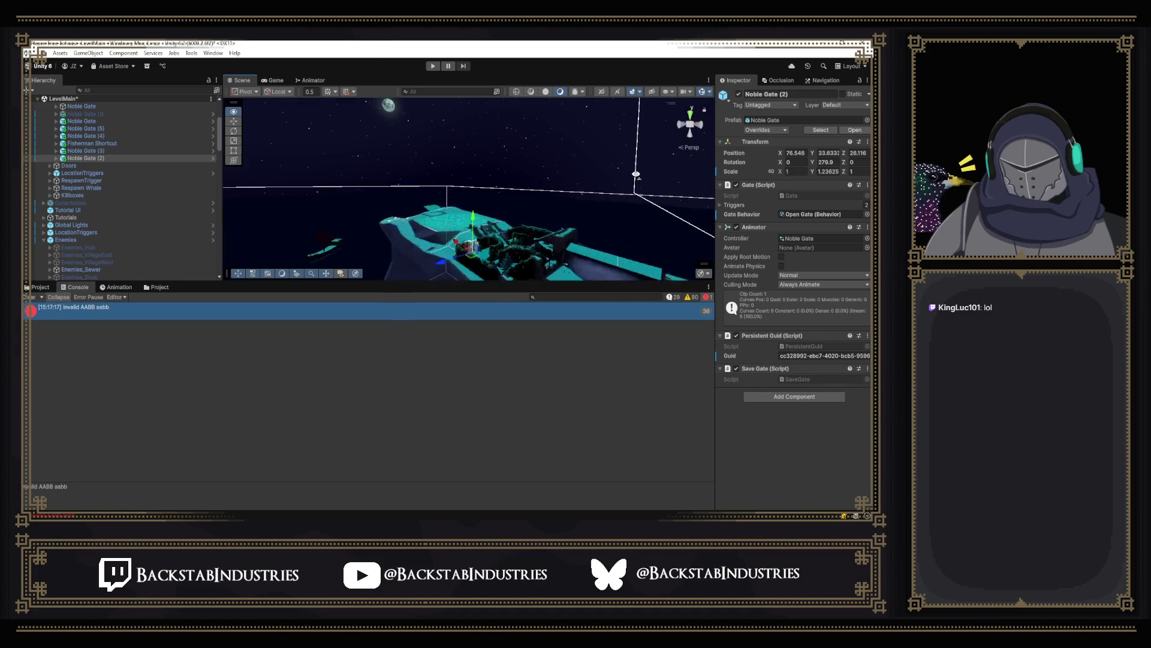
{"action": "scroll", "coordinate": [84, 157], "scroll_direction": "up", "scroll_amount": 5}
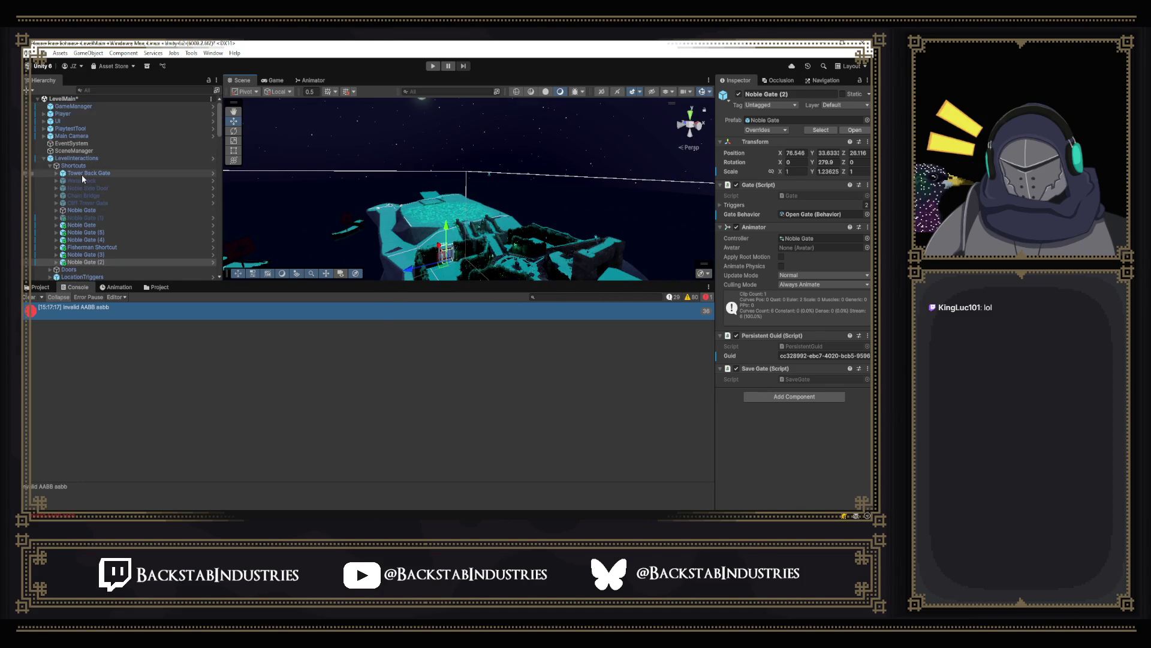
Step: Deactivate LevelInteractions with all its children and start a new play-test
{"action": "left_click", "coordinate": [76, 157]}
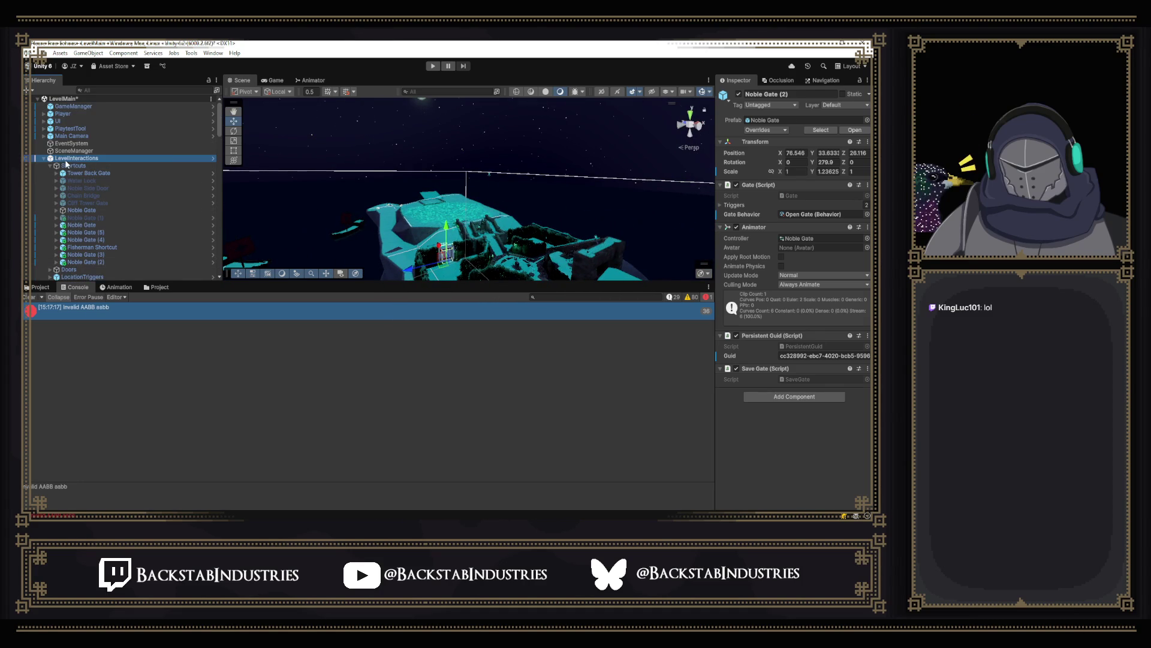
{"action": "left_click", "coordinate": [739, 95]}
{"action": "left_click", "coordinate": [432, 66]}
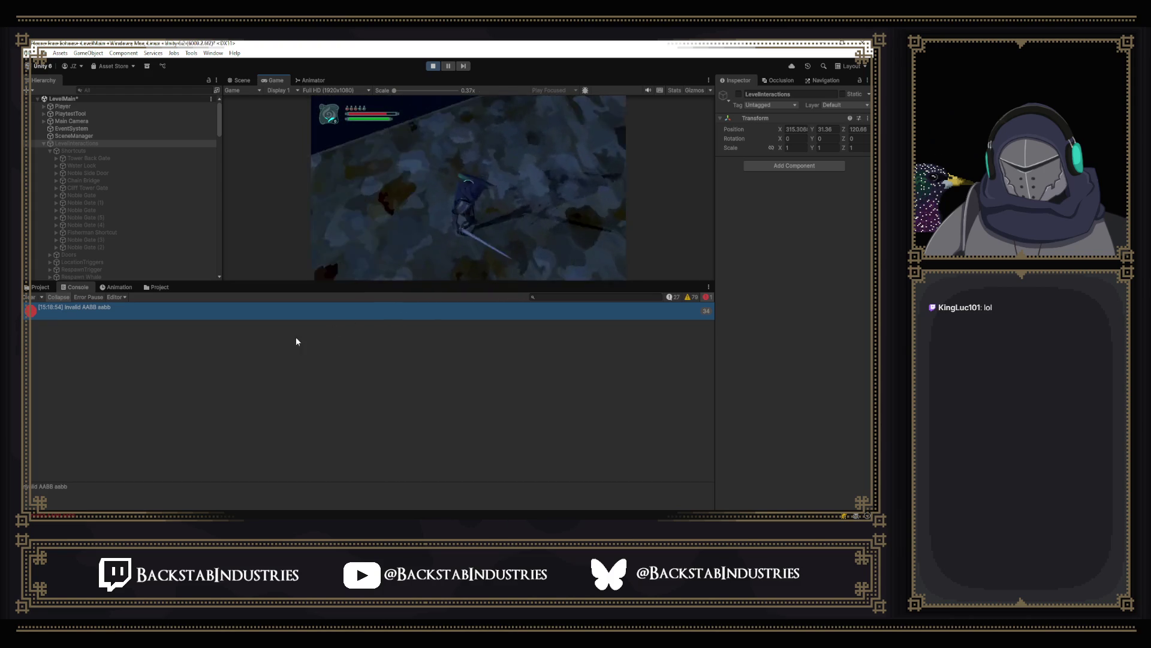
Step: Stop the play-test after the Invalid AABB error reappears and focus the Hierarchy search
{"action": "left_click", "coordinate": [431, 66]}
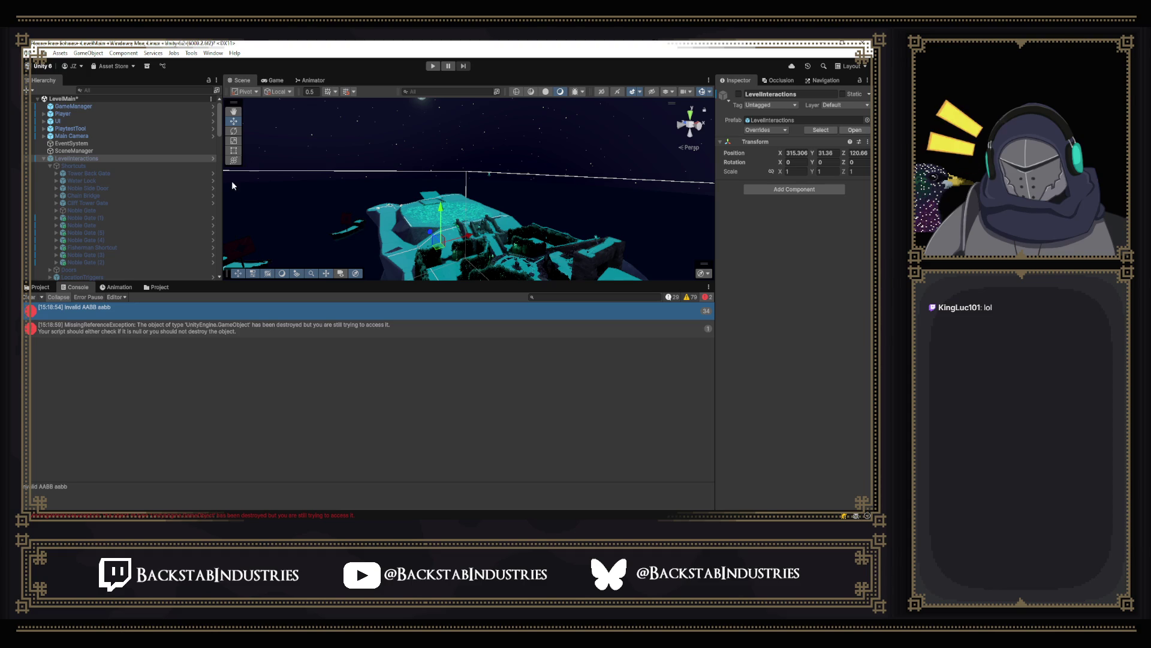
{"action": "left_click", "coordinate": [106, 91]}
Step: Filter the Hierarchy by 'general' and multi-select all the General Trigger rows
{"action": "type", "text": "genera"}
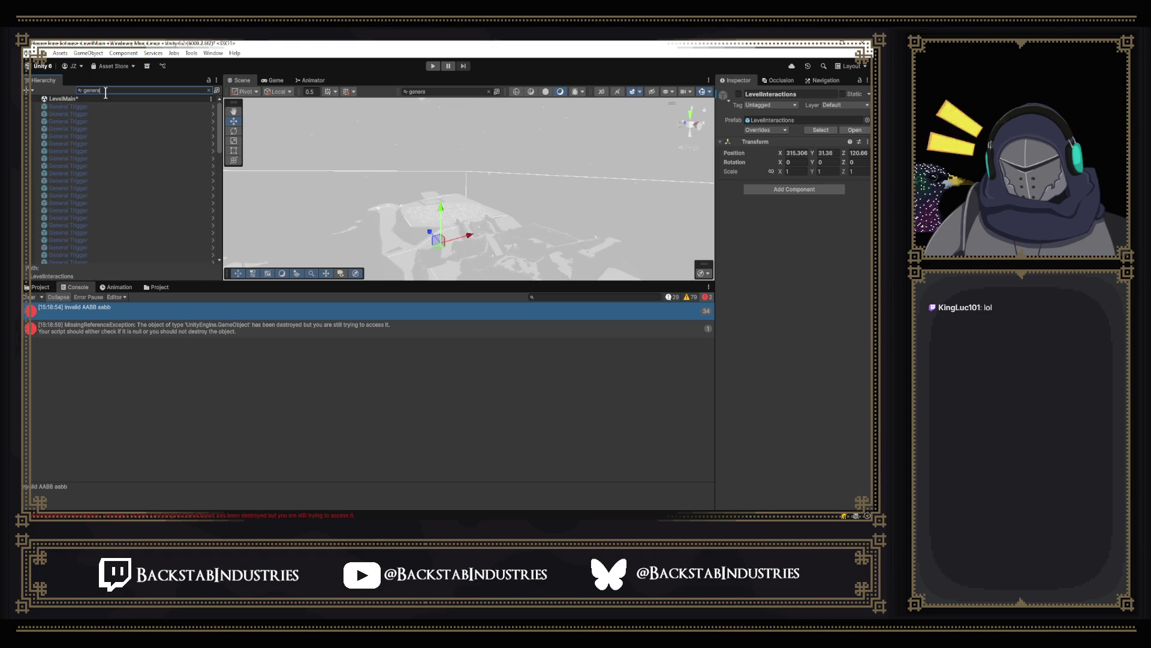
{"action": "type", "text": "l"}
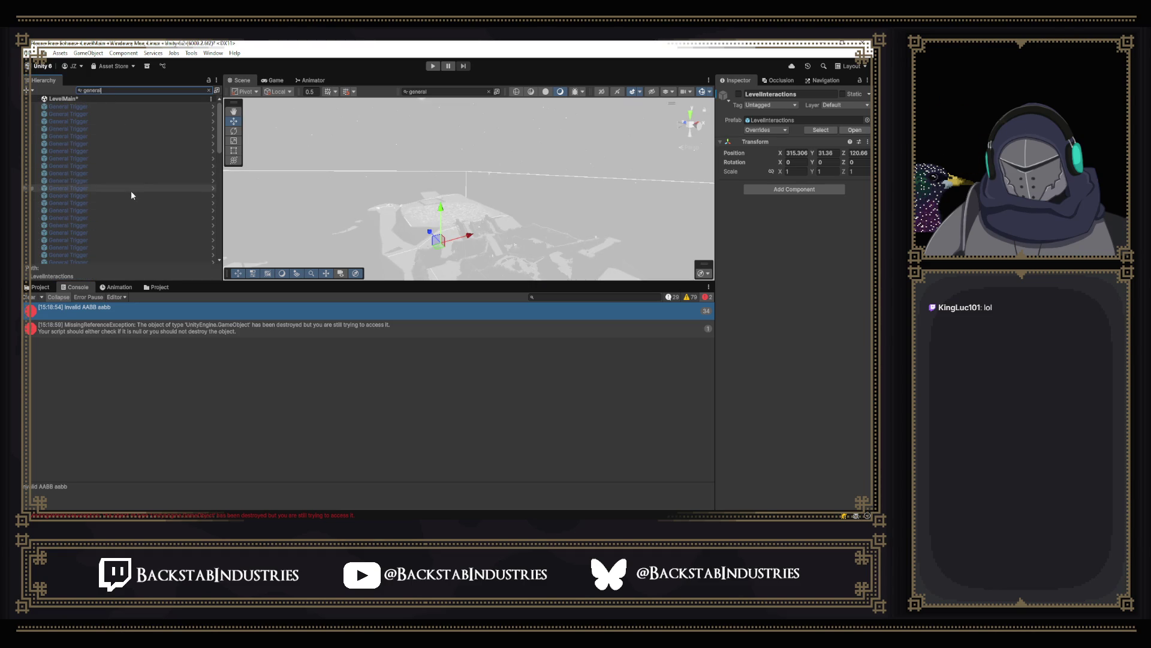
{"action": "scroll", "coordinate": [131, 189], "scroll_direction": "down", "scroll_amount": 5}
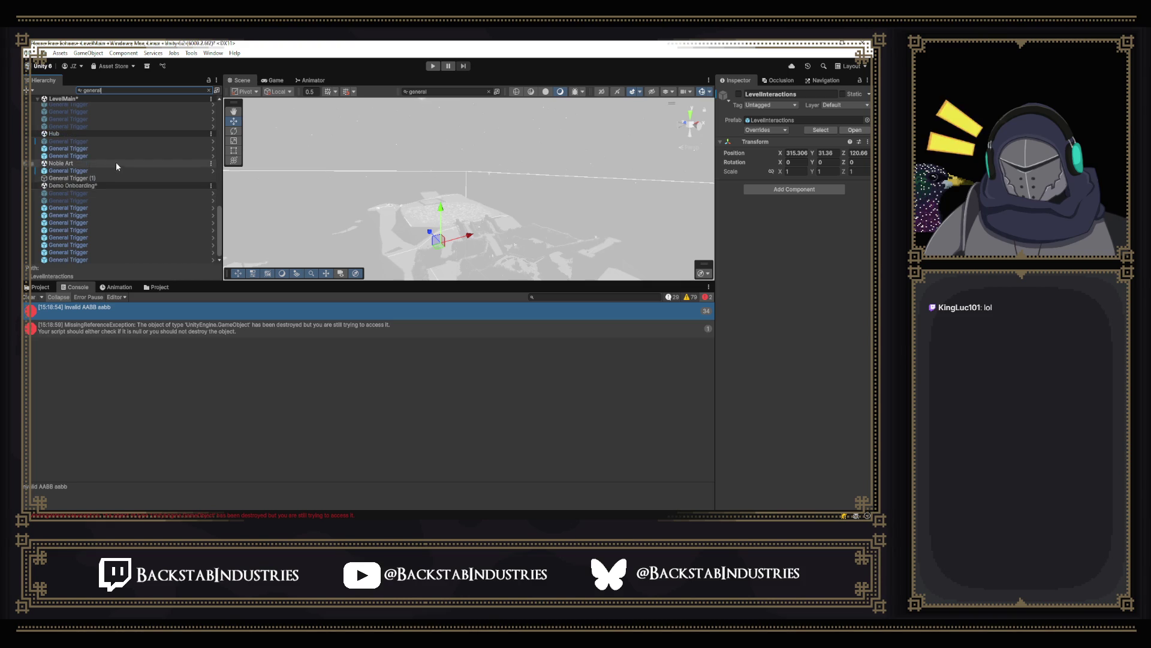
{"action": "scroll", "coordinate": [96, 180], "scroll_direction": "up", "scroll_amount": 2}
{"action": "left_click", "coordinate": [83, 177]}
{"action": "left_click", "coordinate": [84, 184], "text": "shift"}
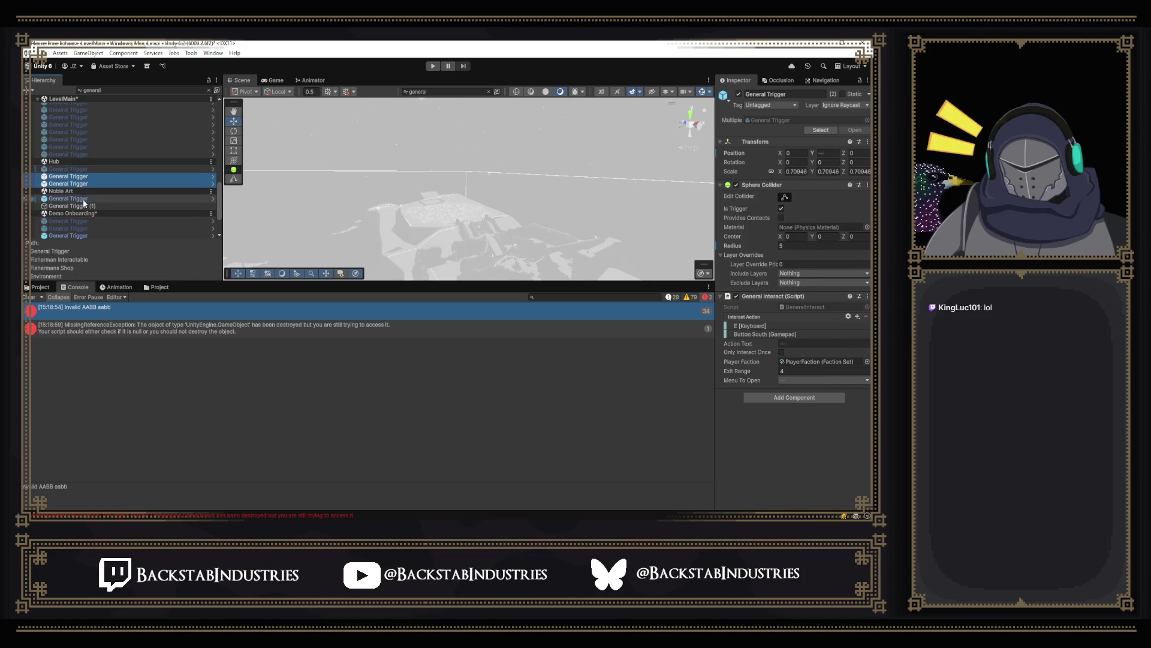
{"action": "left_click", "coordinate": [83, 200], "text": "ctrl"}
{"action": "left_click", "coordinate": [84, 206], "text": "ctrl"}
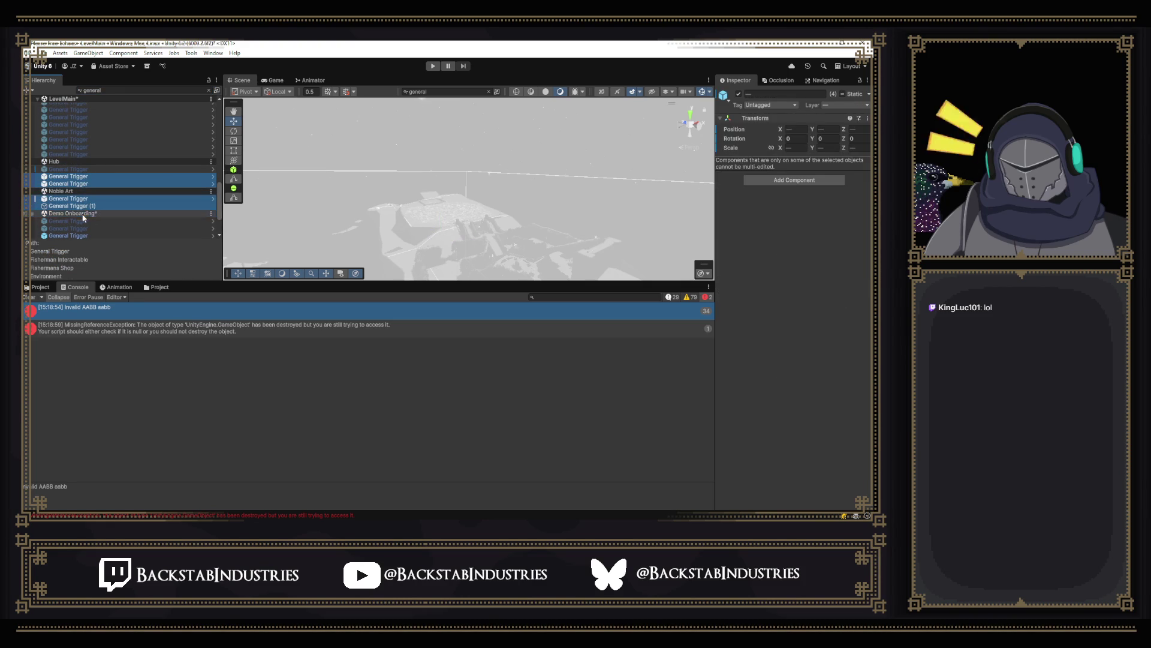
{"action": "scroll", "coordinate": [87, 213], "scroll_direction": "down", "scroll_amount": 3}
{"action": "left_click", "coordinate": [80, 183], "text": "ctrl"}
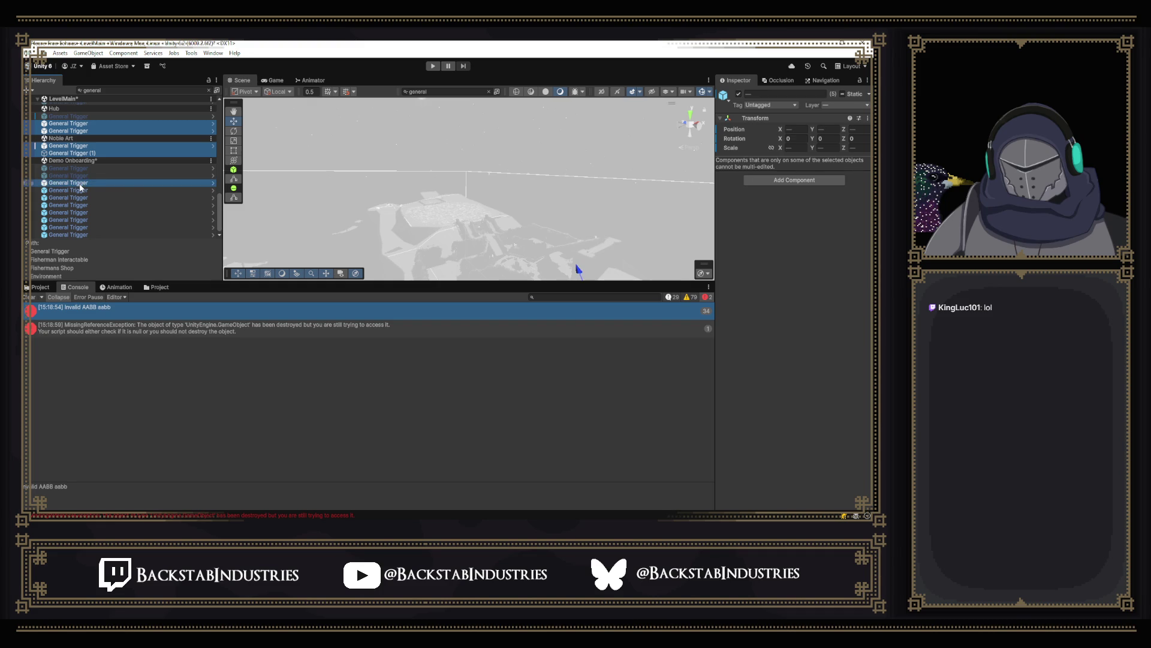
{"action": "left_click", "coordinate": [81, 235], "text": "shift"}
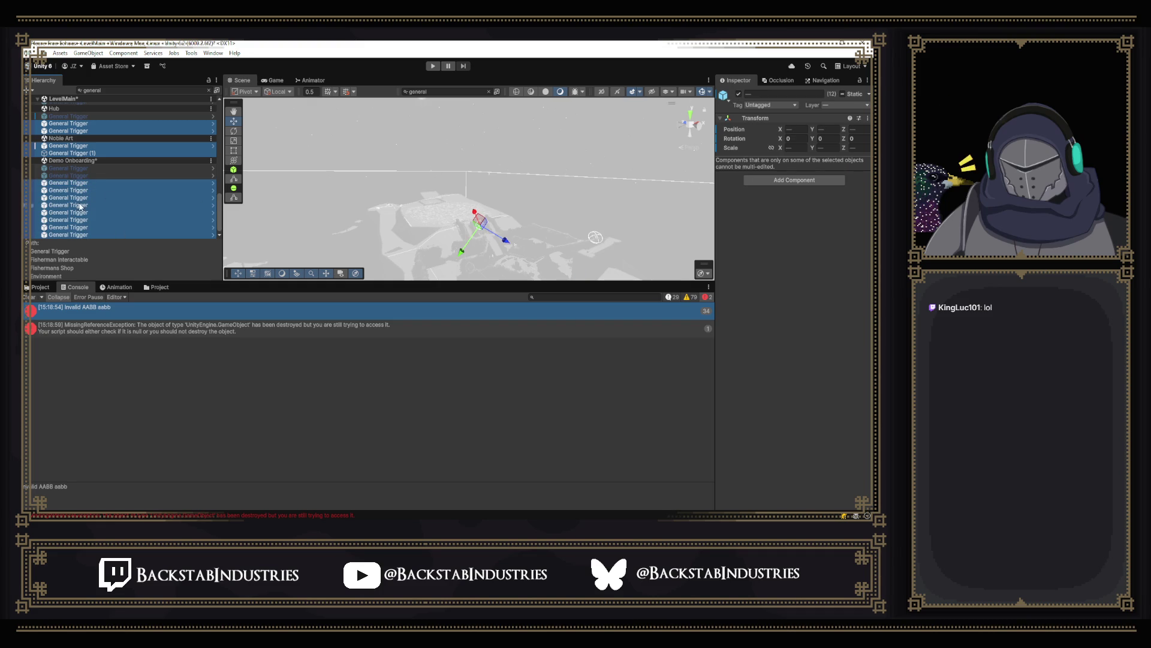
Step: Deactivate the selected General Trigger objects and start a play-test
{"action": "left_click", "coordinate": [739, 94]}
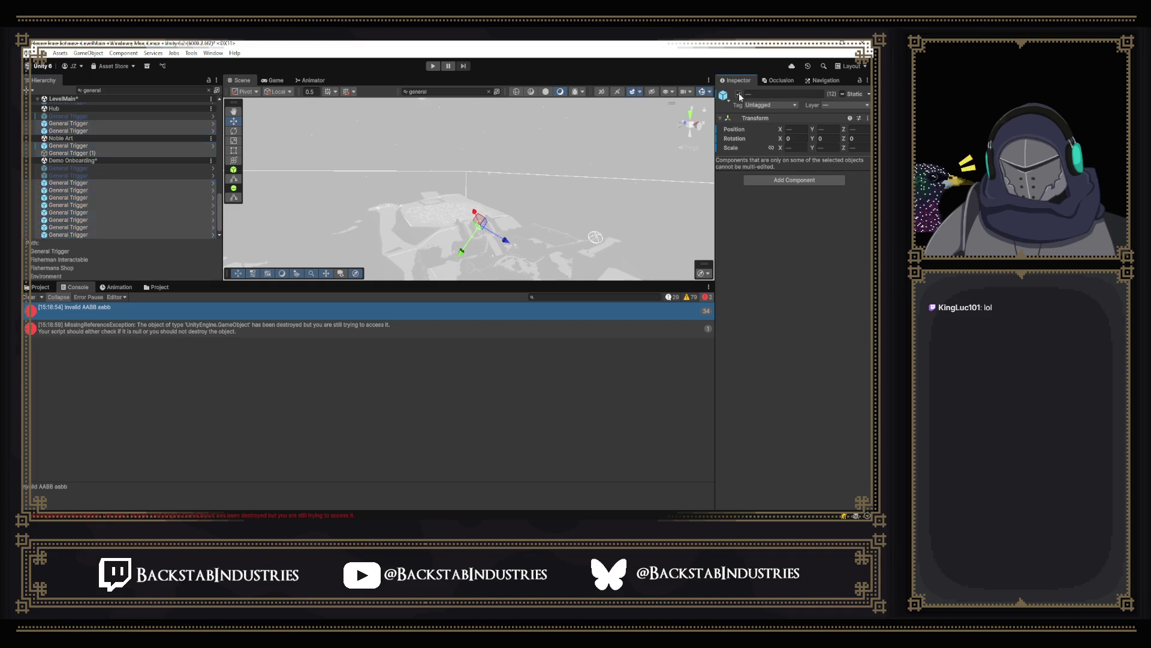
{"action": "scroll", "coordinate": [166, 186], "scroll_direction": "down", "scroll_amount": 3}
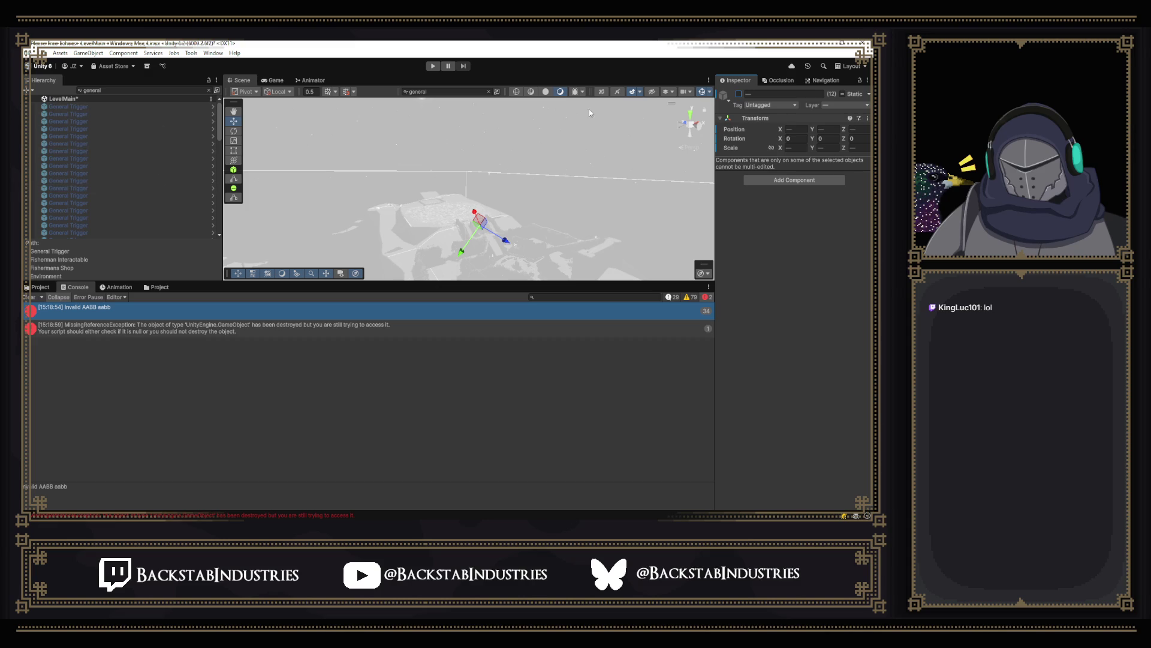
{"action": "left_click", "coordinate": [433, 66]}
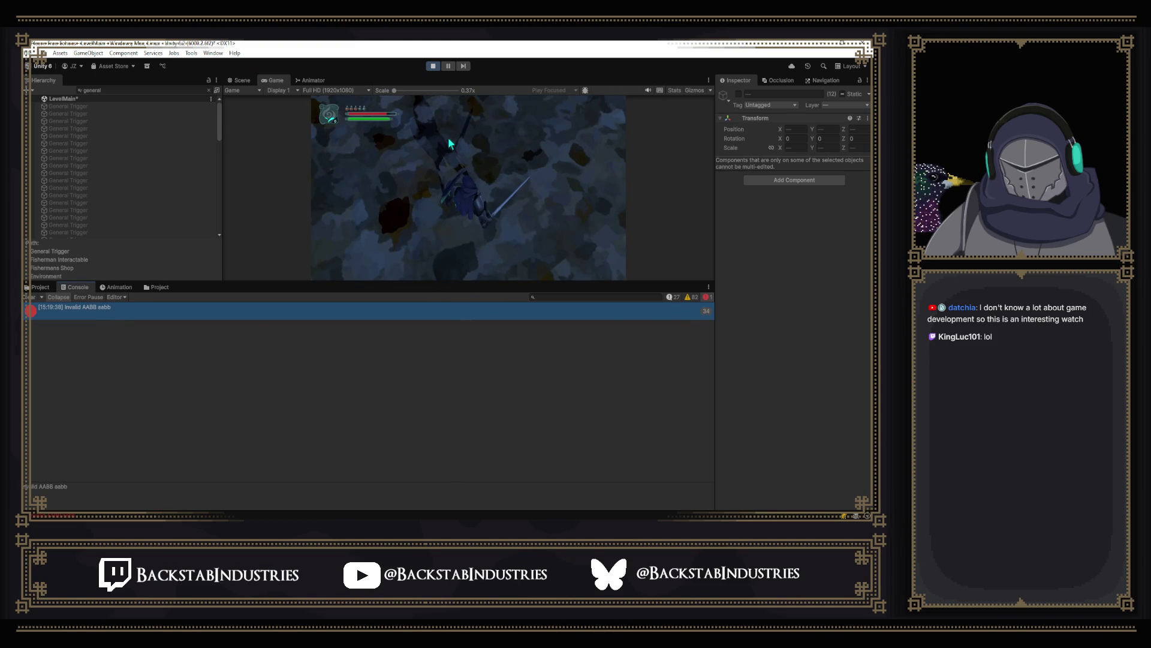
Step: Stop the play-test once the Invalid AABB error has logged 34 times
{"action": "left_click", "coordinate": [431, 67]}
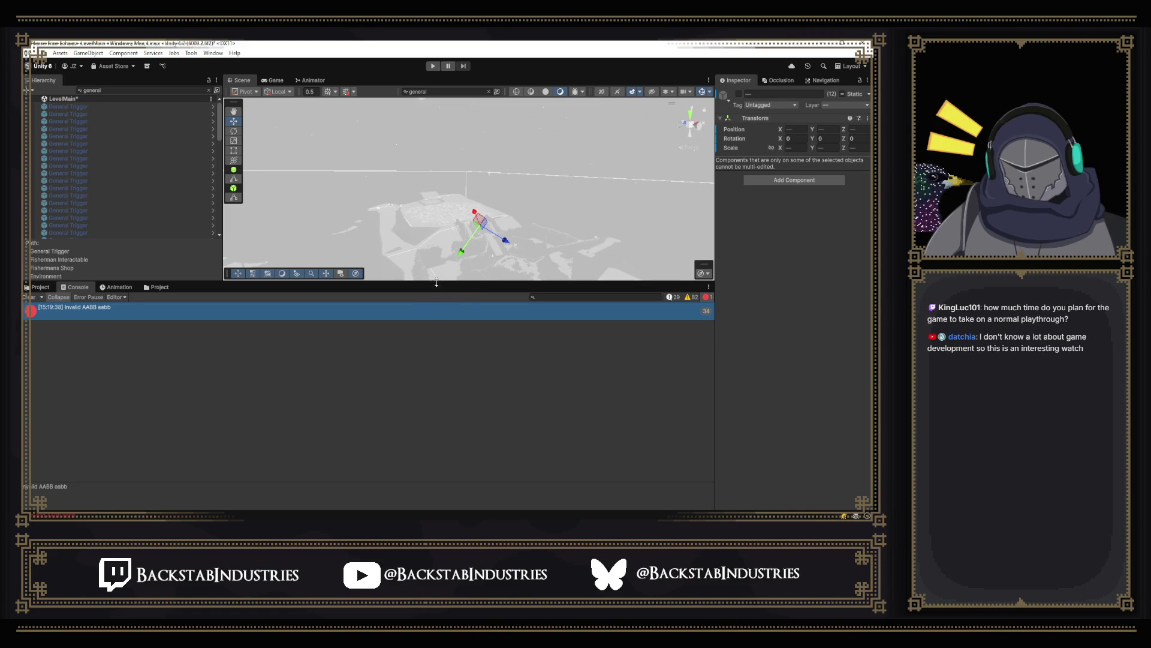
Step: Enlarge the Scene view, show the Project browser and clear the 'general' Hierarchy filter
{"action": "left_click_drag", "start_coordinate": [437, 283], "coordinate": [437, 324]}
{"action": "left_click", "coordinate": [124, 328]}
{"action": "left_click", "coordinate": [75, 330]}
{"action": "left_click", "coordinate": [40, 330]}
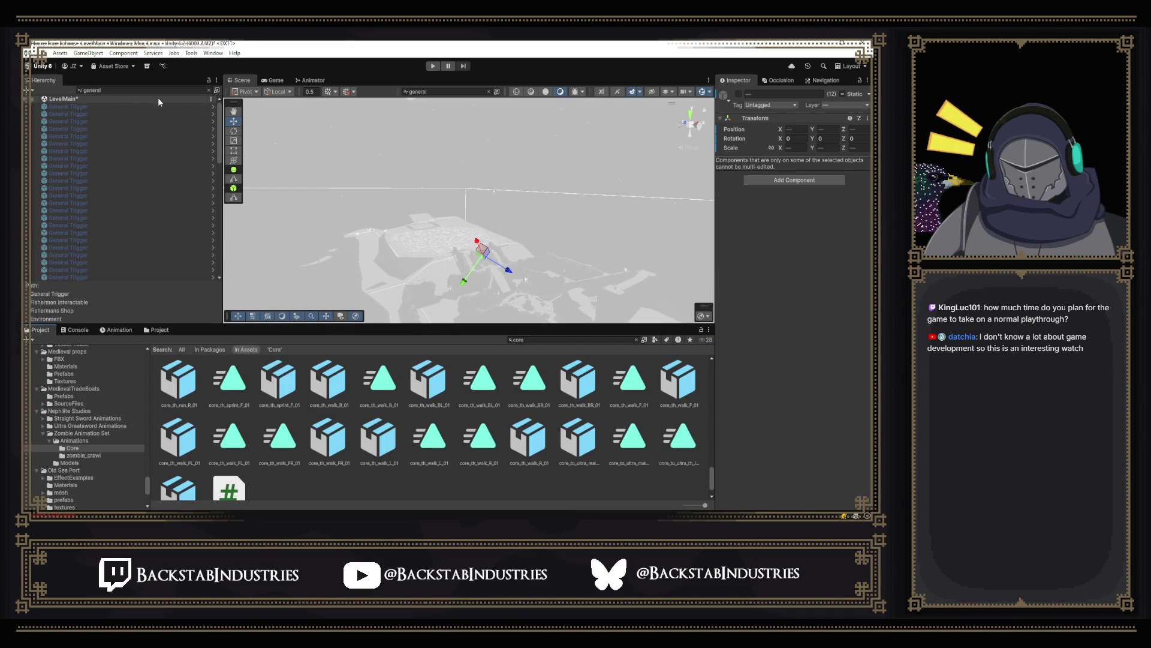
{"action": "left_click", "coordinate": [207, 90]}
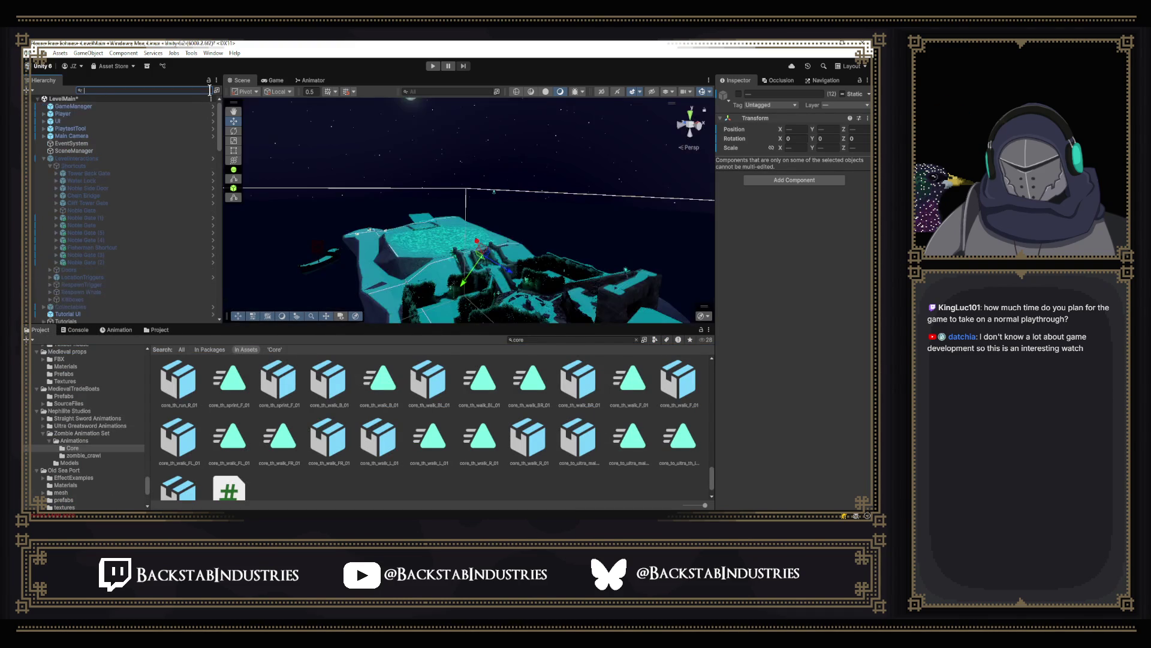
{"action": "left_click", "coordinate": [43, 157]}
Step: Inspect PlaytestTool's settings and click through scene objects like General Triggers, Enemies and Tutorials
{"action": "left_click", "coordinate": [70, 137]}
{"action": "left_click", "coordinate": [70, 128]}
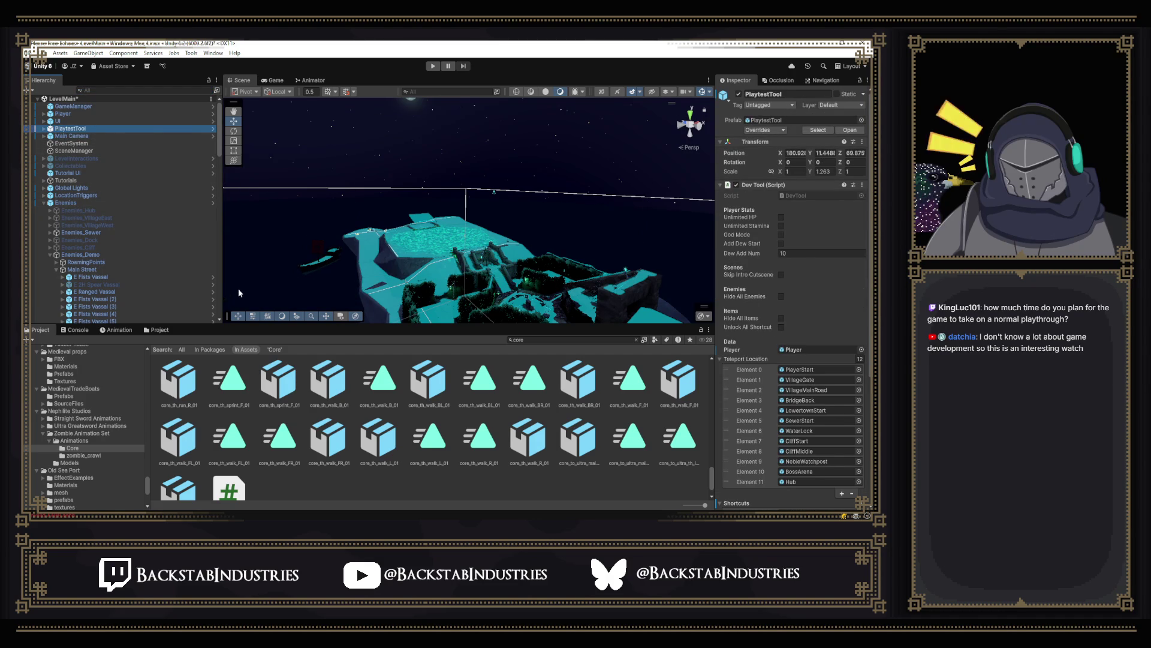
{"action": "left_click", "coordinate": [448, 224]}
{"action": "left_click", "coordinate": [441, 228]}
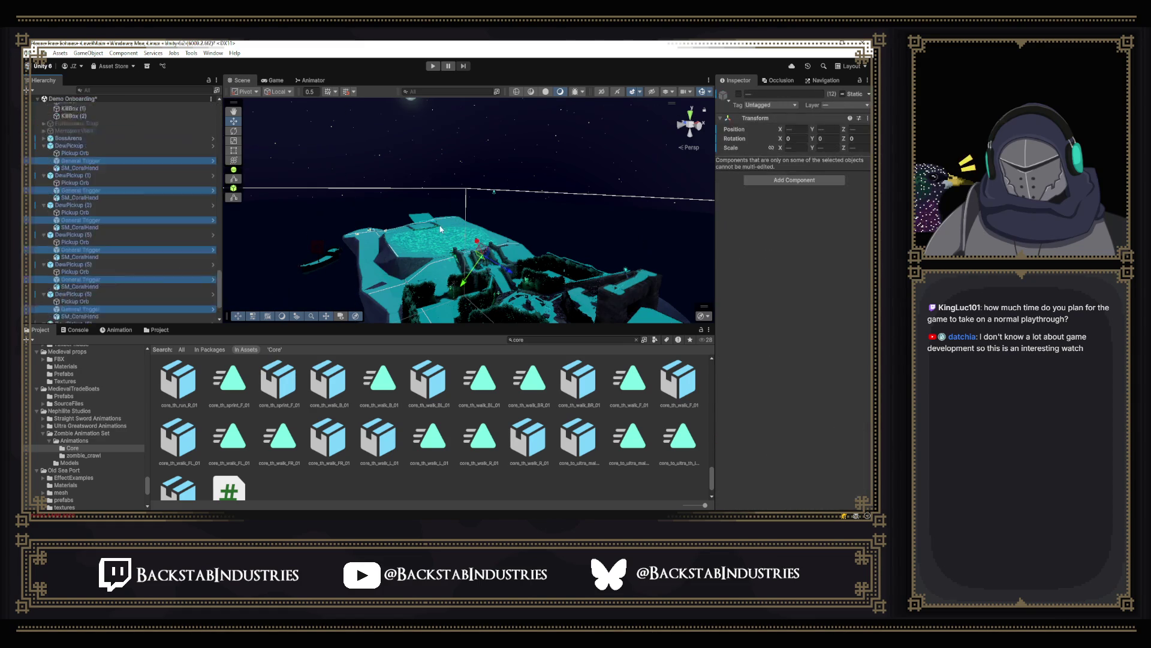
{"action": "left_click", "coordinate": [435, 231]}
{"action": "left_click", "coordinate": [430, 233]}
{"action": "left_click", "coordinate": [426, 234]}
{"action": "left_click", "coordinate": [422, 236]}
{"action": "left_click", "coordinate": [413, 238]}
{"action": "left_click", "coordinate": [398, 241]}
{"action": "left_click", "coordinate": [394, 241]}
{"action": "left_click", "coordinate": [391, 243]}
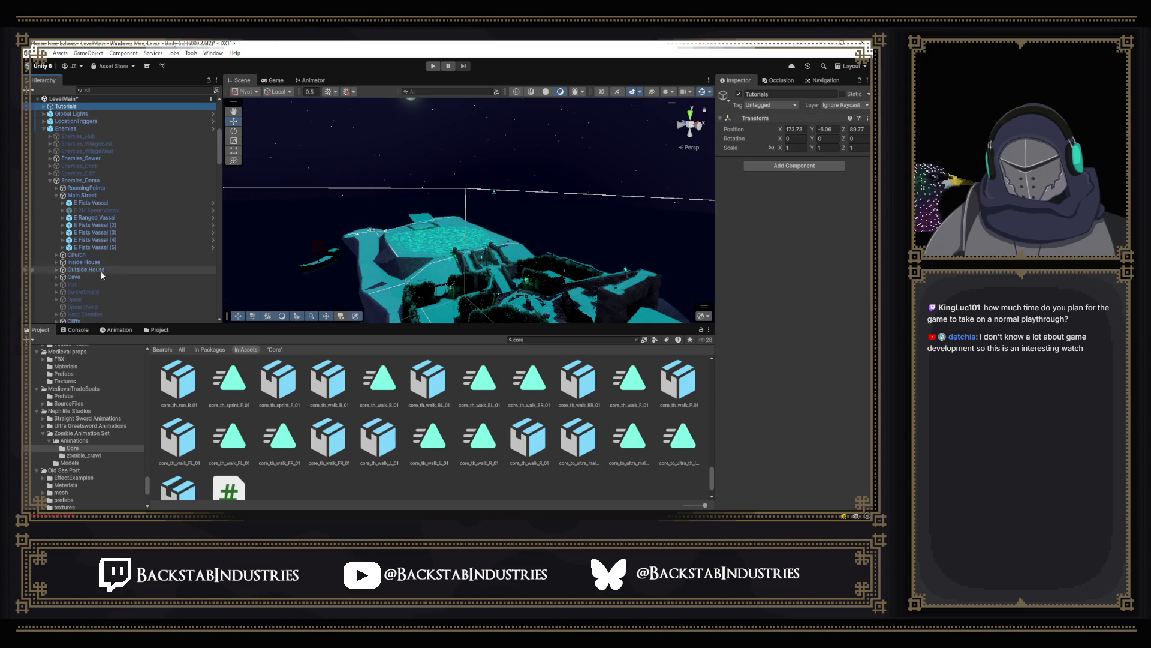
Step: Inspect the AudioManager object's components in the Inspector
{"action": "scroll", "coordinate": [96, 271], "scroll_direction": "down", "scroll_amount": 5}
{"action": "left_click", "coordinate": [98, 214]}
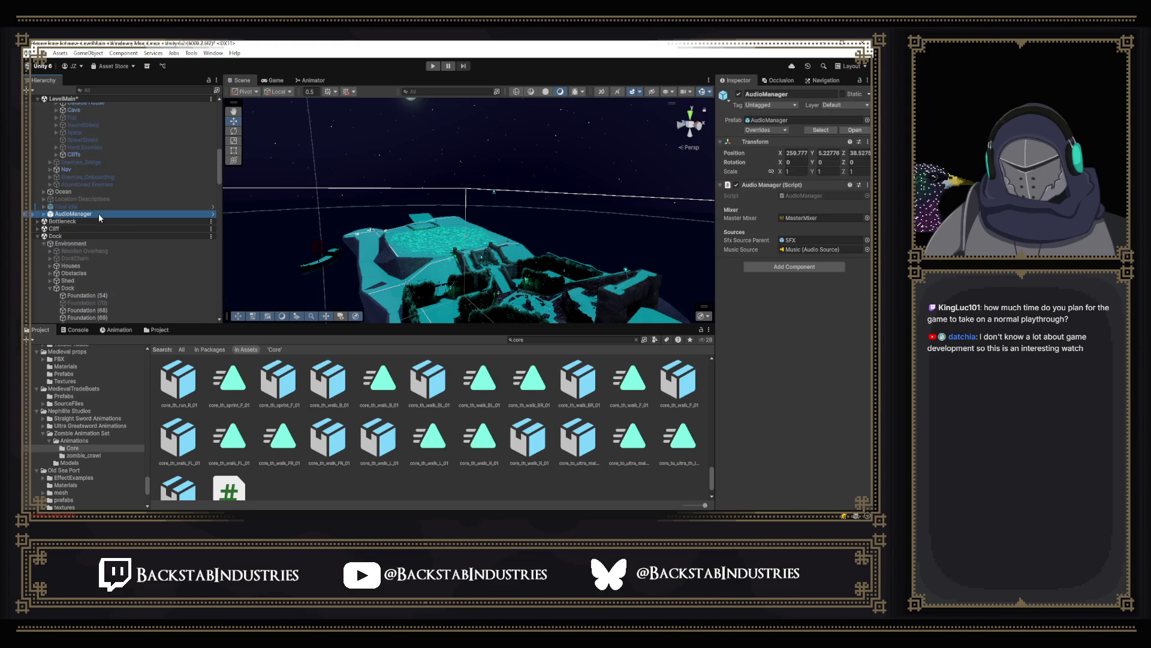
{"action": "scroll", "coordinate": [120, 217], "scroll_direction": "up", "scroll_amount": 3}
{"action": "scroll", "coordinate": [120, 216], "scroll_direction": "up", "scroll_amount": 3}
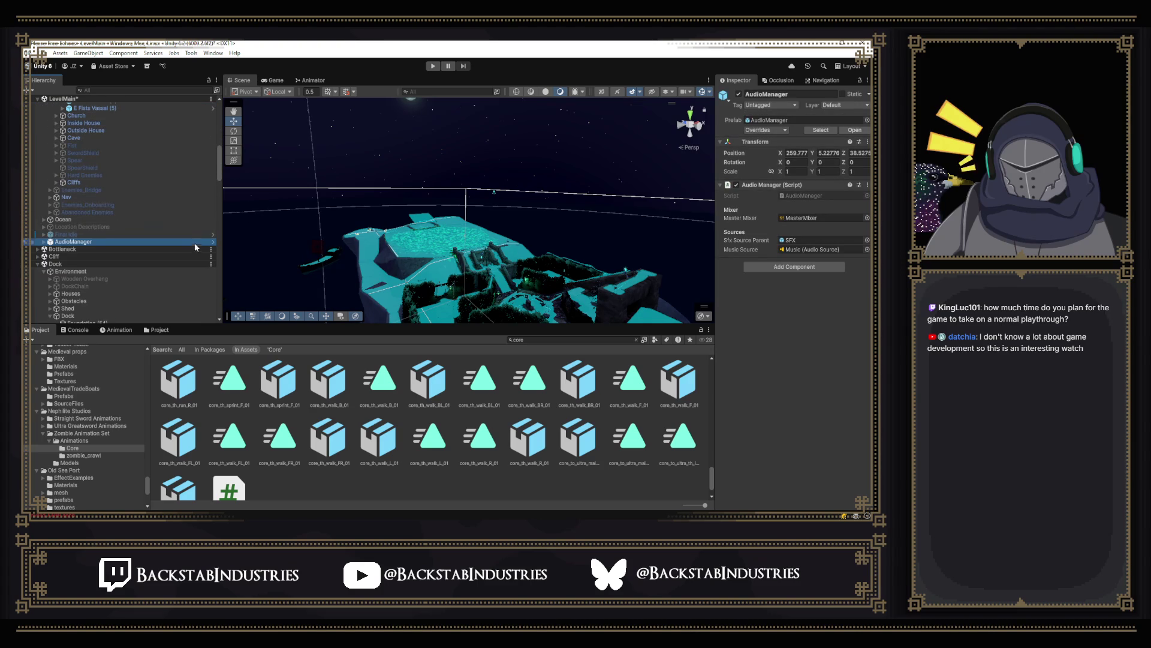
{"action": "scroll", "coordinate": [189, 246], "scroll_direction": "up", "scroll_amount": 5}
{"action": "scroll", "coordinate": [171, 243], "scroll_direction": "down", "scroll_amount": 8}
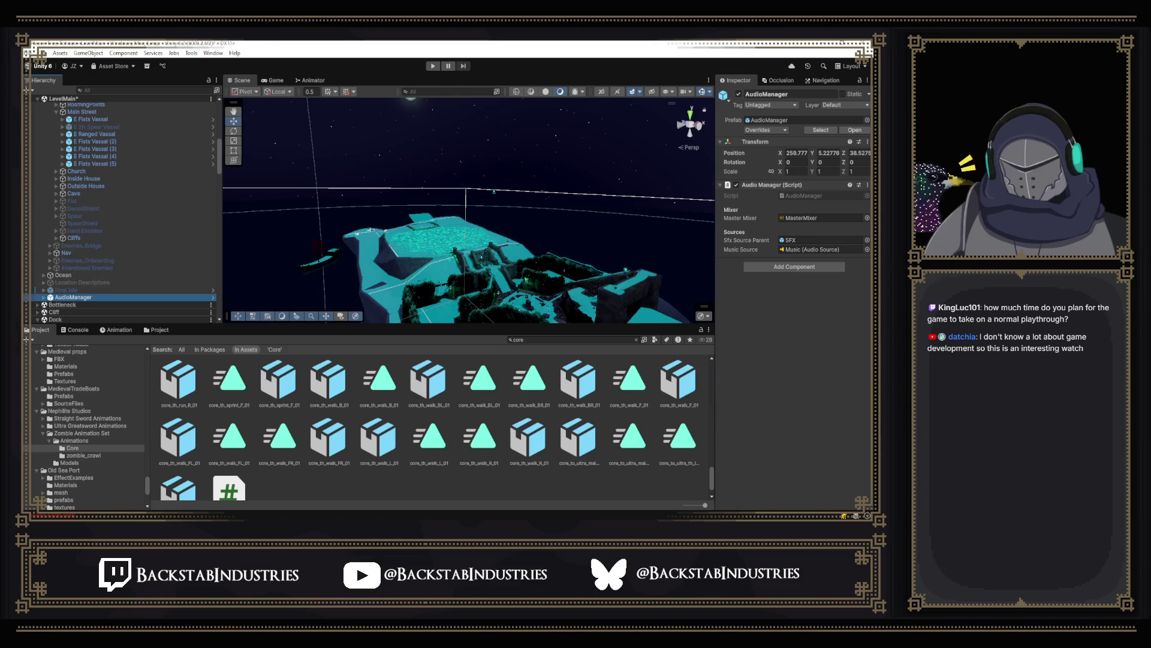
Step: Fetch and pull the new origin commit into Demo-Fixes, then return to Unity
{"action": "key", "text": "alt+Tab"}
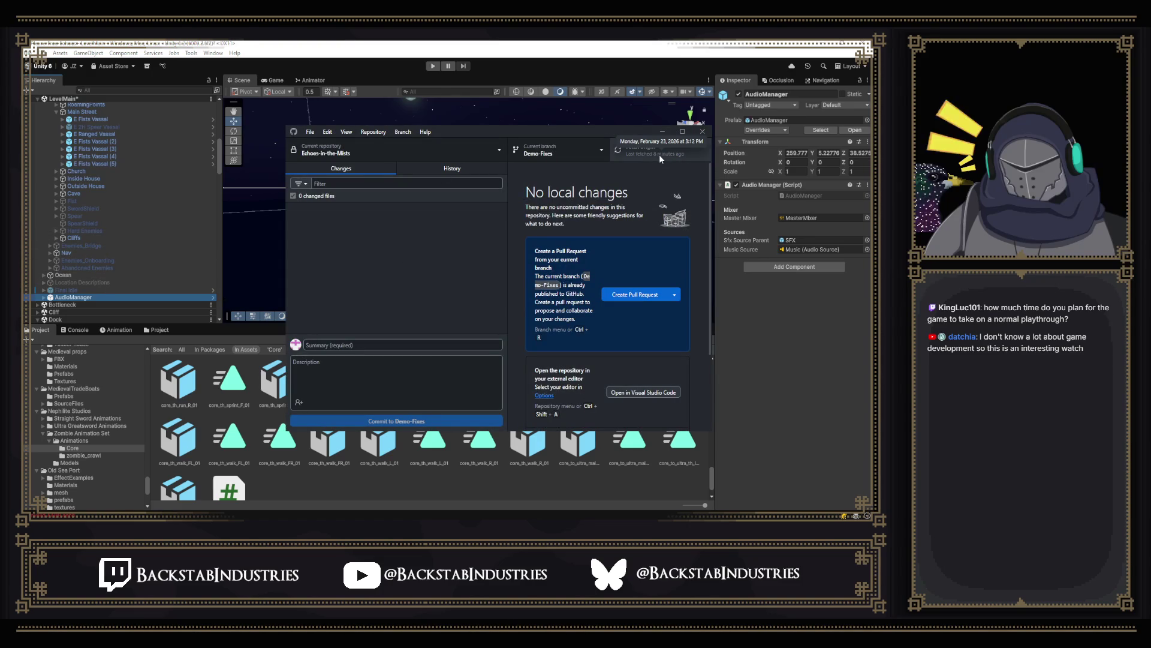
{"action": "left_click", "coordinate": [659, 154]}
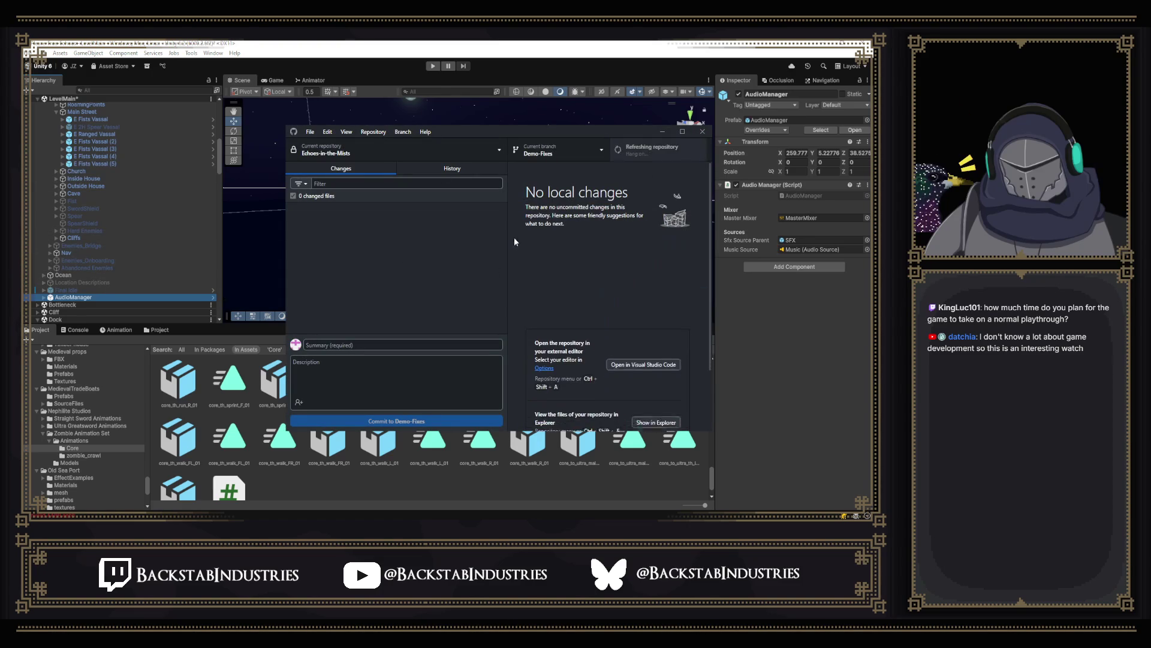
{"action": "left_click", "coordinate": [664, 272]}
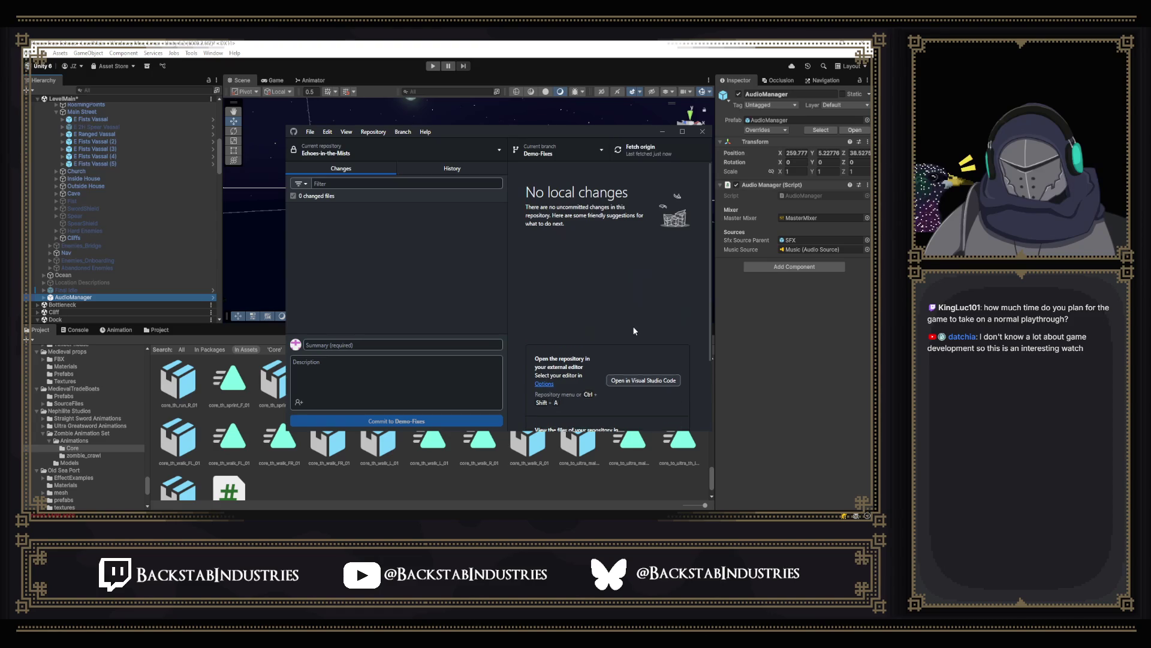
{"action": "left_click", "coordinate": [509, 70]}
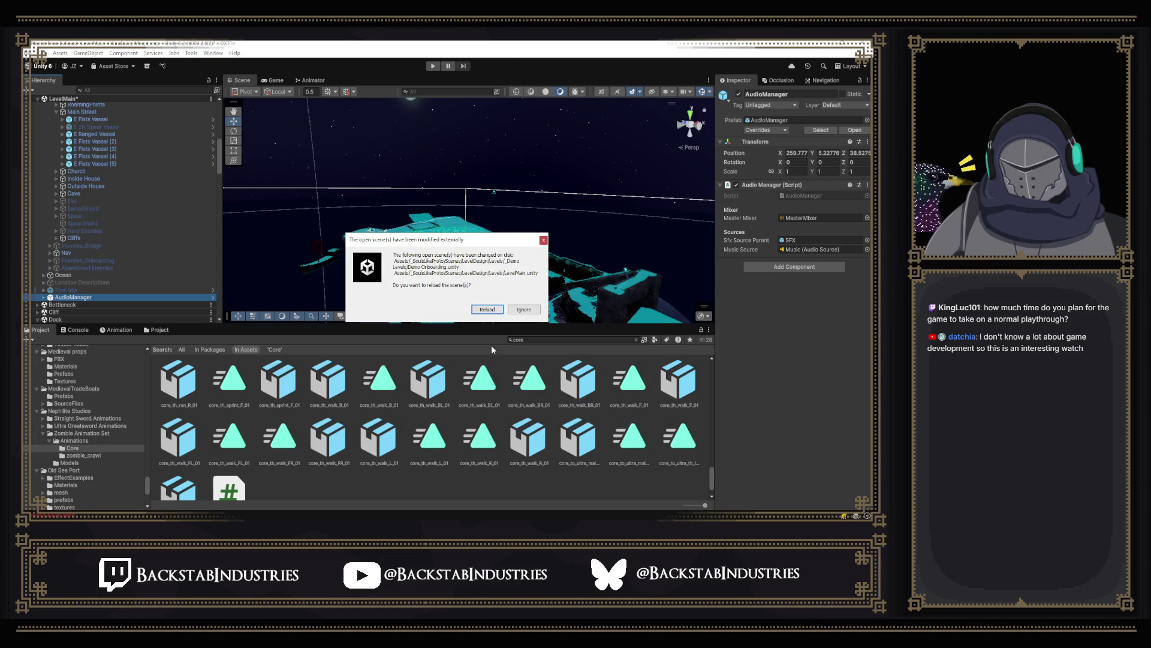
Step: Reload the externally modified scenes so the pulled changes are loaded
{"action": "left_click", "coordinate": [488, 309]}
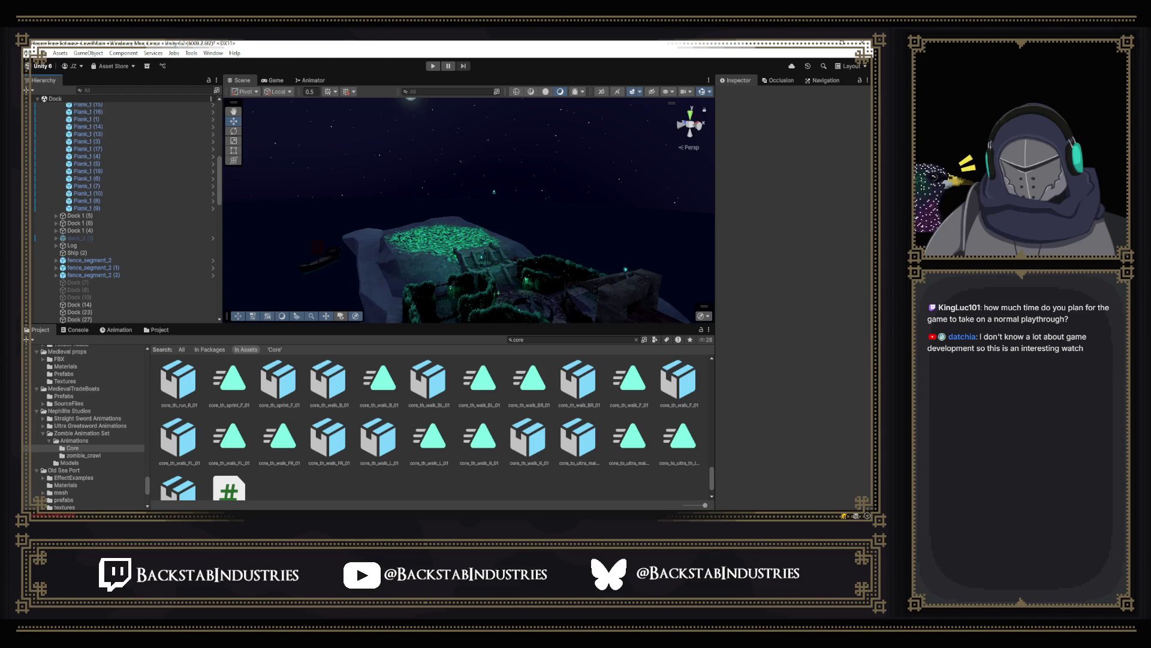
{"action": "scroll", "coordinate": [150, 186], "scroll_direction": "up", "scroll_amount": 5}
{"action": "scroll", "coordinate": [150, 186], "scroll_direction": "up", "scroll_amount": 2}
Step: Collapse Dock 1 (3) and its parent Dock group in the Hierarchy
{"action": "left_click", "coordinate": [60, 214]}
{"action": "left_click", "coordinate": [57, 214]}
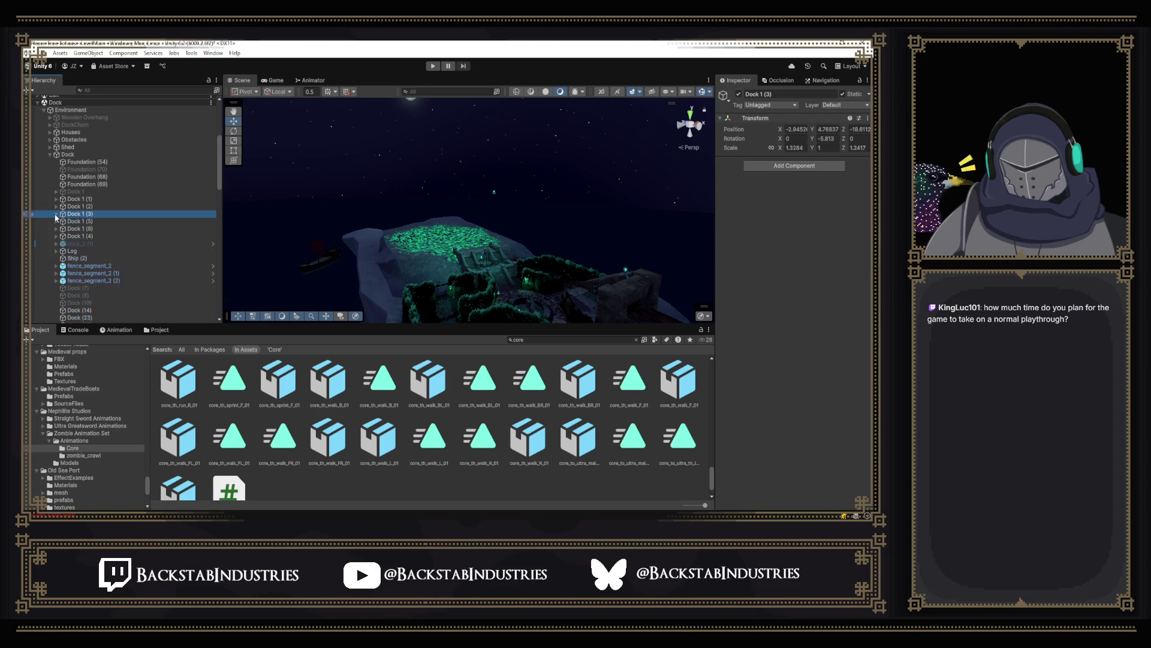
{"action": "left_click", "coordinate": [50, 155]}
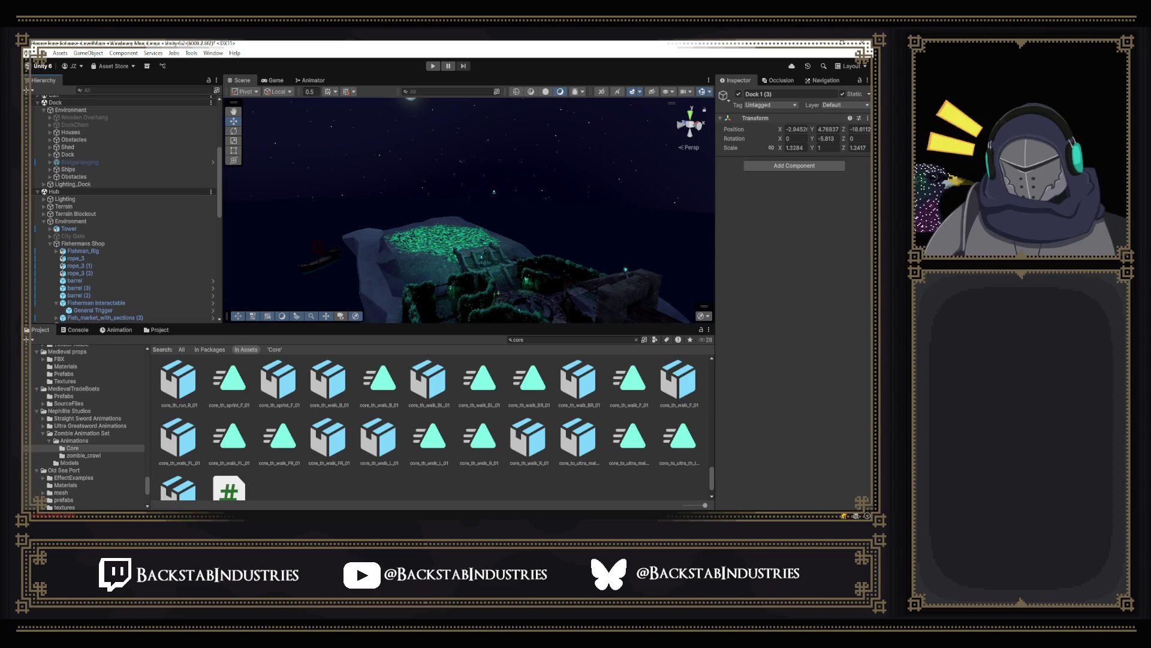
Step: Orbit around the harbour and dock wall, frame Dock 1 (3), then select the UI object
{"action": "mouse_move", "coordinate": [453, 214]}
{"action": "left_mouse_down"}
{"action": "mouse_move", "coordinate": [530, 273]}
{"action": "mouse_move", "coordinate": [528, 298]}
{"action": "mouse_move", "coordinate": [295, 257]}
{"action": "mouse_move", "coordinate": [173, 265]}
{"action": "left_mouse_up"}
{"action": "mouse_move", "coordinate": [491, 258]}
{"action": "left_mouse_down"}
{"action": "mouse_move", "coordinate": [501, 256]}
{"action": "mouse_move", "coordinate": [455, 315]}
{"action": "left_mouse_up"}
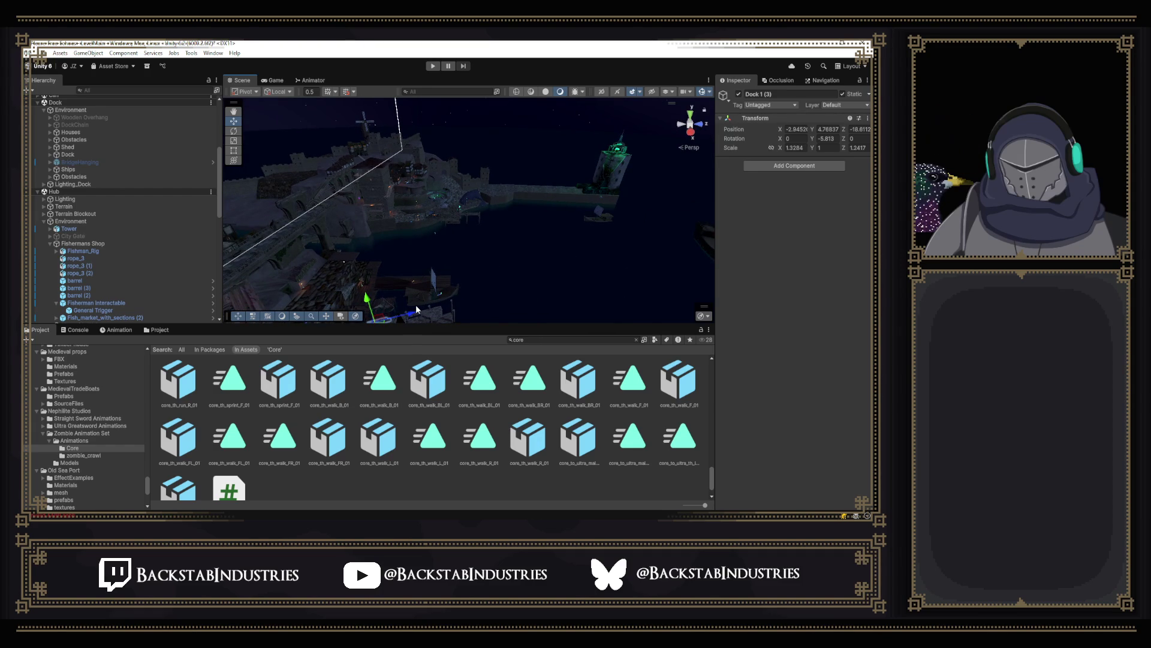
{"action": "mouse_move", "coordinate": [334, 257]}
{"action": "left_mouse_down"}
{"action": "mouse_move", "coordinate": [352, 256]}
{"action": "mouse_move", "coordinate": [361, 234]}
{"action": "left_mouse_up"}
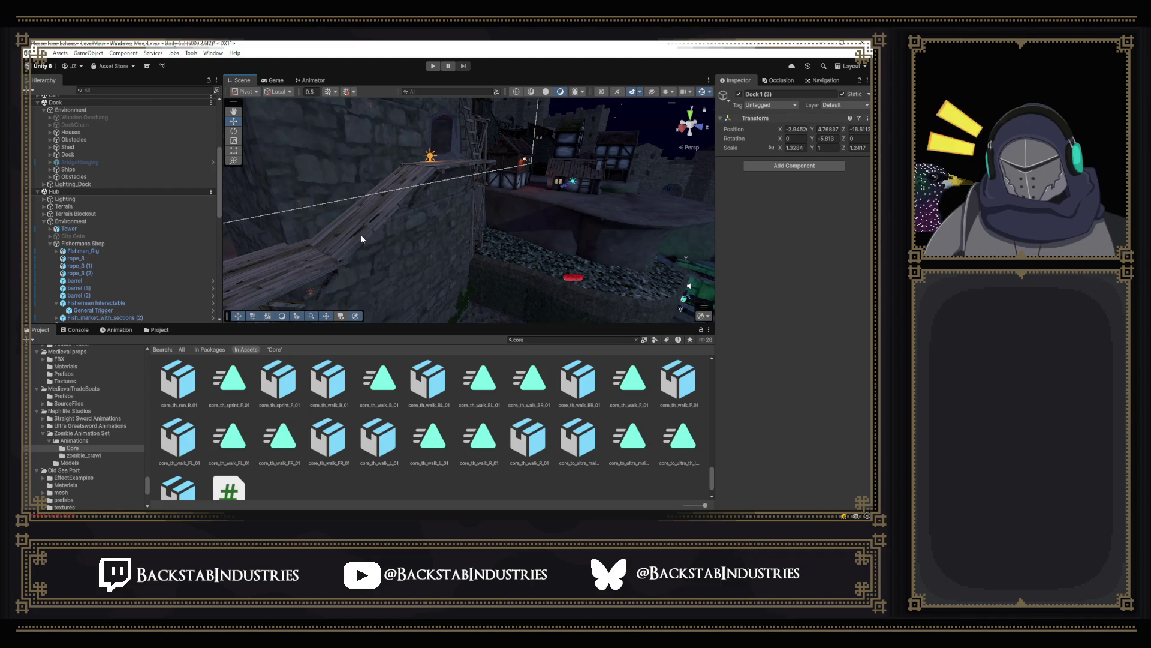
{"action": "mouse_move", "coordinate": [509, 212]}
{"action": "left_mouse_down"}
{"action": "mouse_move", "coordinate": [179, 182]}
{"action": "mouse_move", "coordinate": [124, 188]}
{"action": "mouse_move", "coordinate": [133, 231]}
{"action": "mouse_move", "coordinate": [444, 235]}
{"action": "mouse_move", "coordinate": [228, 193]}
{"action": "left_mouse_up"}
{"action": "key", "text": "f"}
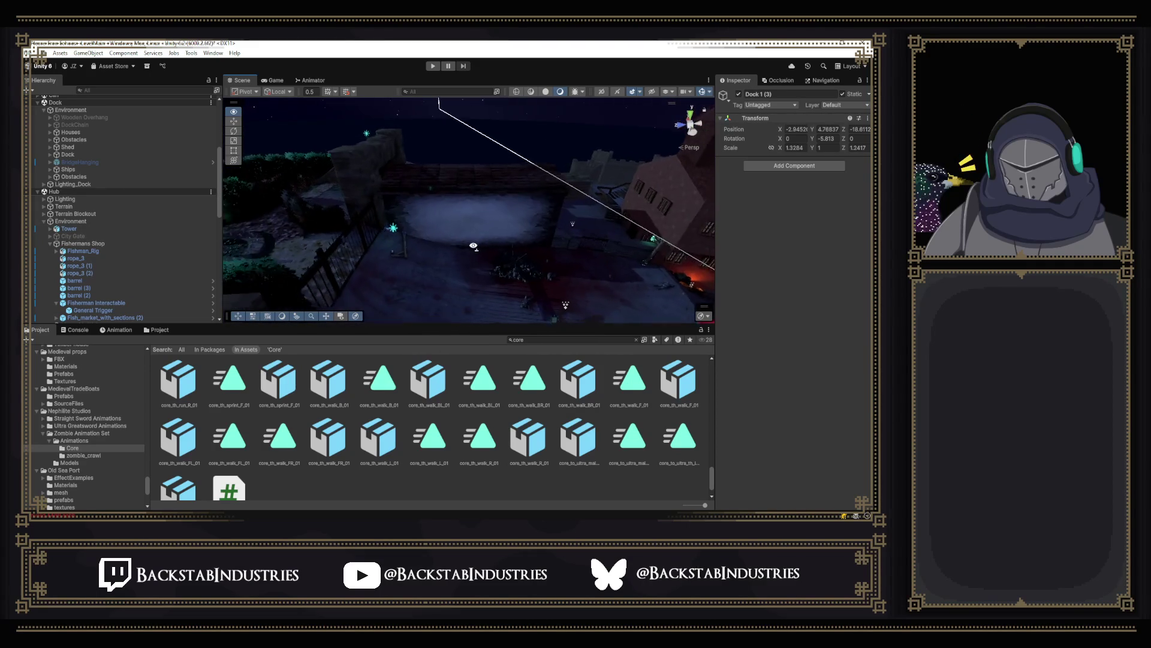
{"action": "mouse_move", "coordinate": [659, 276]}
{"action": "left_mouse_down"}
{"action": "mouse_move", "coordinate": [92, 279]}
{"action": "mouse_move", "coordinate": [135, 303]}
{"action": "mouse_move", "coordinate": [525, 299]}
{"action": "mouse_move", "coordinate": [619, 206]}
{"action": "mouse_move", "coordinate": [573, 212]}
{"action": "mouse_move", "coordinate": [684, 209]}
{"action": "mouse_move", "coordinate": [677, 193]}
{"action": "left_mouse_up"}
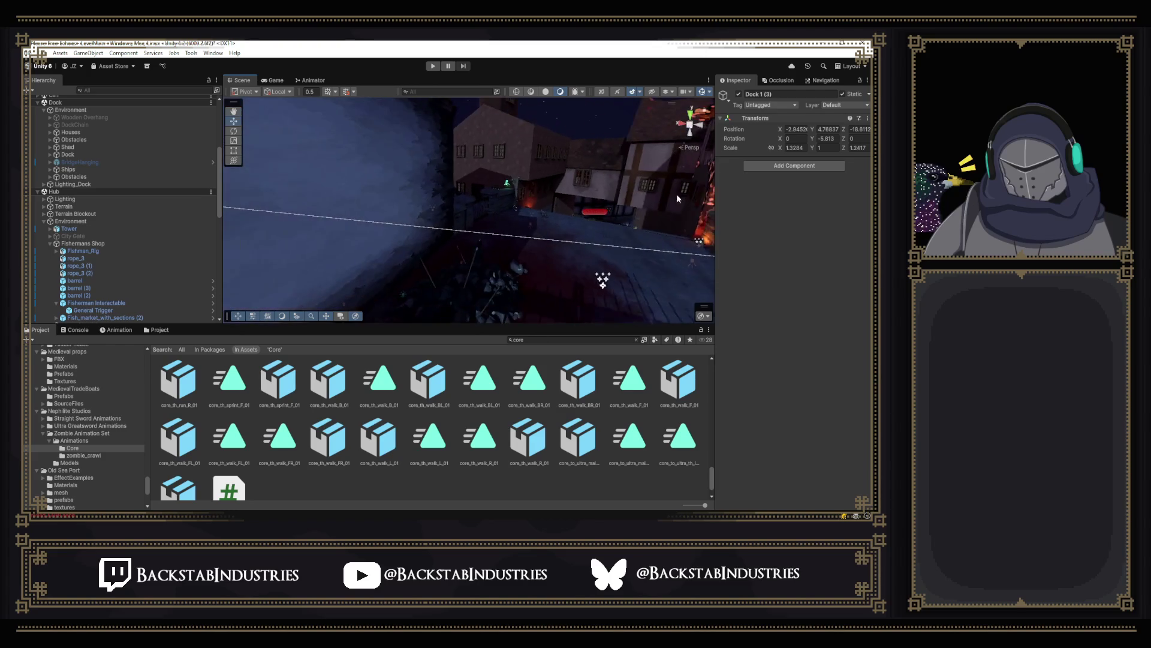
{"action": "left_click", "coordinate": [530, 152]}
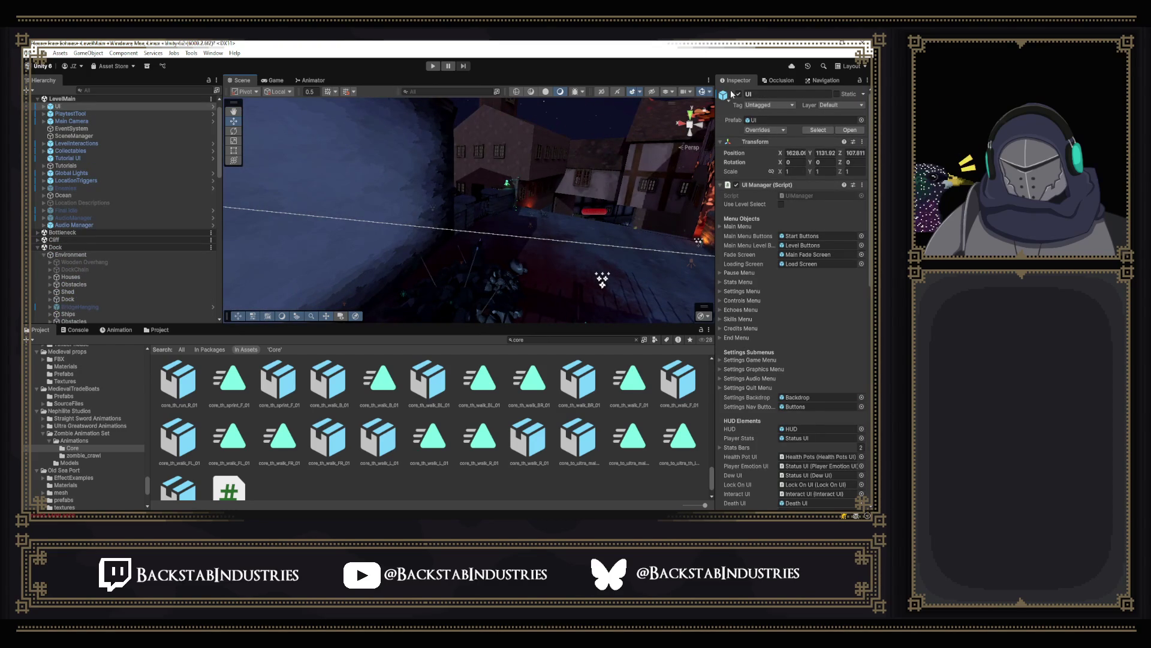
Step: Hide the scene gizmos, maximize the Scene view and pull back to a wide courtyard view
{"action": "left_click", "coordinate": [701, 91]}
{"action": "double_click", "coordinate": [243, 78]}
{"action": "mouse_move", "coordinate": [352, 186]}
{"action": "left_mouse_down"}
{"action": "mouse_move", "coordinate": [532, 255]}
{"action": "mouse_move", "coordinate": [419, 281]}
{"action": "mouse_move", "coordinate": [372, 316]}
{"action": "mouse_move", "coordinate": [311, 308]}
{"action": "mouse_move", "coordinate": [198, 329]}
{"action": "left_mouse_up"}
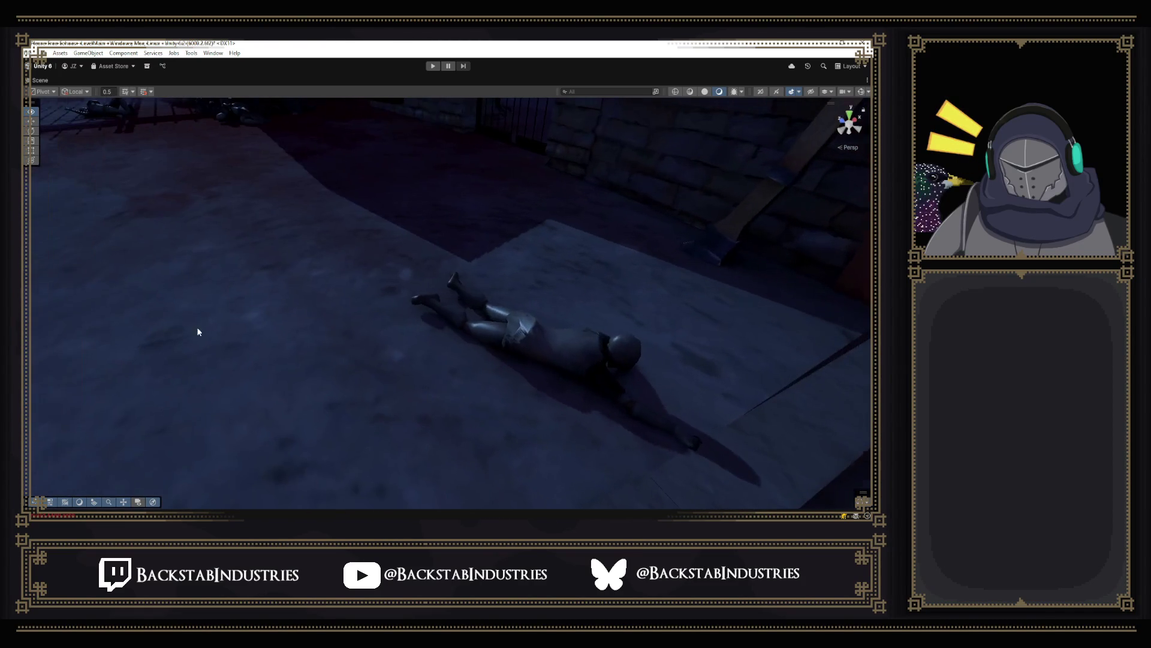
{"action": "mouse_move", "coordinate": [538, 287]}
{"action": "left_mouse_down"}
{"action": "mouse_move", "coordinate": [457, 243]}
{"action": "mouse_move", "coordinate": [505, 227]}
{"action": "left_mouse_up"}
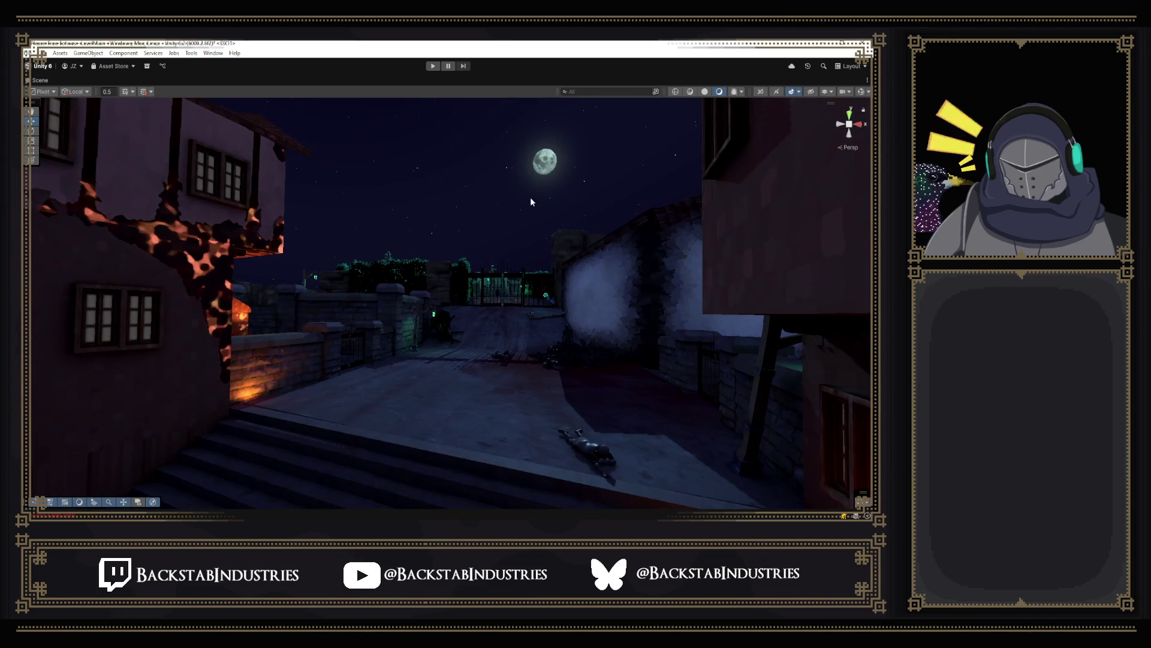
Step: Toggle the lighting preview, move into the courtyard toward the gate, then restore the full layout
{"action": "left_click", "coordinate": [711, 95]}
{"action": "left_click", "coordinate": [719, 94]}
{"action": "left_click_drag", "start_coordinate": [455, 252], "coordinate": [496, 264]}
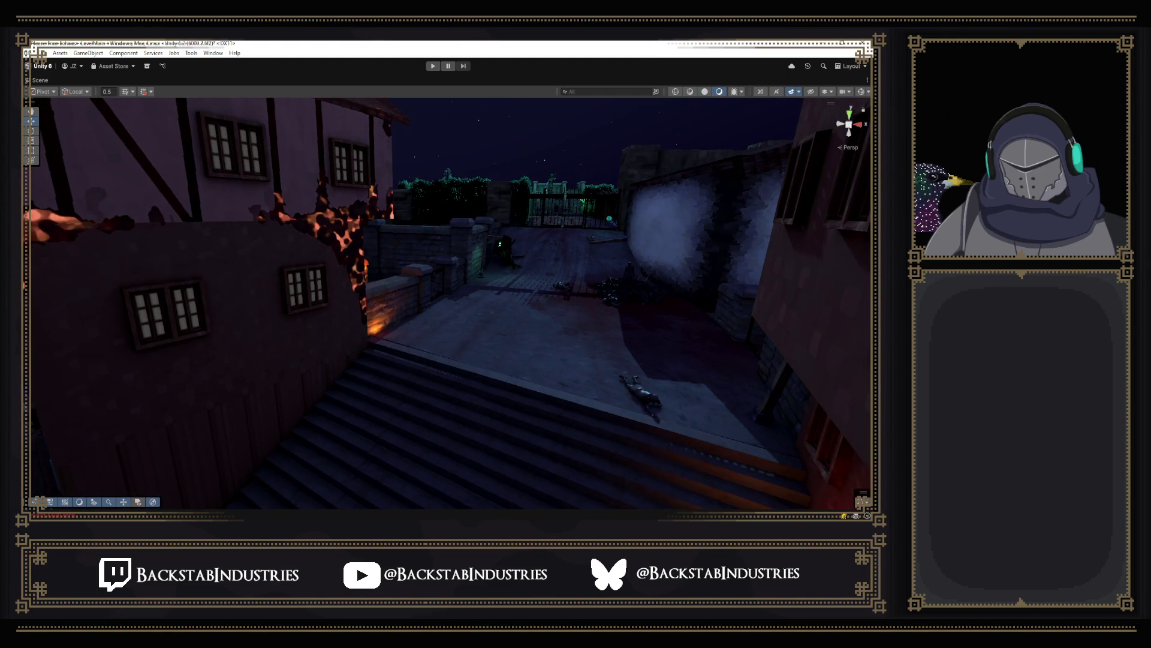
{"action": "mouse_move", "coordinate": [461, 220]}
{"action": "left_mouse_down"}
{"action": "mouse_move", "coordinate": [586, 250]}
{"action": "mouse_move", "coordinate": [566, 204]}
{"action": "left_mouse_up"}
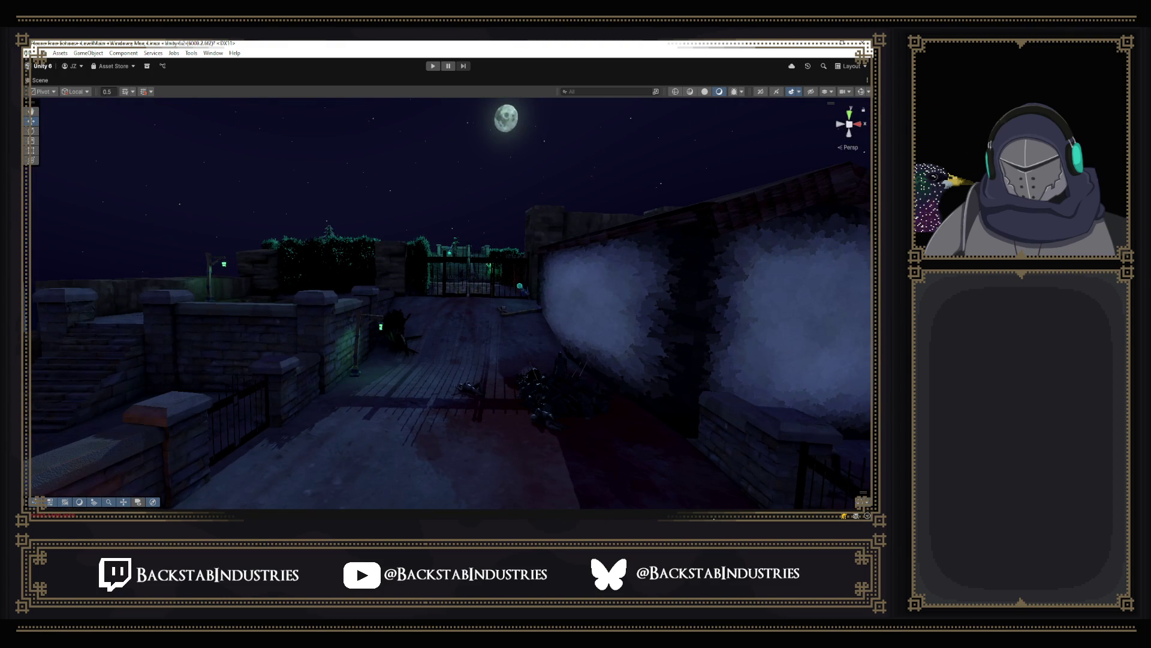
{"action": "left_click", "coordinate": [836, 509]}
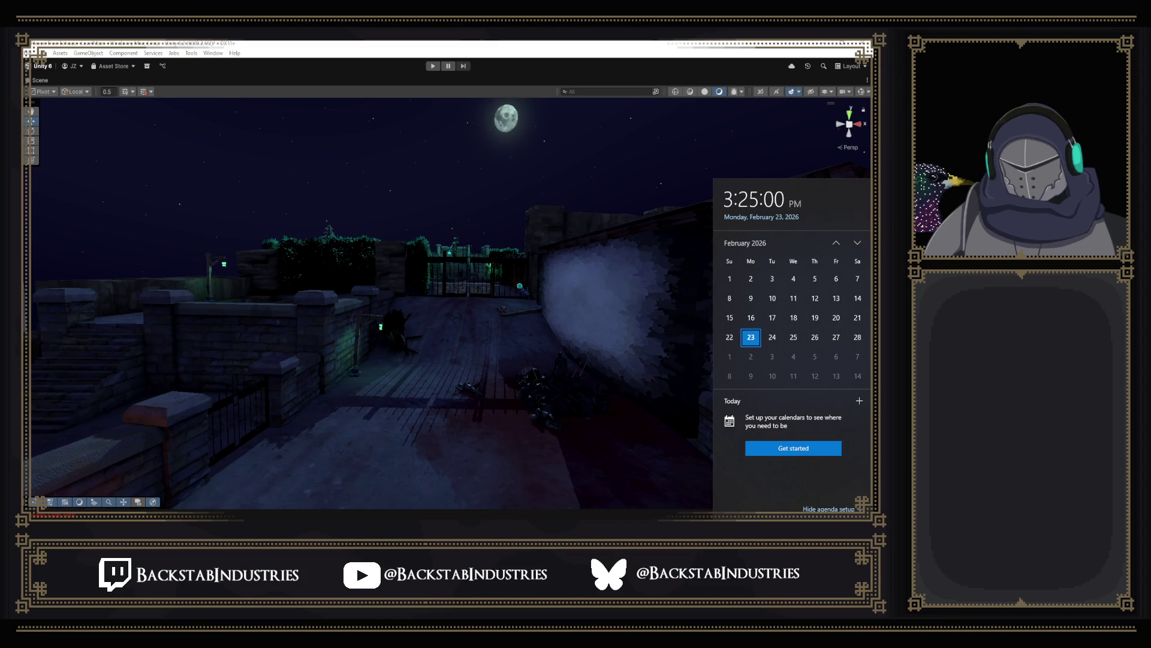
{"action": "double_click", "coordinate": [40, 80]}
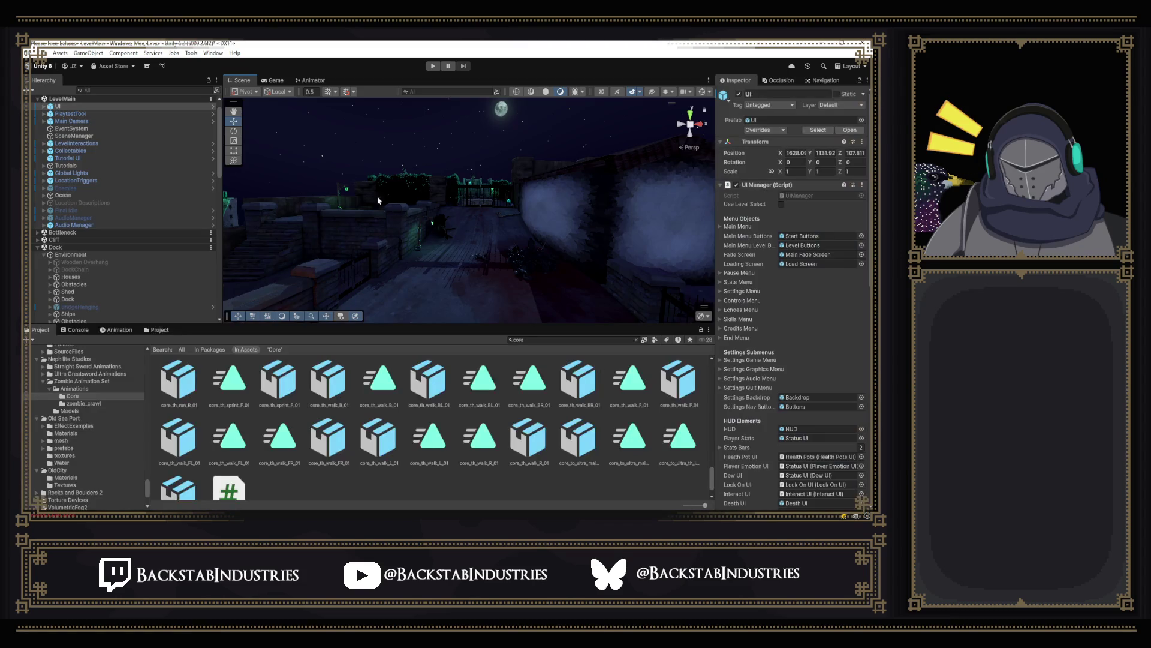
Step: Enlarge the scene area, select SM_NobleBalcony by the stone wall and frame it
{"action": "left_click_drag", "start_coordinate": [446, 327], "coordinate": [447, 398]}
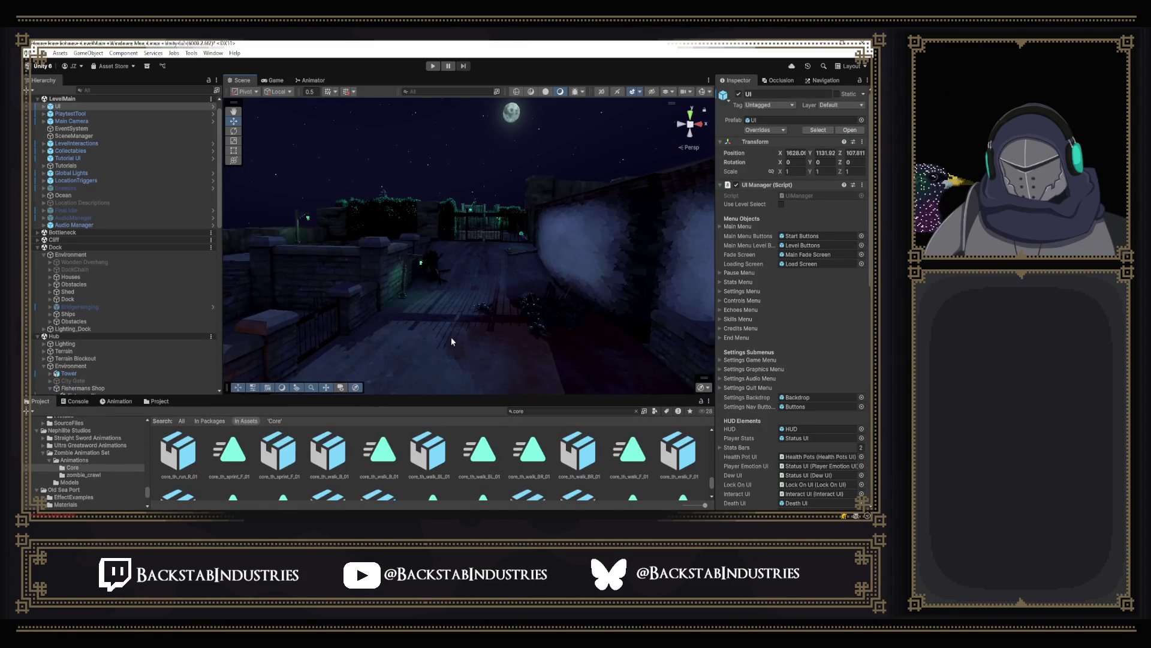
{"action": "mouse_move", "coordinate": [475, 256]}
{"action": "left_mouse_down"}
{"action": "mouse_move", "coordinate": [507, 279]}
{"action": "mouse_move", "coordinate": [465, 288]}
{"action": "mouse_move", "coordinate": [514, 300]}
{"action": "mouse_move", "coordinate": [609, 278]}
{"action": "mouse_move", "coordinate": [777, 300]}
{"action": "mouse_move", "coordinate": [846, 294]}
{"action": "mouse_move", "coordinate": [832, 343]}
{"action": "mouse_move", "coordinate": [822, 310]}
{"action": "mouse_move", "coordinate": [60, 245]}
{"action": "mouse_move", "coordinate": [242, 260]}
{"action": "left_mouse_up"}
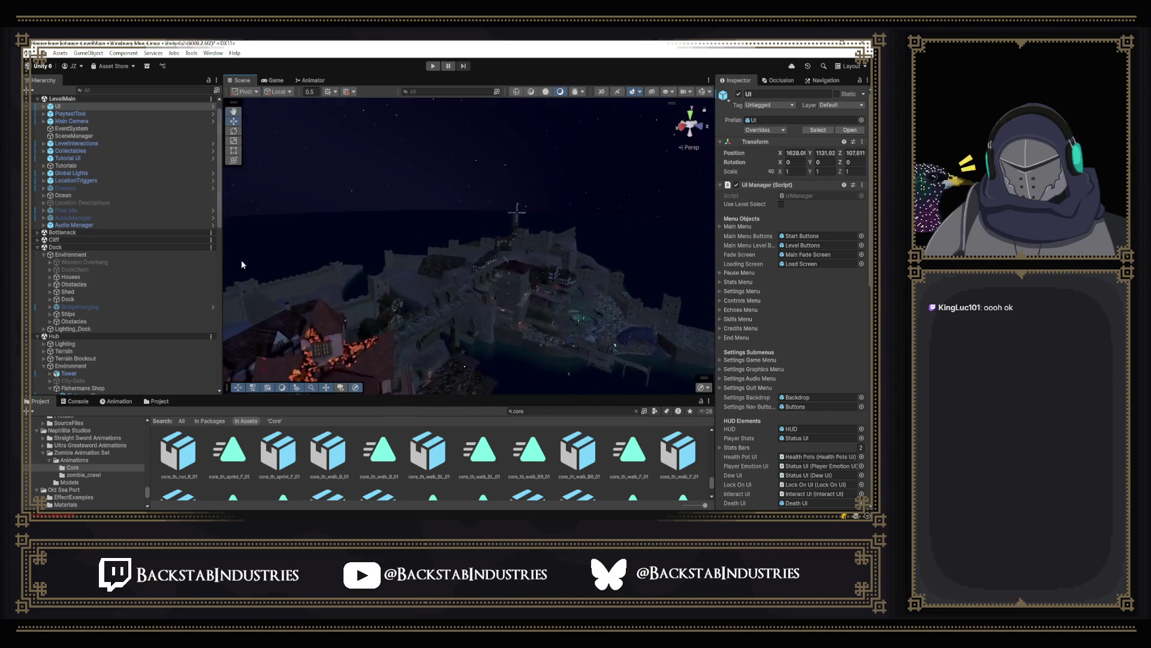
{"action": "left_click", "coordinate": [409, 391]}
{"action": "mouse_move", "coordinate": [411, 395]}
{"action": "left_mouse_down"}
{"action": "mouse_move", "coordinate": [420, 367]}
{"action": "mouse_move", "coordinate": [385, 326]}
{"action": "mouse_move", "coordinate": [153, 295]}
{"action": "mouse_move", "coordinate": [239, 288]}
{"action": "mouse_move", "coordinate": [359, 316]}
{"action": "mouse_move", "coordinate": [516, 312]}
{"action": "mouse_move", "coordinate": [448, 311]}
{"action": "mouse_move", "coordinate": [542, 326]}
{"action": "mouse_move", "coordinate": [531, 330]}
{"action": "left_mouse_up"}
{"action": "key", "text": "f"}
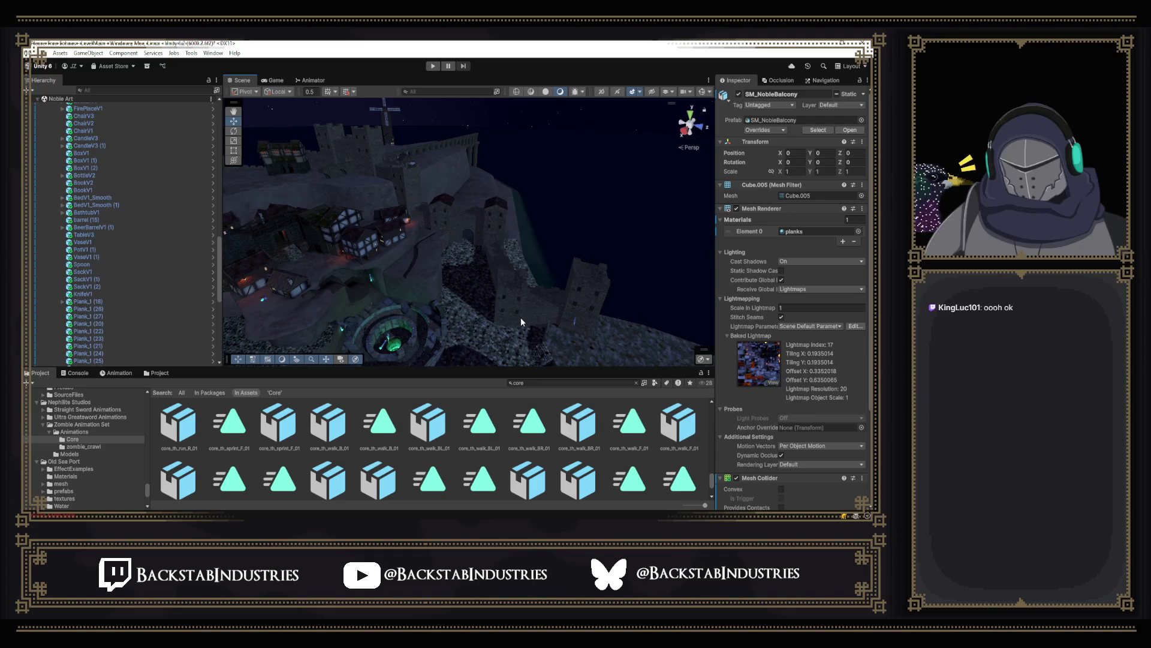
{"action": "left_click_drag", "start_coordinate": [433, 226], "coordinate": [306, 231]}
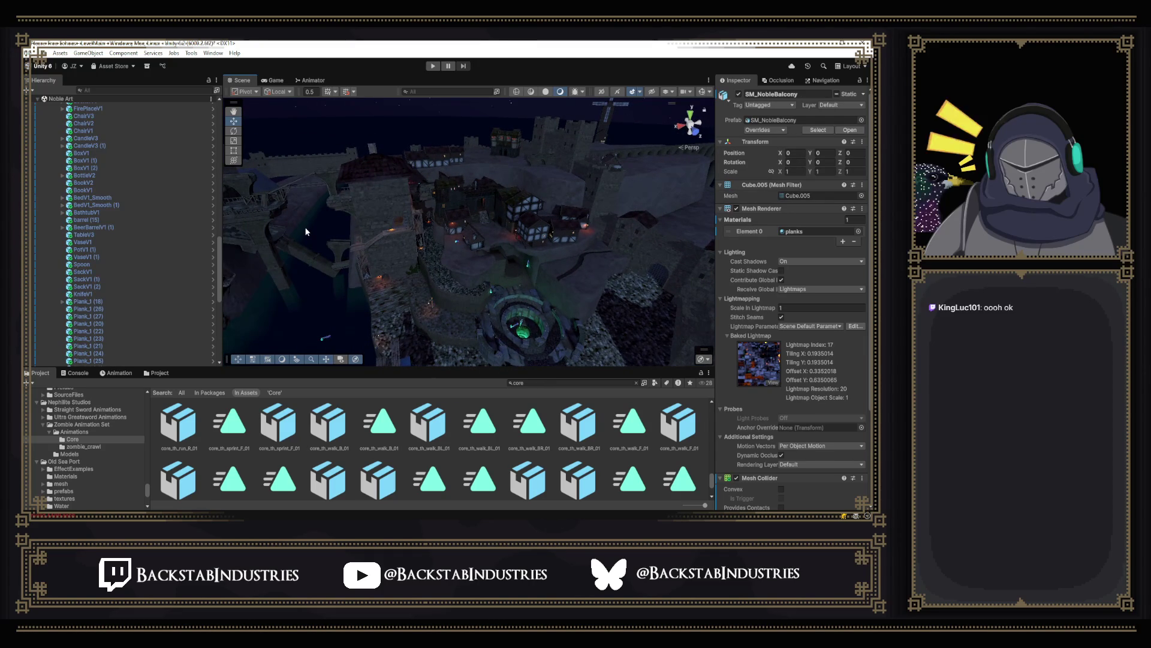
{"action": "left_click_drag", "start_coordinate": [491, 265], "coordinate": [405, 251]}
{"action": "mouse_move", "coordinate": [455, 191]}
{"action": "left_mouse_down"}
{"action": "mouse_move", "coordinate": [424, 211]}
{"action": "mouse_move", "coordinate": [429, 201]}
{"action": "left_mouse_up"}
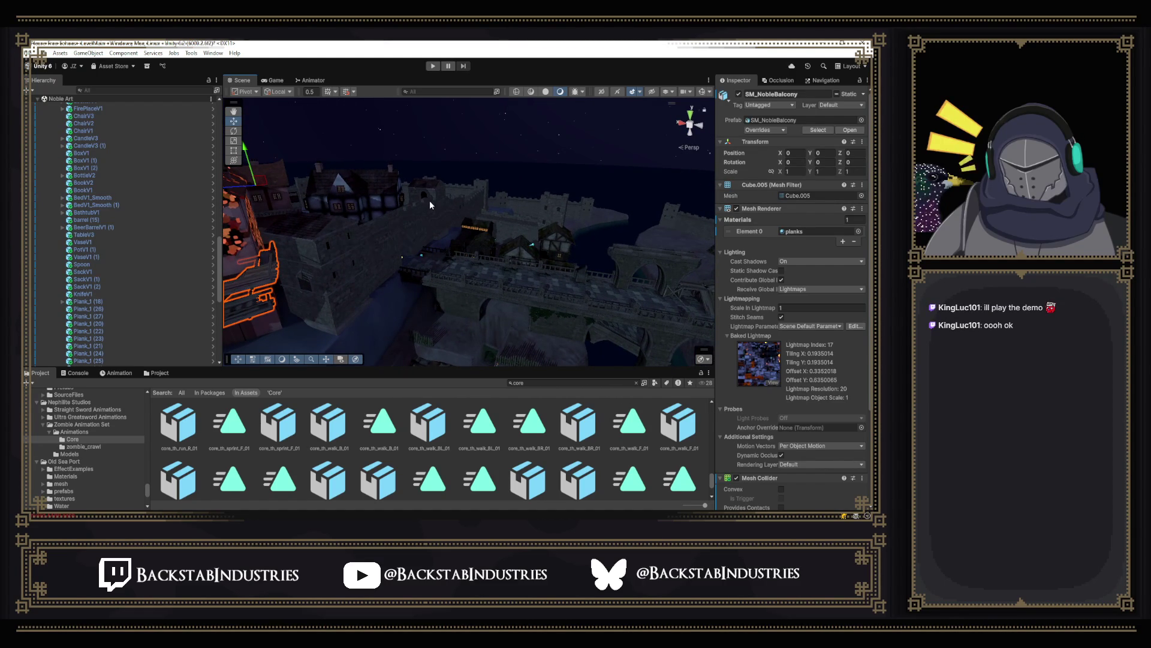
{"action": "mouse_move", "coordinate": [442, 207]}
{"action": "left_mouse_down"}
{"action": "mouse_move", "coordinate": [563, 186]}
{"action": "mouse_move", "coordinate": [535, 218]}
{"action": "left_mouse_up"}
{"action": "left_click", "coordinate": [535, 217]}
{"action": "left_click", "coordinate": [506, 274]}
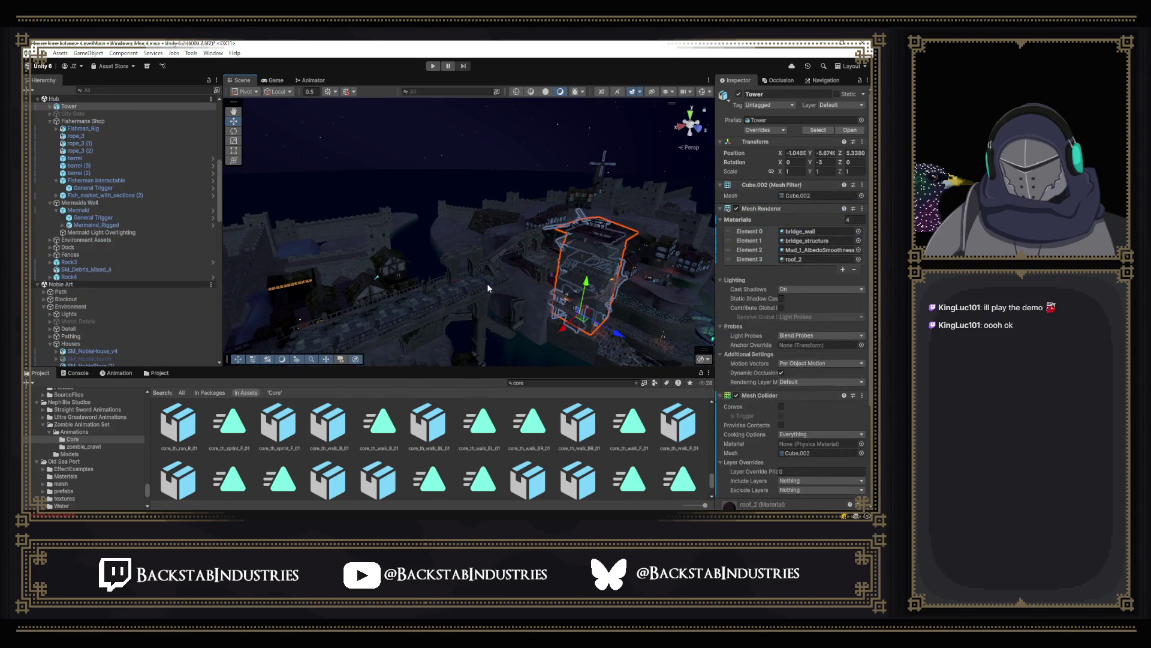
{"action": "left_click", "coordinate": [491, 289]}
{"action": "mouse_move", "coordinate": [491, 288]}
{"action": "left_mouse_down"}
{"action": "mouse_move", "coordinate": [542, 252]}
{"action": "mouse_move", "coordinate": [583, 186]}
{"action": "mouse_move", "coordinate": [561, 214]}
{"action": "mouse_move", "coordinate": [640, 237]}
{"action": "mouse_move", "coordinate": [291, 221]}
{"action": "left_mouse_up"}
{"action": "left_click", "coordinate": [583, 186]}
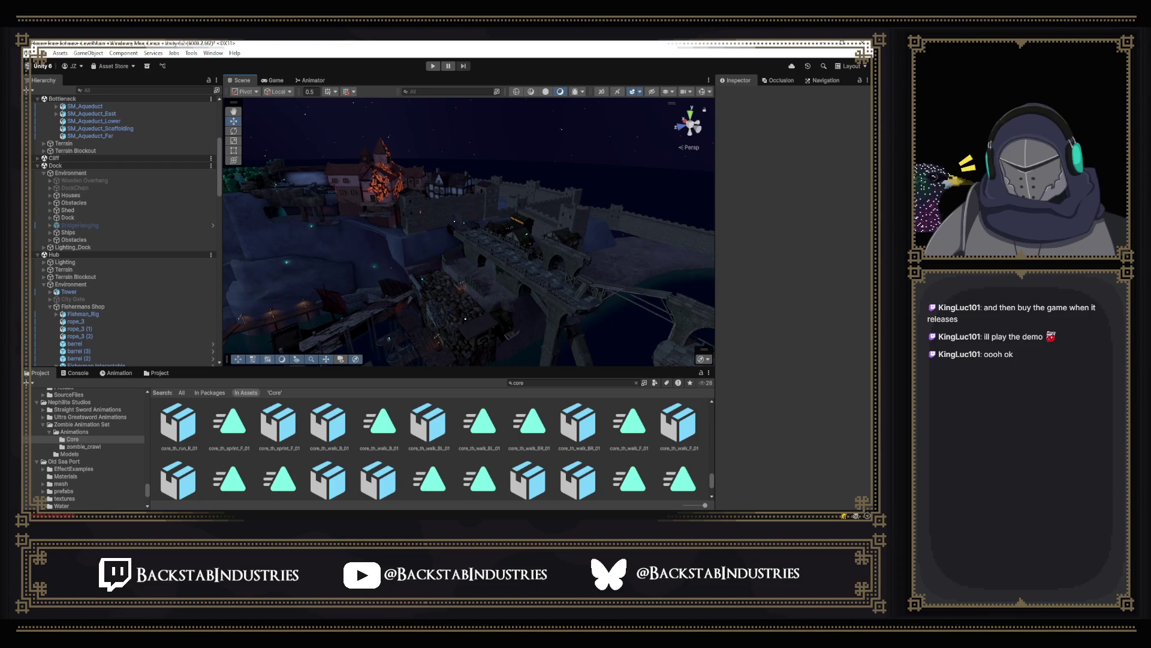
{"action": "mouse_move", "coordinate": [491, 137]}
{"action": "left_mouse_down"}
{"action": "mouse_move", "coordinate": [623, 223]}
{"action": "mouse_move", "coordinate": [600, 262]}
{"action": "mouse_move", "coordinate": [623, 267]}
{"action": "left_mouse_up"}
{"action": "mouse_move", "coordinate": [799, 272]}
{"action": "left_mouse_down"}
{"action": "mouse_move", "coordinate": [858, 237]}
{"action": "mouse_move", "coordinate": [644, 232]}
{"action": "left_mouse_up"}
{"action": "left_click", "coordinate": [578, 280]}
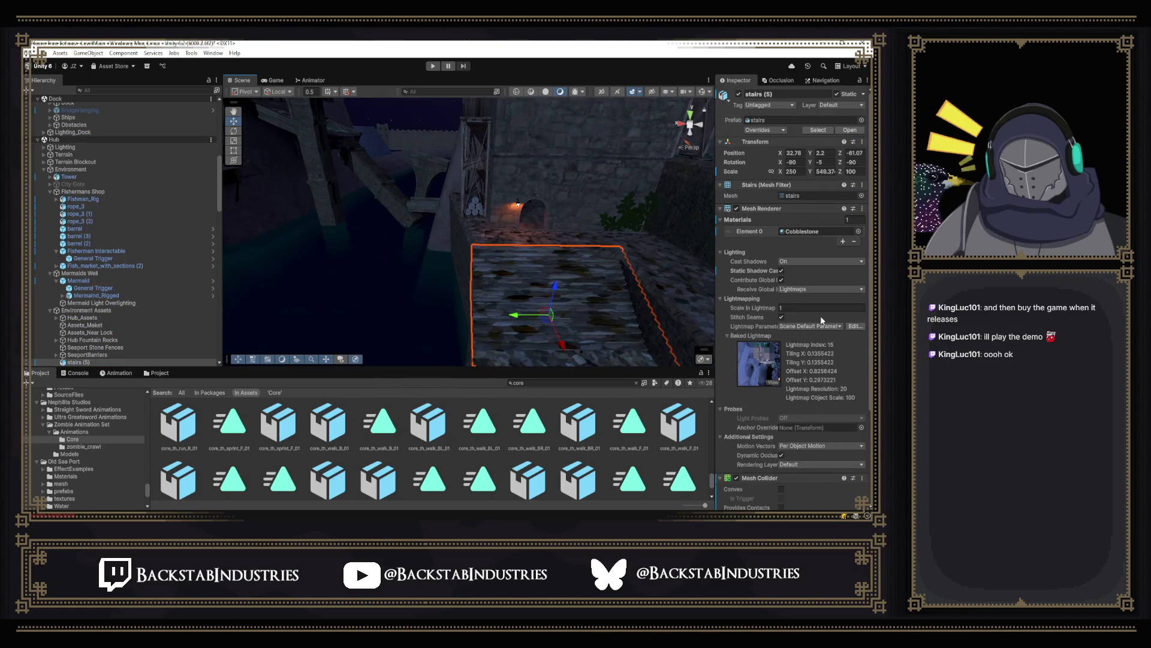
Step: Expand the stairs' Cobblestone material and ping its Base Map texture in the project
{"action": "scroll", "coordinate": [820, 319], "scroll_direction": "down", "scroll_amount": 5}
{"action": "left_click", "coordinate": [727, 473]}
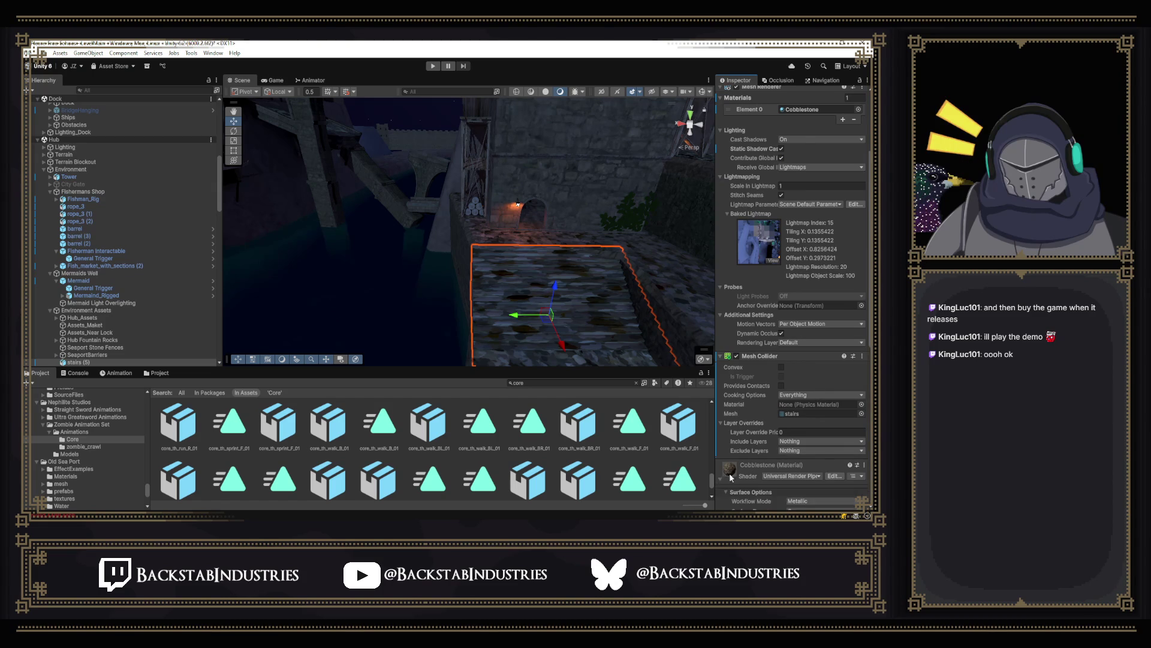
{"action": "scroll", "coordinate": [757, 359], "scroll_direction": "down", "scroll_amount": 10}
{"action": "mouse_move", "coordinate": [592, 248]}
{"action": "left_mouse_down"}
{"action": "mouse_move", "coordinate": [663, 331]}
{"action": "mouse_move", "coordinate": [607, 329]}
{"action": "left_mouse_up"}
{"action": "mouse_move", "coordinate": [723, 155]}
{"action": "left_mouse_down"}
{"action": "mouse_move", "coordinate": [450, 256]}
{"action": "mouse_move", "coordinate": [331, 229]}
{"action": "left_mouse_up"}
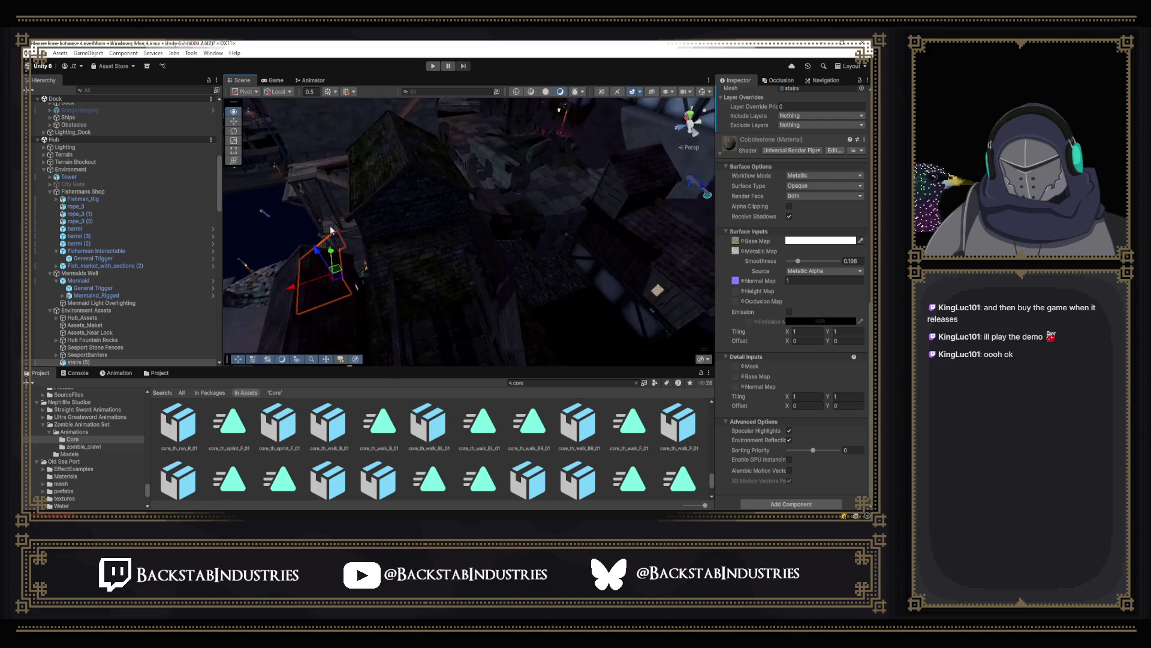
{"action": "left_click", "coordinate": [722, 154]}
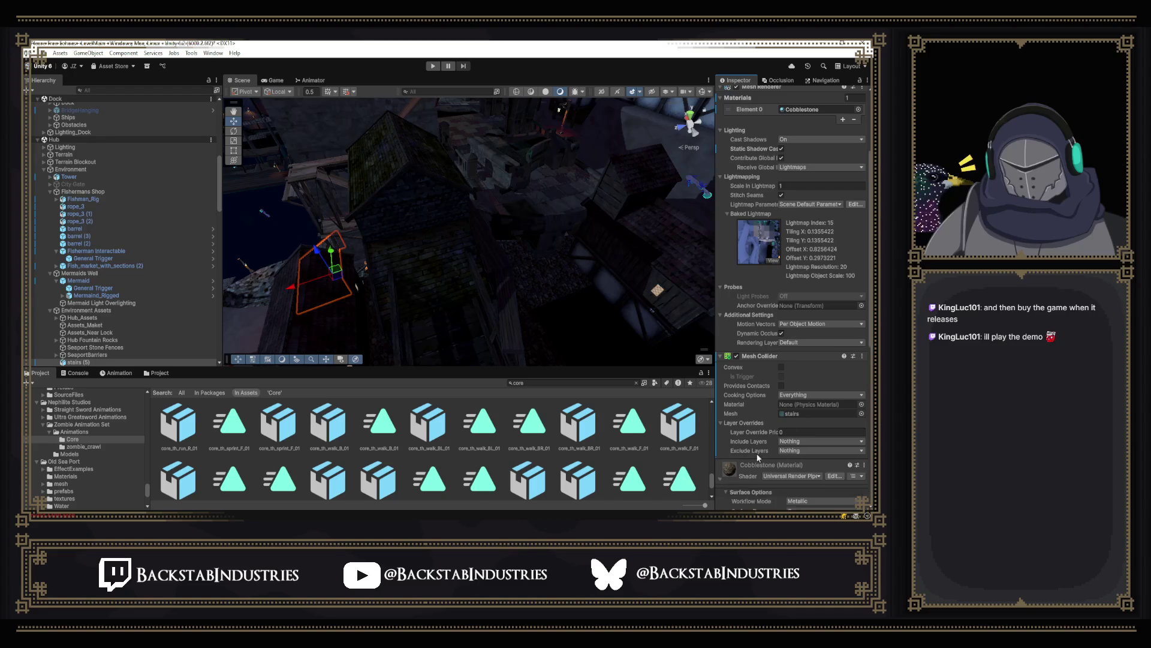
{"action": "scroll", "coordinate": [758, 457], "scroll_direction": "down", "scroll_amount": 5}
{"action": "left_click", "coordinate": [734, 420]}
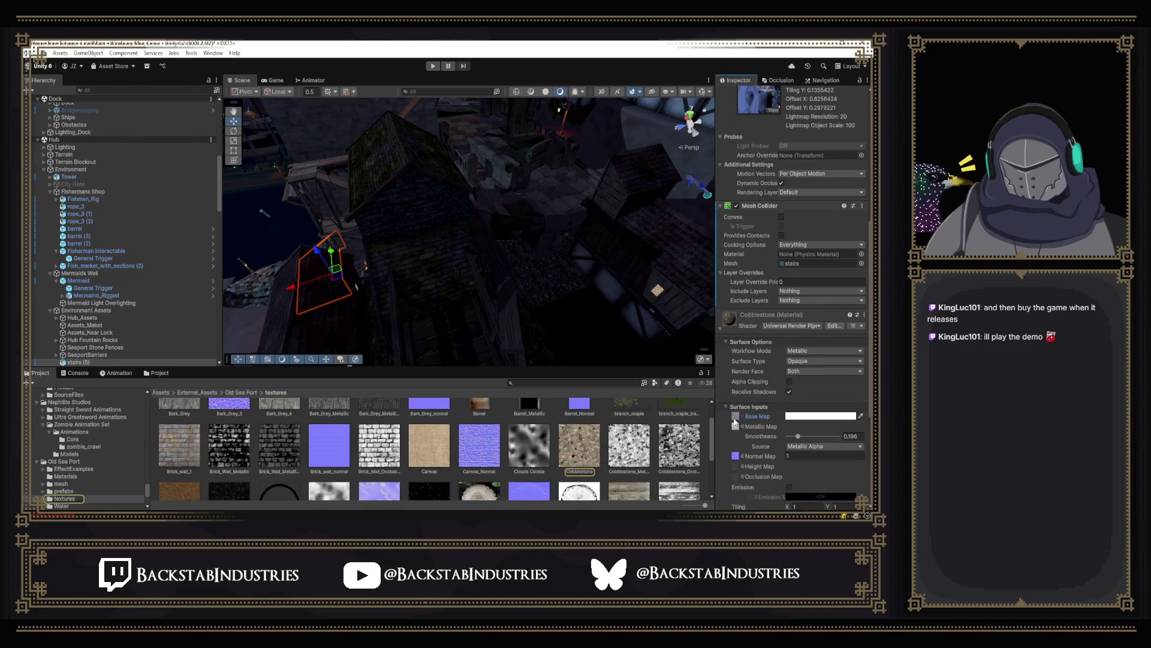
Step: Show the Cobblestone texture's import settings and orbit to the wooden stairs and stone arches
{"action": "left_click", "coordinate": [586, 445]}
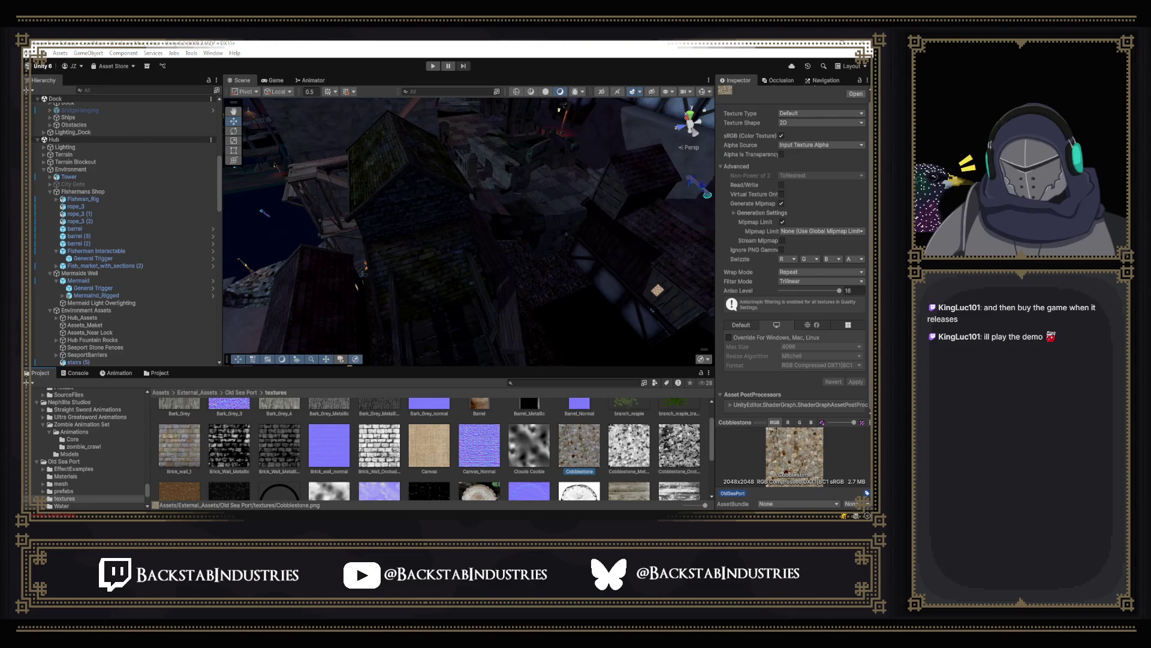
{"action": "mouse_move", "coordinate": [441, 200]}
{"action": "left_mouse_down"}
{"action": "mouse_move", "coordinate": [724, 180]}
{"action": "mouse_move", "coordinate": [636, 208]}
{"action": "mouse_move", "coordinate": [538, 212]}
{"action": "left_mouse_up"}
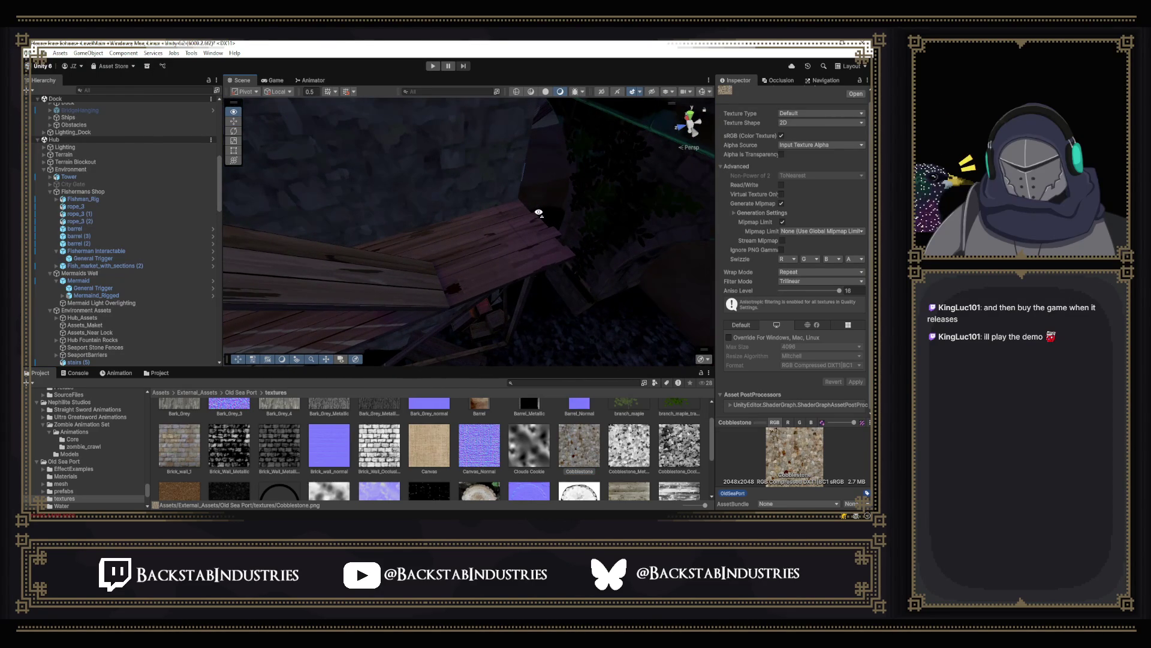
{"action": "mouse_move", "coordinate": [570, 211]}
{"action": "left_mouse_down"}
{"action": "mouse_move", "coordinate": [578, 192]}
{"action": "mouse_move", "coordinate": [496, 187]}
{"action": "mouse_move", "coordinate": [498, 211]}
{"action": "mouse_move", "coordinate": [485, 200]}
{"action": "mouse_move", "coordinate": [602, 241]}
{"action": "mouse_move", "coordinate": [652, 165]}
{"action": "mouse_move", "coordinate": [462, 275]}
{"action": "mouse_move", "coordinate": [542, 267]}
{"action": "mouse_move", "coordinate": [647, 191]}
{"action": "mouse_move", "coordinate": [612, 234]}
{"action": "mouse_move", "coordinate": [635, 252]}
{"action": "mouse_move", "coordinate": [690, 180]}
{"action": "mouse_move", "coordinate": [606, 140]}
{"action": "mouse_move", "coordinate": [415, 205]}
{"action": "left_mouse_up"}
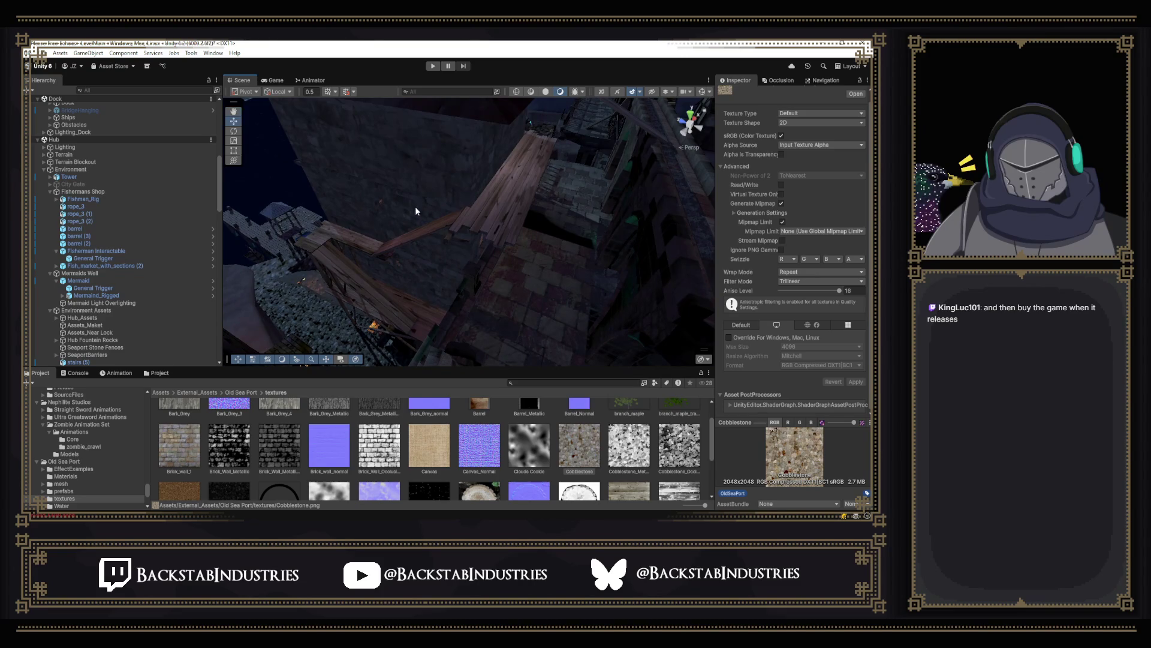
{"action": "mouse_move", "coordinate": [427, 241]}
{"action": "left_mouse_down"}
{"action": "mouse_move", "coordinate": [491, 254]}
{"action": "mouse_move", "coordinate": [442, 229]}
{"action": "mouse_move", "coordinate": [199, 206]}
{"action": "mouse_move", "coordinate": [231, 220]}
{"action": "mouse_move", "coordinate": [311, 214]}
{"action": "mouse_move", "coordinate": [276, 222]}
{"action": "mouse_move", "coordinate": [290, 239]}
{"action": "mouse_move", "coordinate": [131, 188]}
{"action": "mouse_move", "coordinate": [130, 175]}
{"action": "mouse_move", "coordinate": [357, 168]}
{"action": "mouse_move", "coordinate": [301, 160]}
{"action": "mouse_move", "coordinate": [646, 184]}
{"action": "mouse_move", "coordinate": [688, 111]}
{"action": "mouse_move", "coordinate": [682, 126]}
{"action": "mouse_move", "coordinate": [299, 125]}
{"action": "mouse_move", "coordinate": [779, 90]}
{"action": "mouse_move", "coordinate": [709, 66]}
{"action": "mouse_move", "coordinate": [678, 148]}
{"action": "mouse_move", "coordinate": [803, 153]}
{"action": "mouse_move", "coordinate": [807, 373]}
{"action": "mouse_move", "coordinate": [803, 294]}
{"action": "mouse_move", "coordinate": [48, 183]}
{"action": "left_mouse_up"}
Step: Turn the view toward the lit archway and collapse the Hub's Environment group
{"action": "mouse_move", "coordinate": [262, 197]}
{"action": "left_mouse_down"}
{"action": "mouse_move", "coordinate": [404, 195]}
{"action": "mouse_move", "coordinate": [257, 99]}
{"action": "mouse_move", "coordinate": [276, 157]}
{"action": "mouse_move", "coordinate": [390, 169]}
{"action": "mouse_move", "coordinate": [478, 155]}
{"action": "mouse_move", "coordinate": [552, 190]}
{"action": "mouse_move", "coordinate": [702, 206]}
{"action": "mouse_move", "coordinate": [678, 179]}
{"action": "mouse_move", "coordinate": [750, 168]}
{"action": "mouse_move", "coordinate": [590, 199]}
{"action": "mouse_move", "coordinate": [527, 193]}
{"action": "mouse_move", "coordinate": [539, 191]}
{"action": "left_mouse_up"}
{"action": "mouse_move", "coordinate": [794, 187]}
{"action": "left_mouse_down"}
{"action": "mouse_move", "coordinate": [408, 154]}
{"action": "mouse_move", "coordinate": [481, 159]}
{"action": "left_mouse_up"}
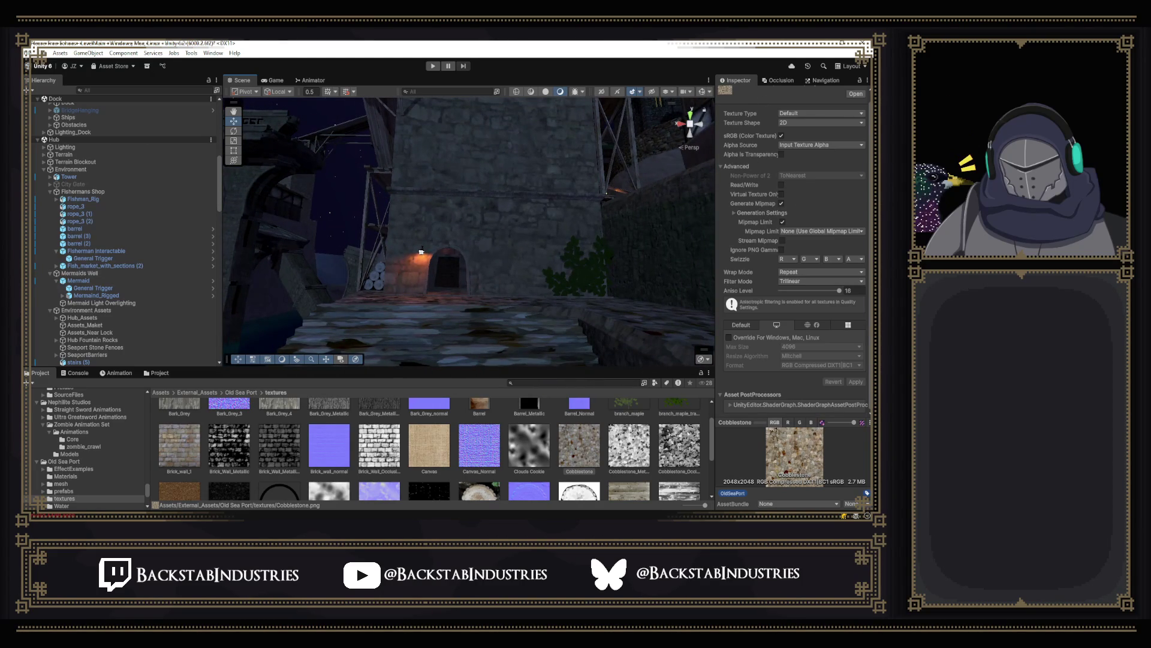
{"action": "mouse_move", "coordinate": [310, 522]}
{"action": "left_click", "coordinate": [43, 169]}
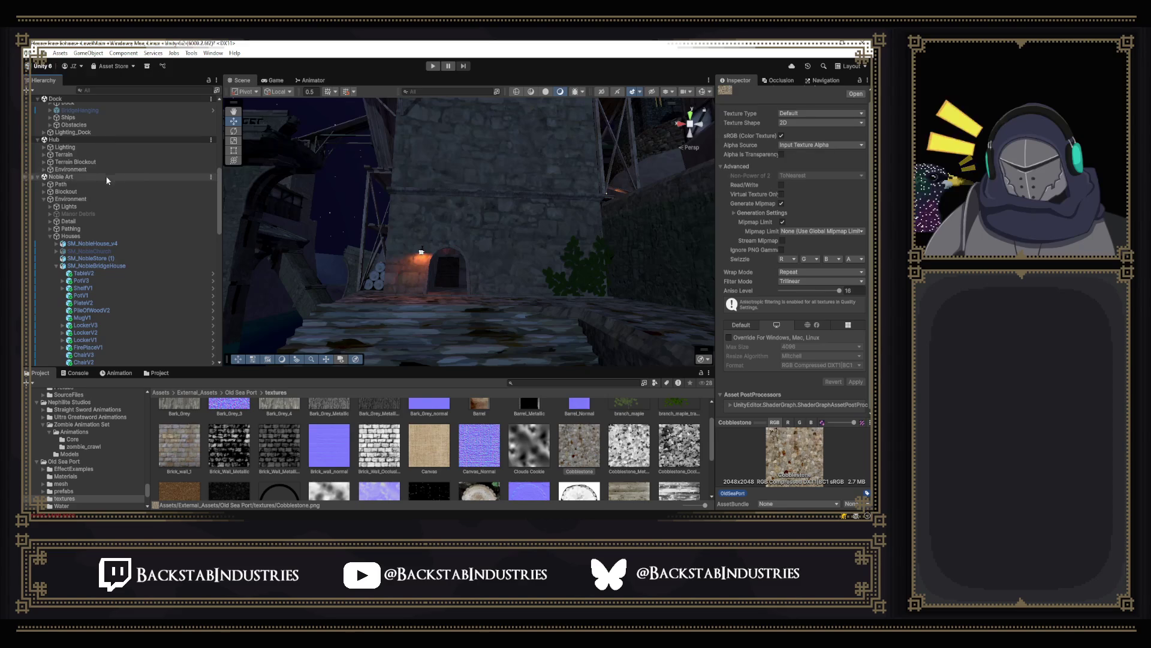
Step: Collapse the Noble Art Environment, Bottleneck Environments and Dock groups in the Hierarchy
{"action": "left_click", "coordinate": [44, 198]}
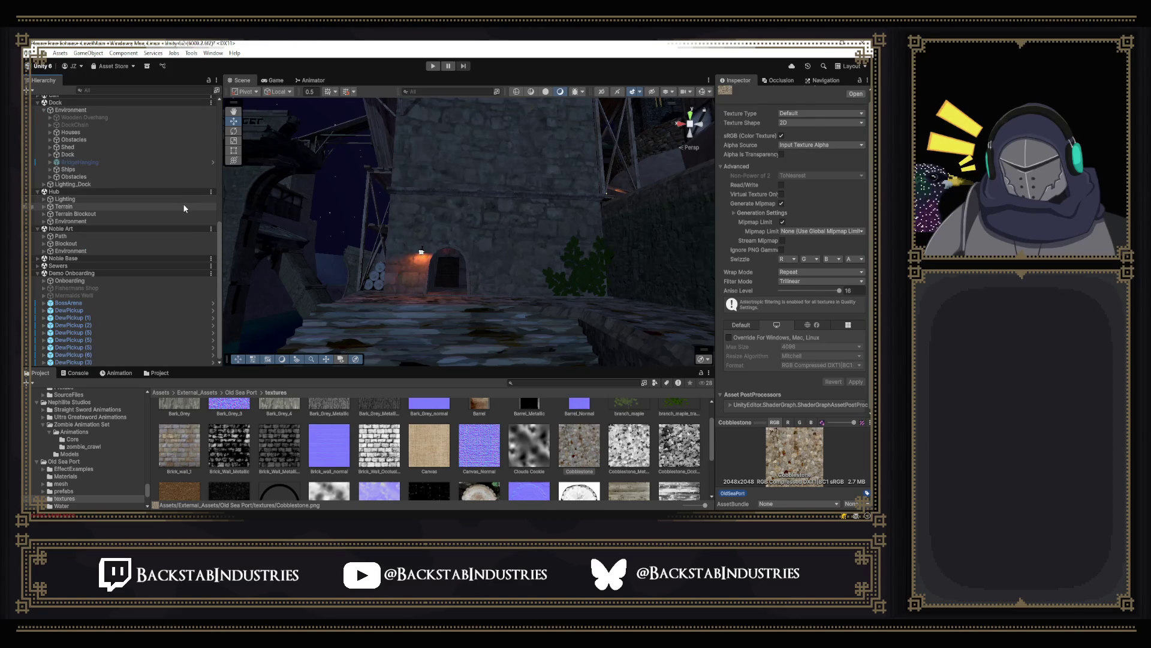
{"action": "left_click_drag", "start_coordinate": [219, 231], "coordinate": [229, 93]}
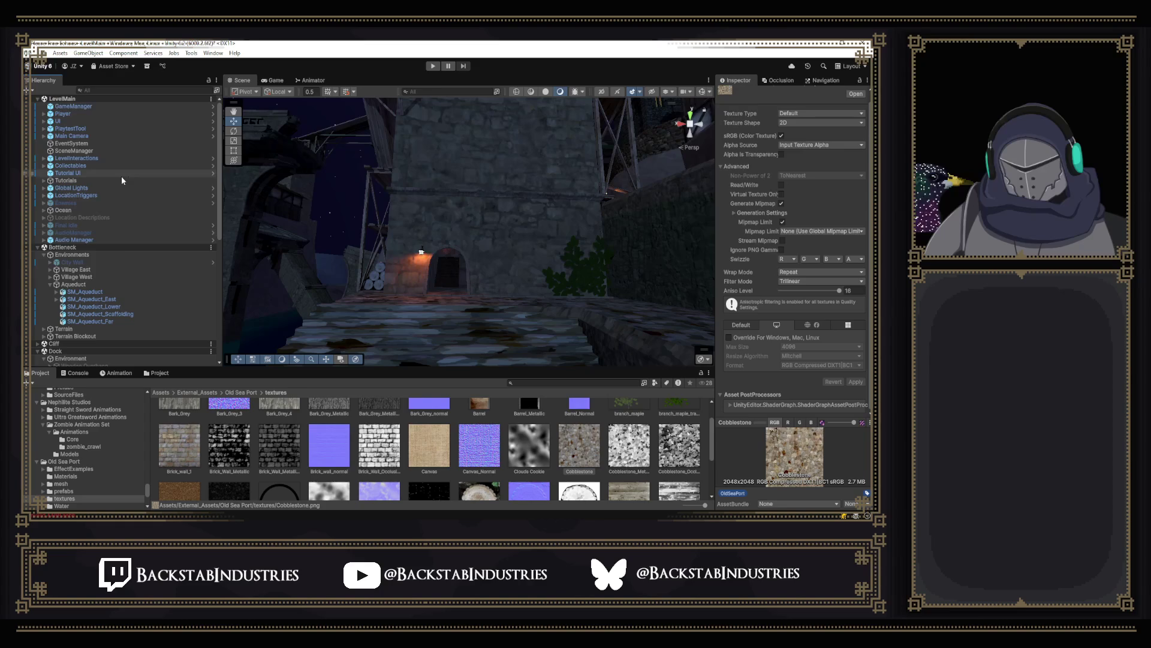
{"action": "scroll", "coordinate": [119, 268], "scroll_direction": "down", "scroll_amount": 3}
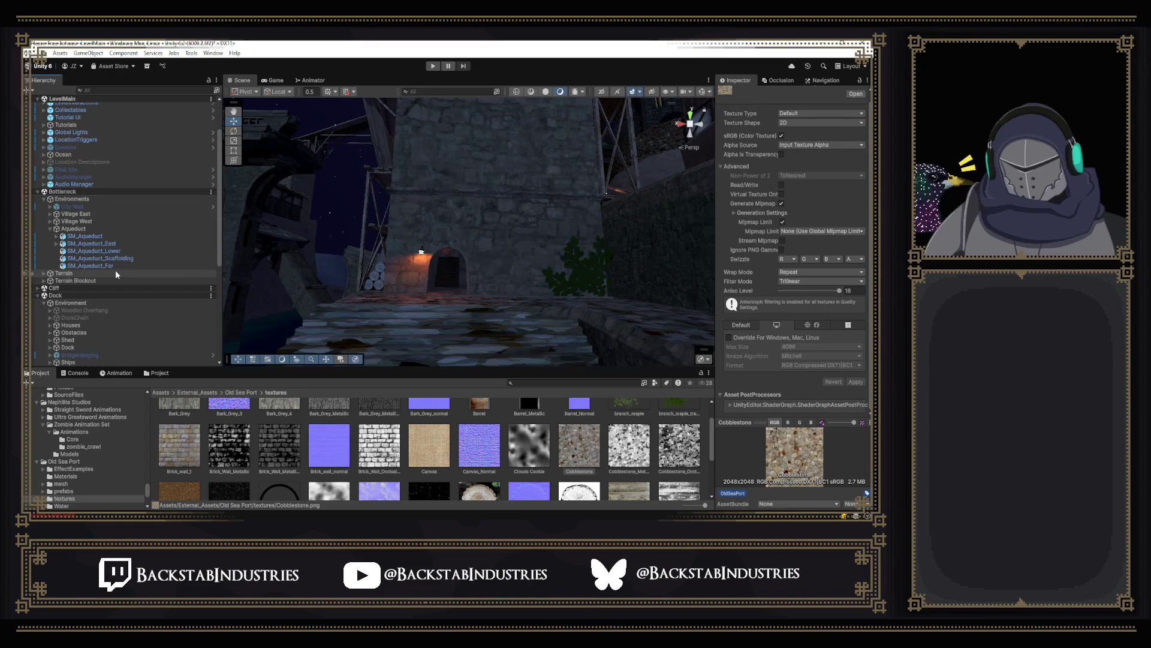
{"action": "mouse_move", "coordinate": [475, 249]}
{"action": "left_mouse_down"}
{"action": "mouse_move", "coordinate": [224, 283]}
{"action": "mouse_move", "coordinate": [255, 282]}
{"action": "mouse_move", "coordinate": [347, 336]}
{"action": "mouse_move", "coordinate": [469, 359]}
{"action": "mouse_move", "coordinate": [528, 318]}
{"action": "mouse_move", "coordinate": [563, 335]}
{"action": "mouse_move", "coordinate": [598, 383]}
{"action": "mouse_move", "coordinate": [182, 296]}
{"action": "left_mouse_up"}
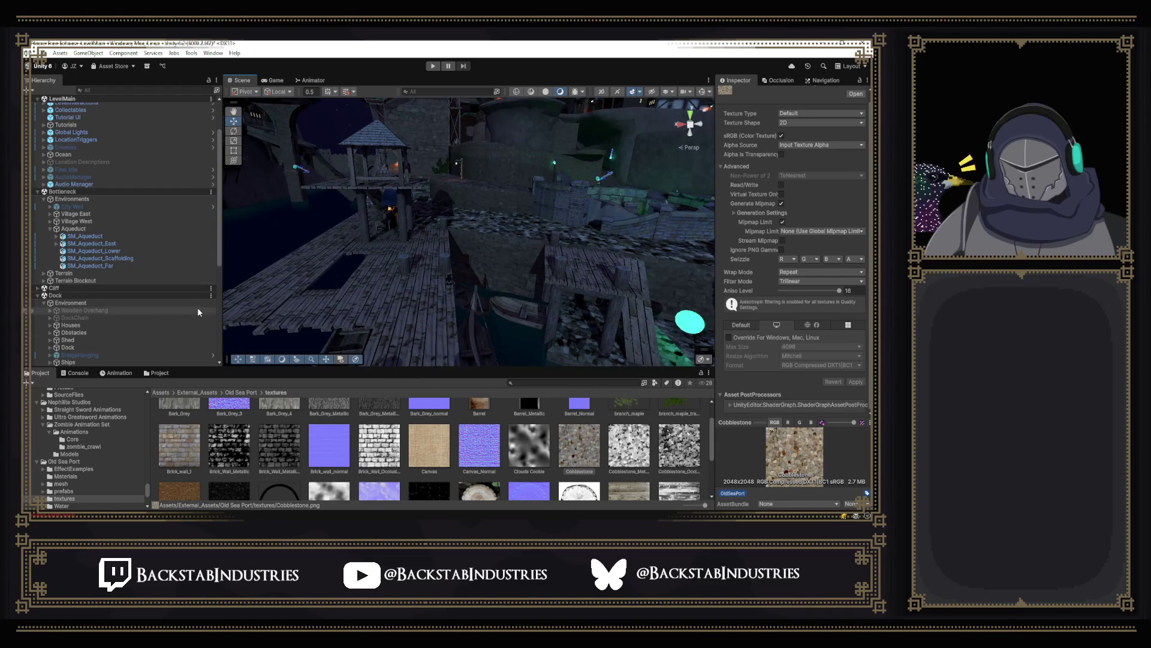
{"action": "left_click", "coordinate": [43, 199]}
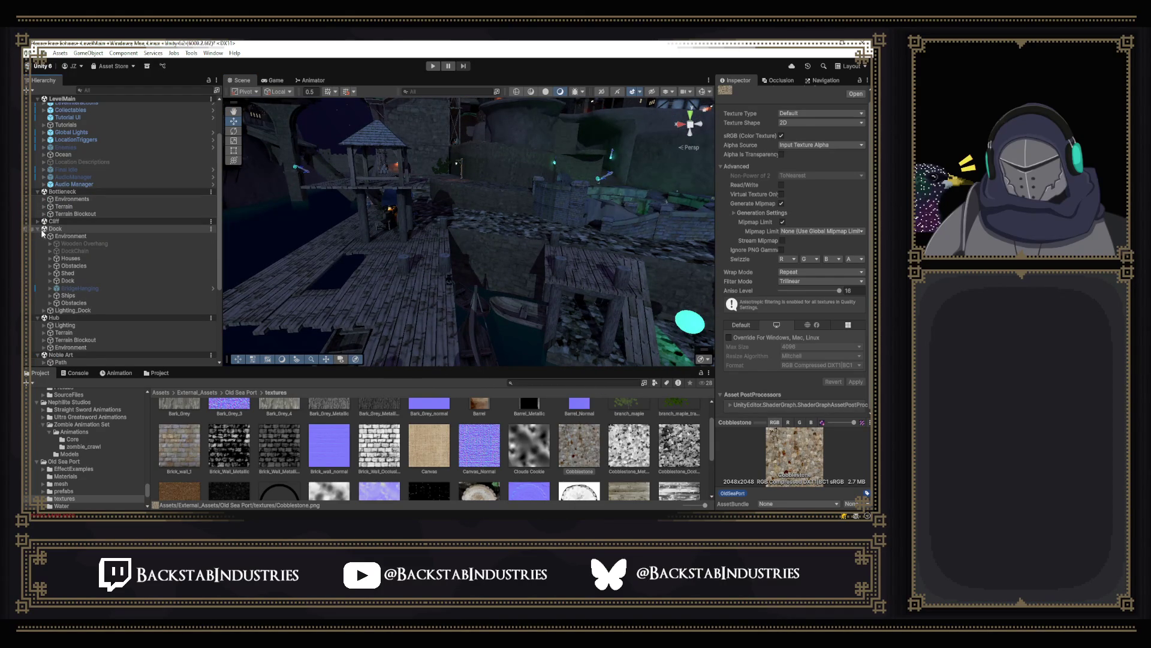
{"action": "left_click", "coordinate": [43, 230]}
{"action": "left_click", "coordinate": [38, 229]}
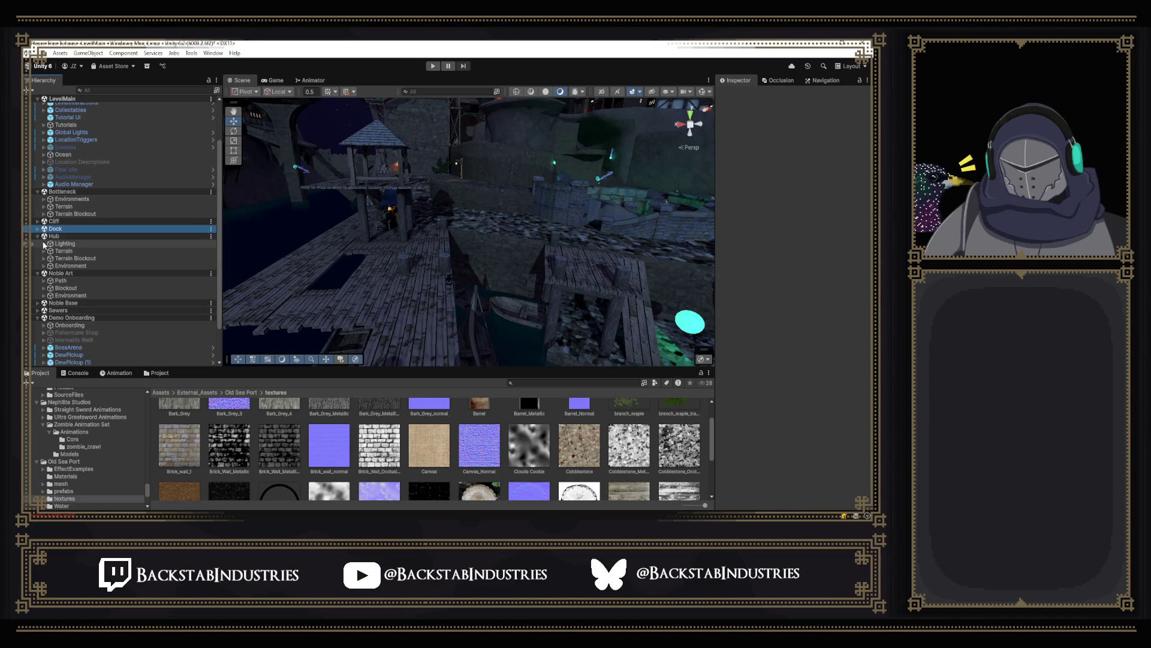
Step: Select the bridge_foliage_approach foliage near the bridge in the Scene view
{"action": "mouse_move", "coordinate": [408, 276]}
{"action": "left_mouse_down"}
{"action": "mouse_move", "coordinate": [385, 247]}
{"action": "mouse_move", "coordinate": [360, 243]}
{"action": "left_mouse_up"}
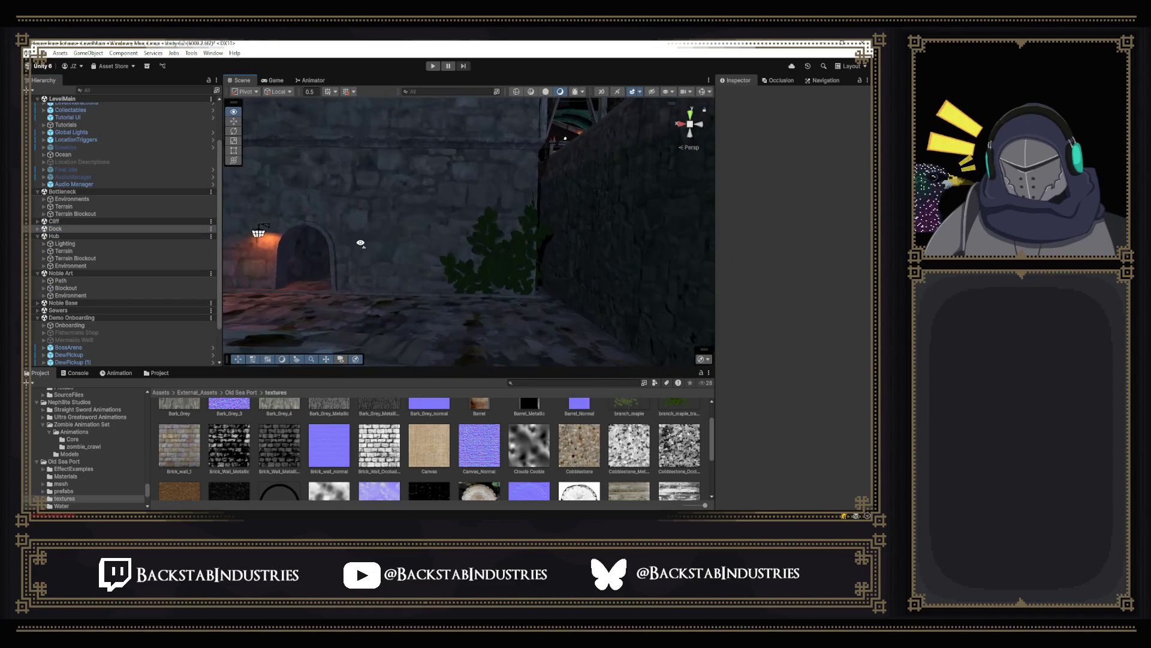
{"action": "left_click", "coordinate": [460, 264]}
{"action": "mouse_move", "coordinate": [460, 264]}
{"action": "left_mouse_down"}
{"action": "mouse_move", "coordinate": [279, 296]}
{"action": "mouse_move", "coordinate": [390, 303]}
{"action": "mouse_move", "coordinate": [567, 283]}
{"action": "mouse_move", "coordinate": [540, 303]}
{"action": "mouse_move", "coordinate": [481, 276]}
{"action": "left_mouse_up"}
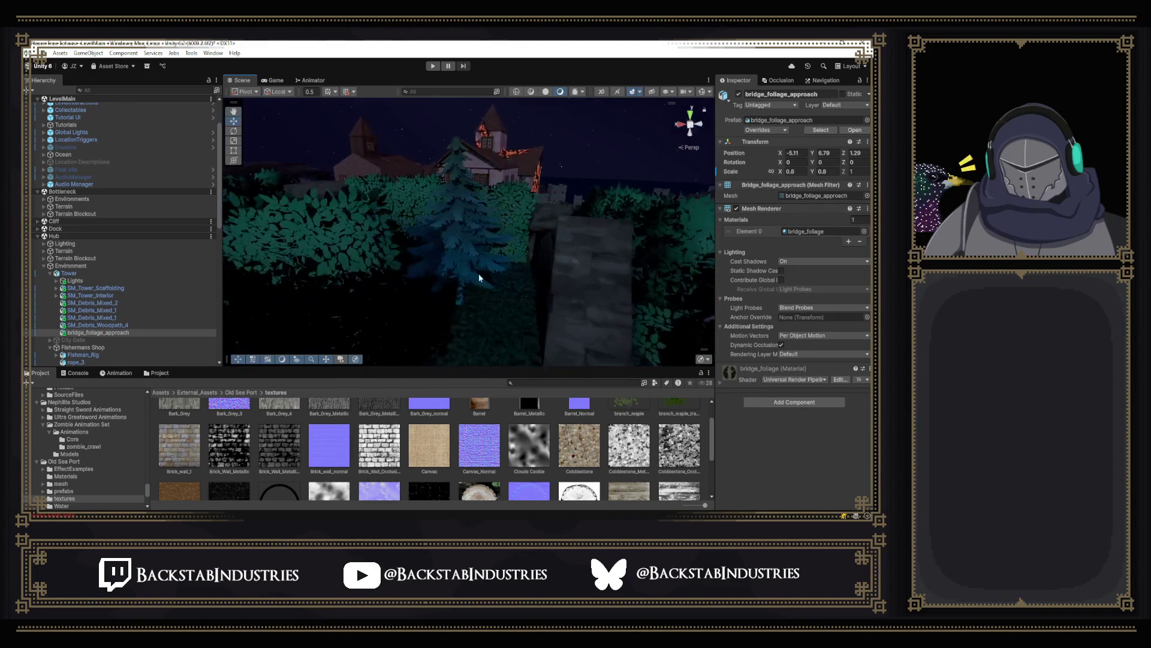
Step: Select the fir tree, then the bridge_foliage_02 ivy near the church
{"action": "left_click", "coordinate": [465, 260]}
{"action": "mouse_move", "coordinate": [472, 253]}
{"action": "left_mouse_down"}
{"action": "mouse_move", "coordinate": [501, 257]}
{"action": "mouse_move", "coordinate": [535, 213]}
{"action": "mouse_move", "coordinate": [560, 281]}
{"action": "mouse_move", "coordinate": [522, 282]}
{"action": "mouse_move", "coordinate": [519, 259]}
{"action": "mouse_move", "coordinate": [606, 174]}
{"action": "mouse_move", "coordinate": [588, 191]}
{"action": "mouse_move", "coordinate": [454, 230]}
{"action": "mouse_move", "coordinate": [393, 218]}
{"action": "left_mouse_up"}
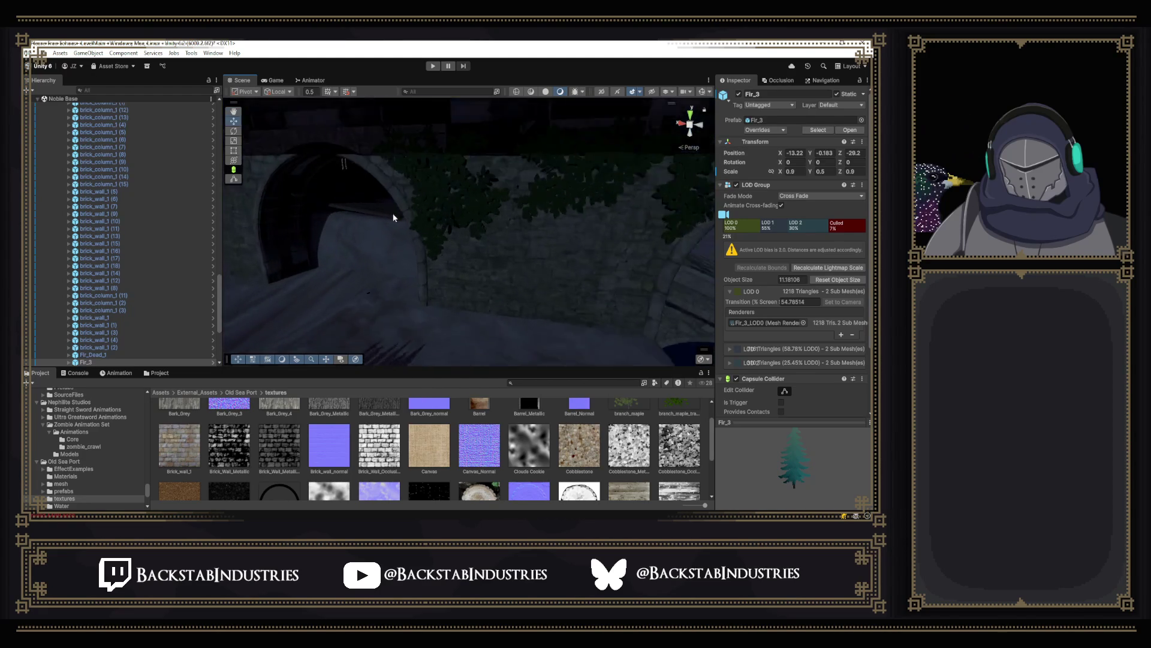
{"action": "left_click", "coordinate": [402, 218]}
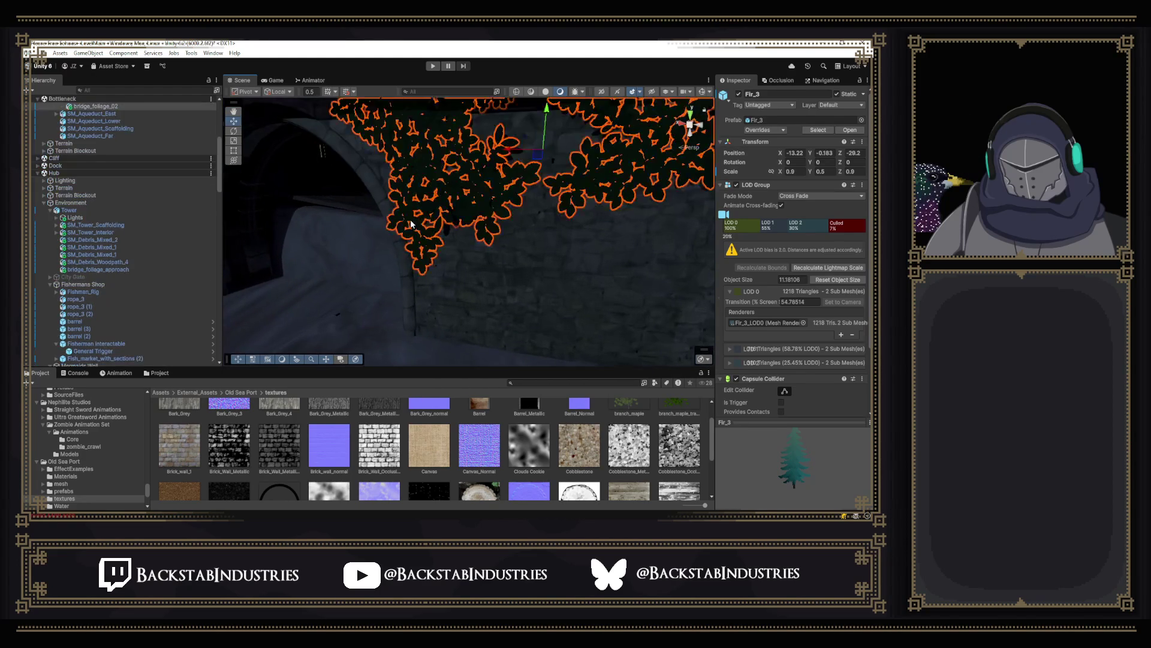
{"action": "left_click_drag", "start_coordinate": [503, 223], "coordinate": [540, 171]}
Step: Expand the bridge_foliage material and show its base texture's import settings
{"action": "scroll", "coordinate": [776, 258], "scroll_direction": "down", "scroll_amount": 2}
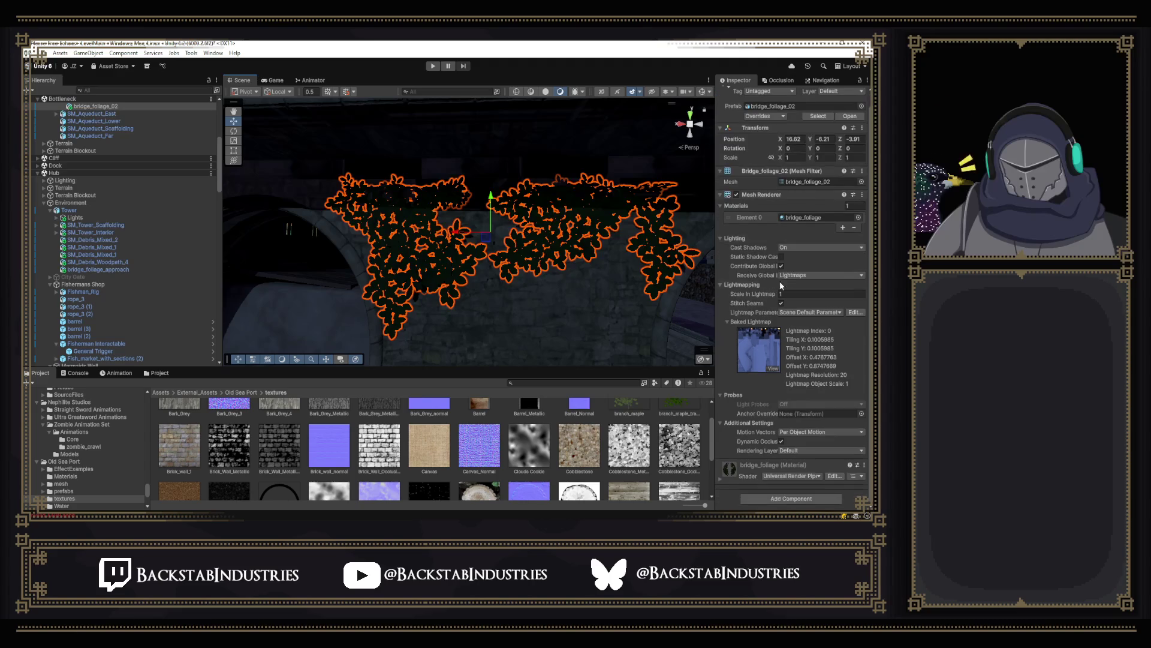
{"action": "left_click", "coordinate": [722, 472]}
{"action": "scroll", "coordinate": [737, 437], "scroll_direction": "down", "scroll_amount": 5}
{"action": "left_click", "coordinate": [853, 349]}
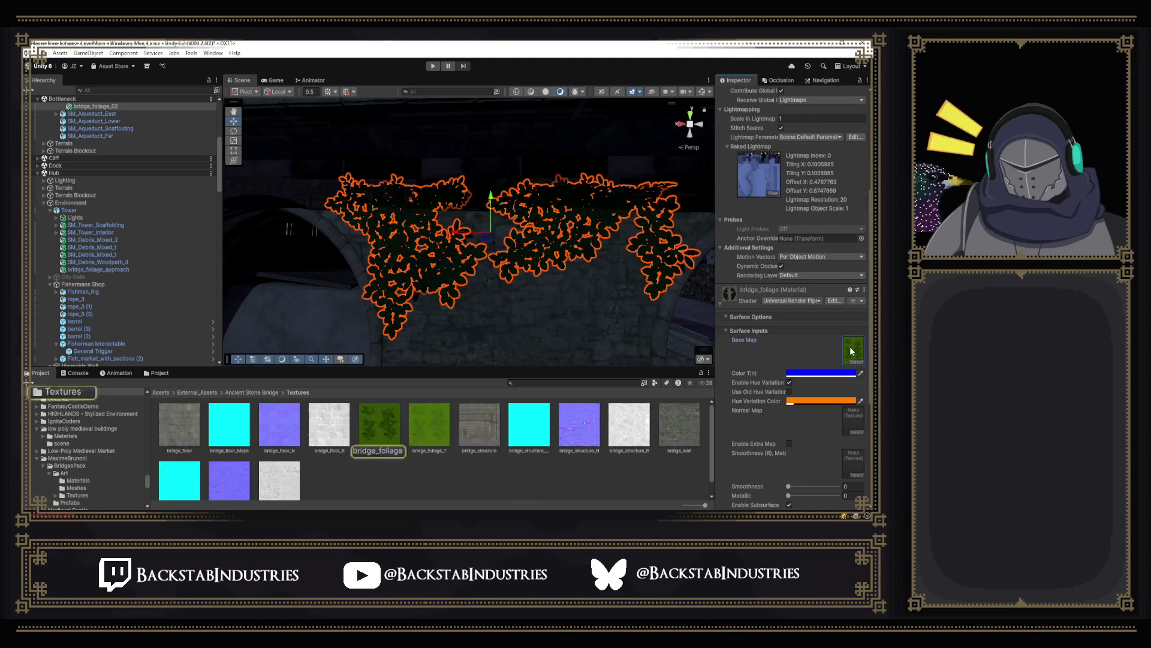
{"action": "left_click", "coordinate": [371, 427]}
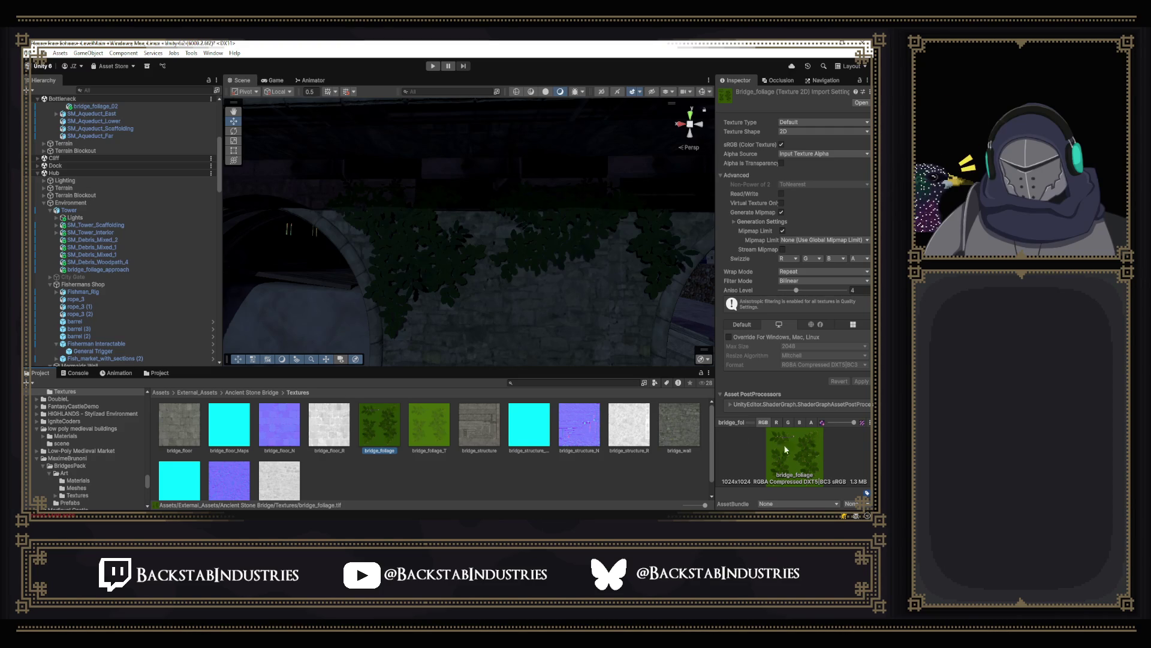
Step: Reselect the bridge_foliage_02 ivy, frame it, and fly through the torch-lit level
{"action": "left_click", "coordinate": [580, 243]}
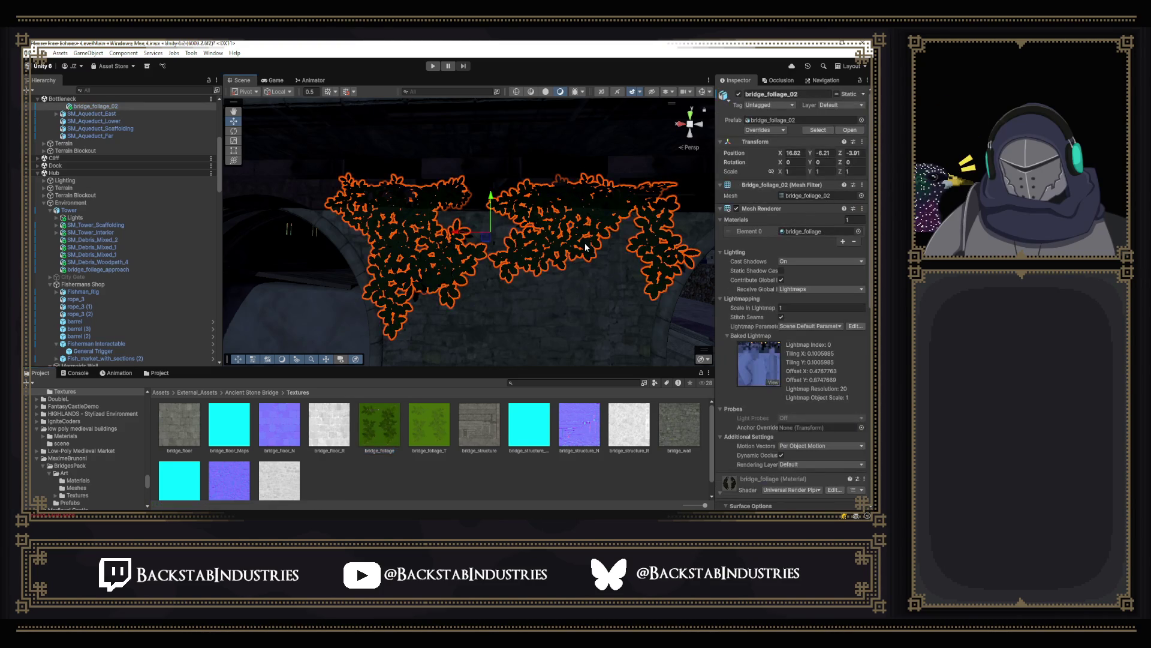
{"action": "mouse_move", "coordinate": [512, 284]}
{"action": "left_mouse_down"}
{"action": "mouse_move", "coordinate": [701, 323]}
{"action": "mouse_move", "coordinate": [573, 319]}
{"action": "left_mouse_up"}
{"action": "key", "text": "f"}
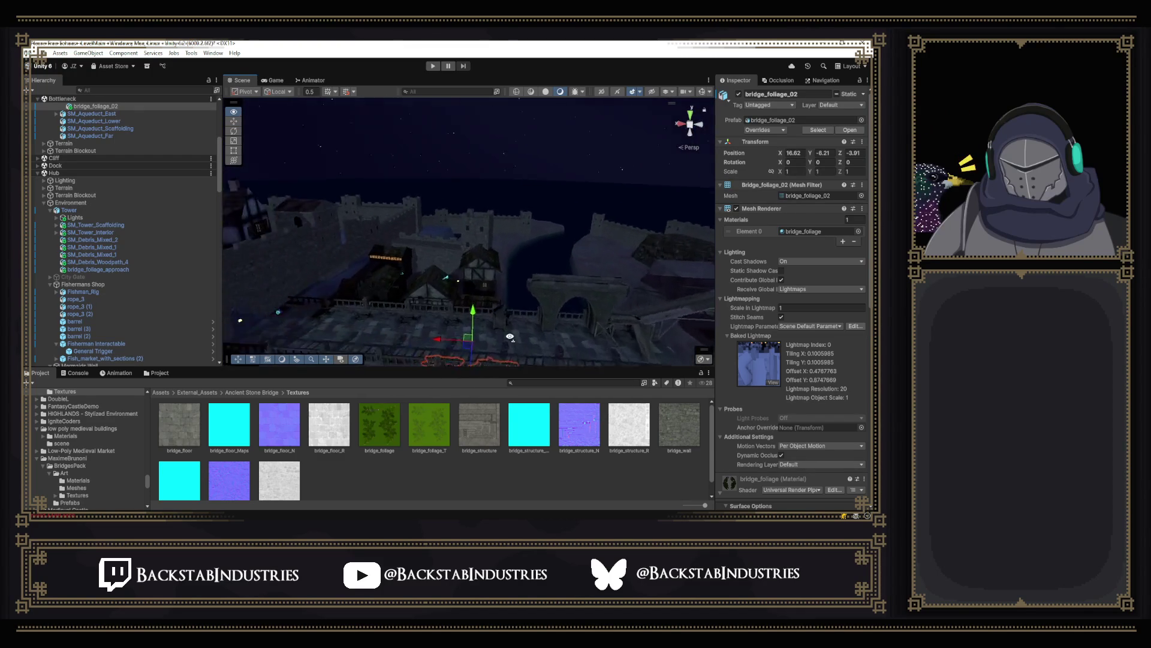
{"action": "mouse_move", "coordinate": [460, 394]}
{"action": "left_mouse_down"}
{"action": "mouse_move", "coordinate": [576, 298]}
{"action": "mouse_move", "coordinate": [54, 262]}
{"action": "mouse_move", "coordinate": [704, 285]}
{"action": "mouse_move", "coordinate": [584, 303]}
{"action": "mouse_move", "coordinate": [848, 307]}
{"action": "mouse_move", "coordinate": [717, 279]}
{"action": "mouse_move", "coordinate": [466, 298]}
{"action": "mouse_move", "coordinate": [466, 324]}
{"action": "mouse_move", "coordinate": [479, 319]}
{"action": "mouse_move", "coordinate": [305, 336]}
{"action": "mouse_move", "coordinate": [516, 257]}
{"action": "left_mouse_up"}
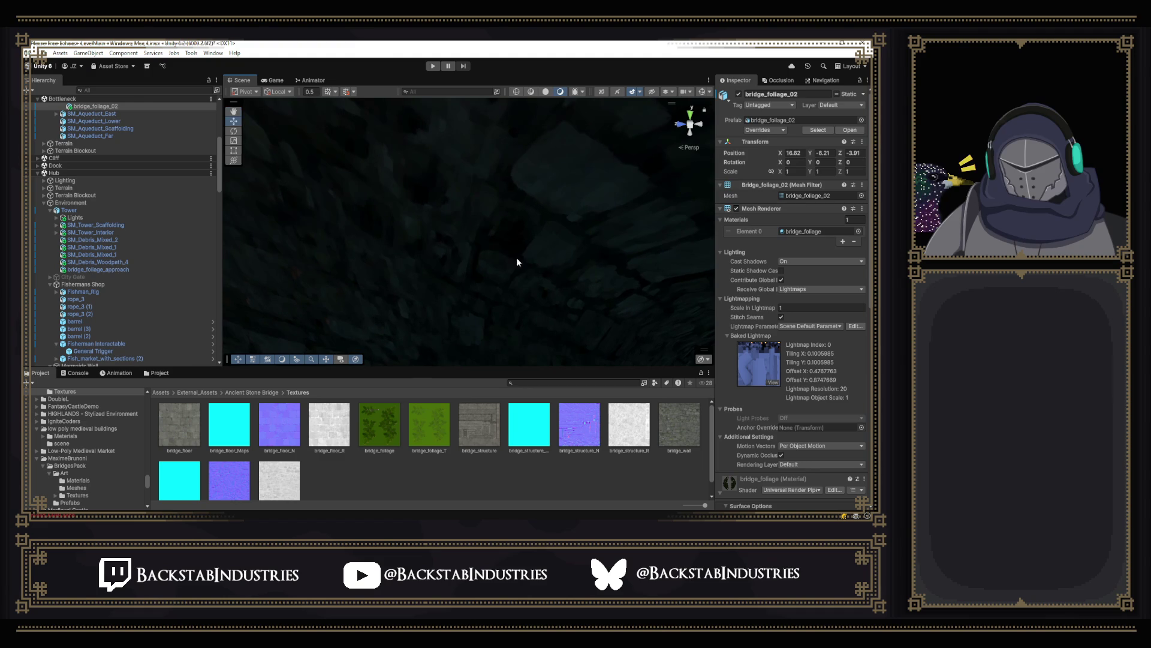
Step: Switch to GitHub Desktop and fetch origin, confirming no local changes
{"action": "left_click", "coordinate": [434, 517]}
{"action": "left_click", "coordinate": [655, 150]}
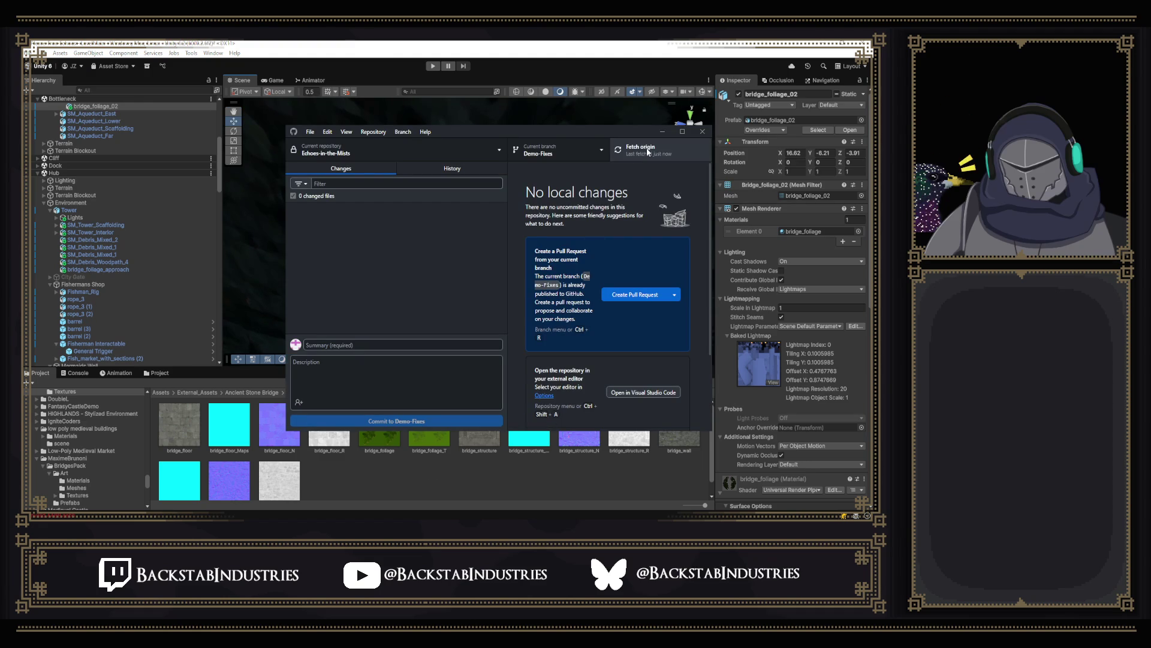
{"action": "scroll", "coordinate": [90, 133], "scroll_direction": "up", "scroll_amount": 5}
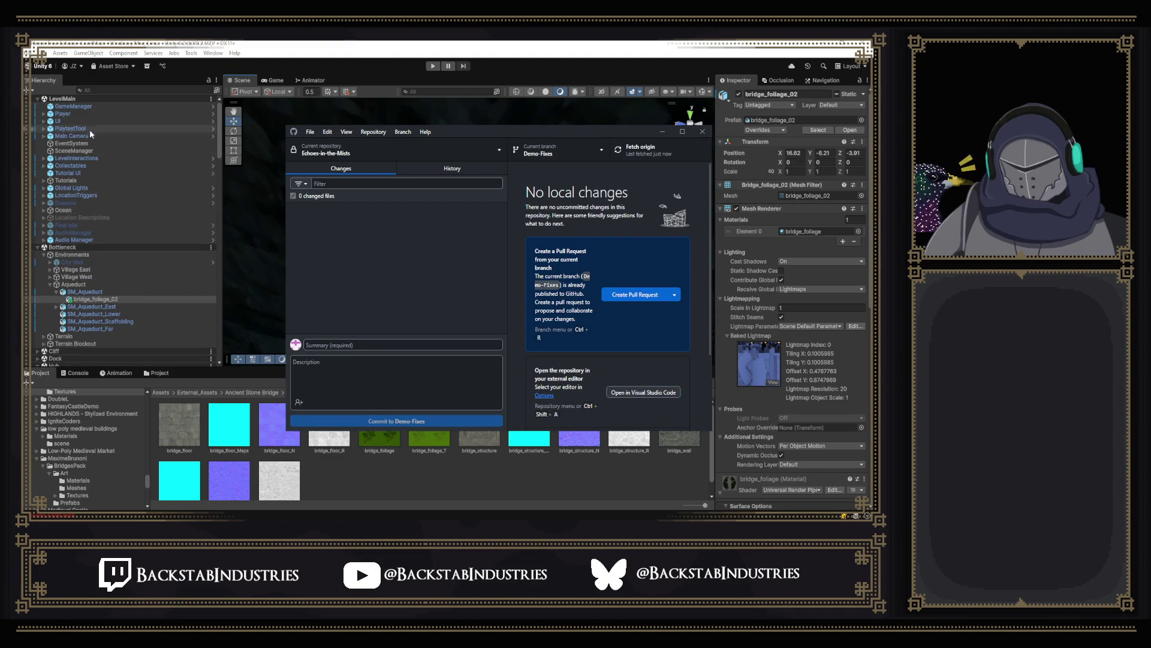
Step: Set Bottleneck as the active scene
{"action": "right_click", "coordinate": [96, 97]}
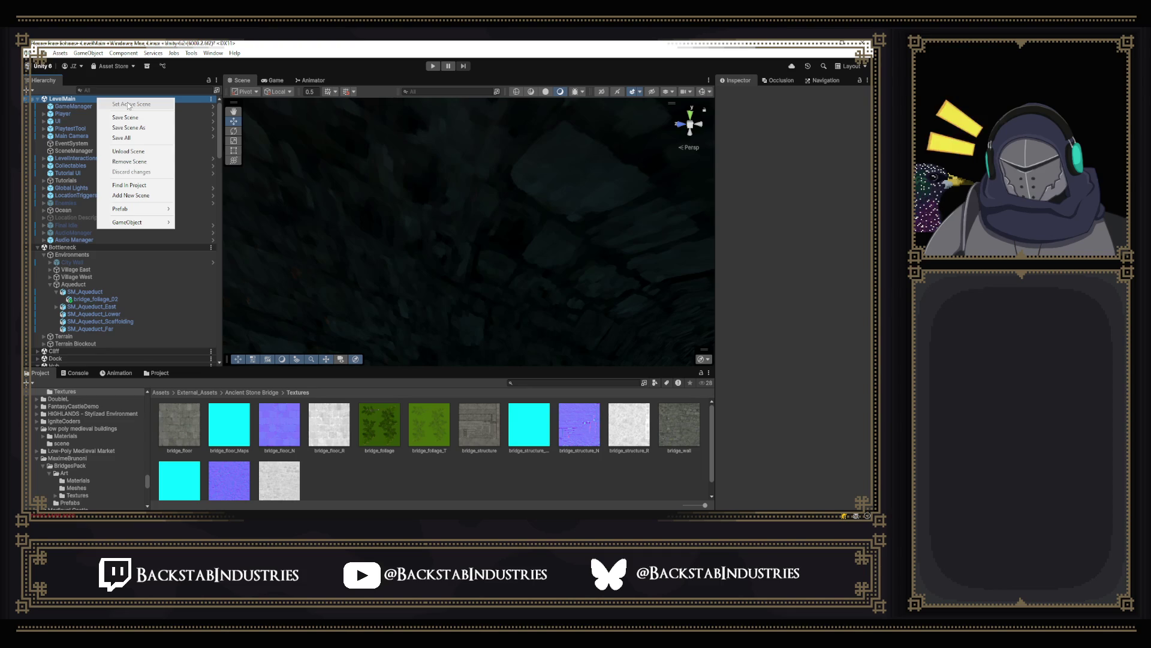
{"action": "right_click", "coordinate": [109, 247]}
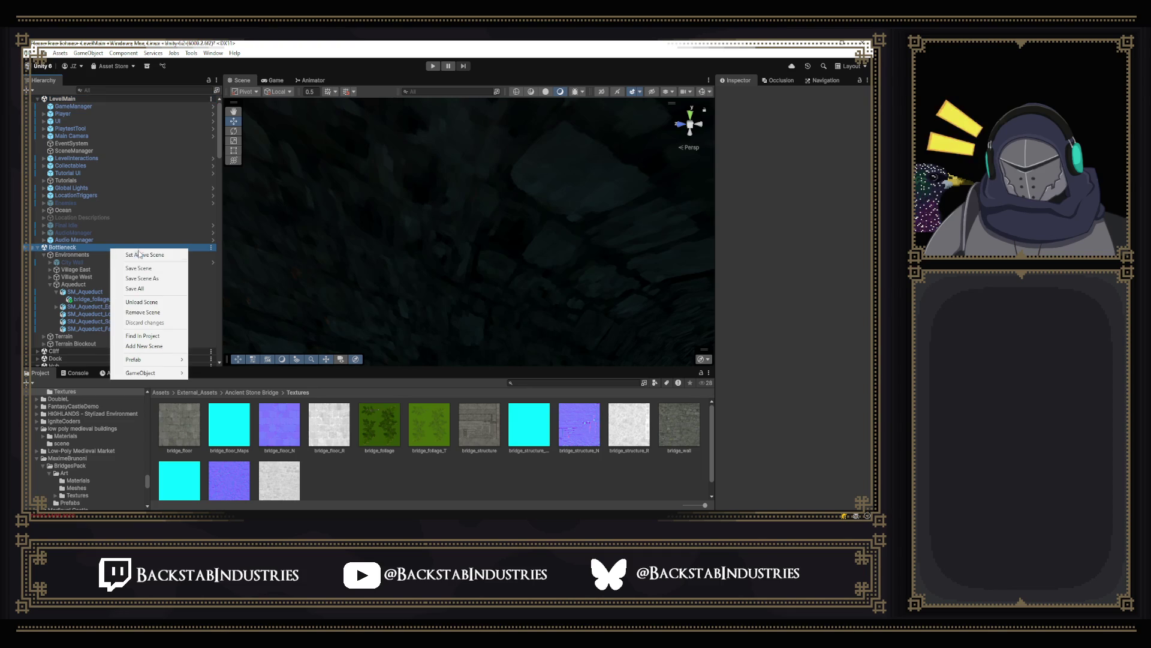
{"action": "left_click", "coordinate": [138, 254]}
{"action": "mouse_move", "coordinate": [528, 282]}
{"action": "left_mouse_down"}
{"action": "mouse_move", "coordinate": [624, 309]}
{"action": "mouse_move", "coordinate": [630, 353]}
{"action": "left_mouse_up"}
Step: Make LevelMain active again, orbit above the rope bridge, and select the noble_cliff_one mesh
{"action": "right_click", "coordinate": [97, 99]}
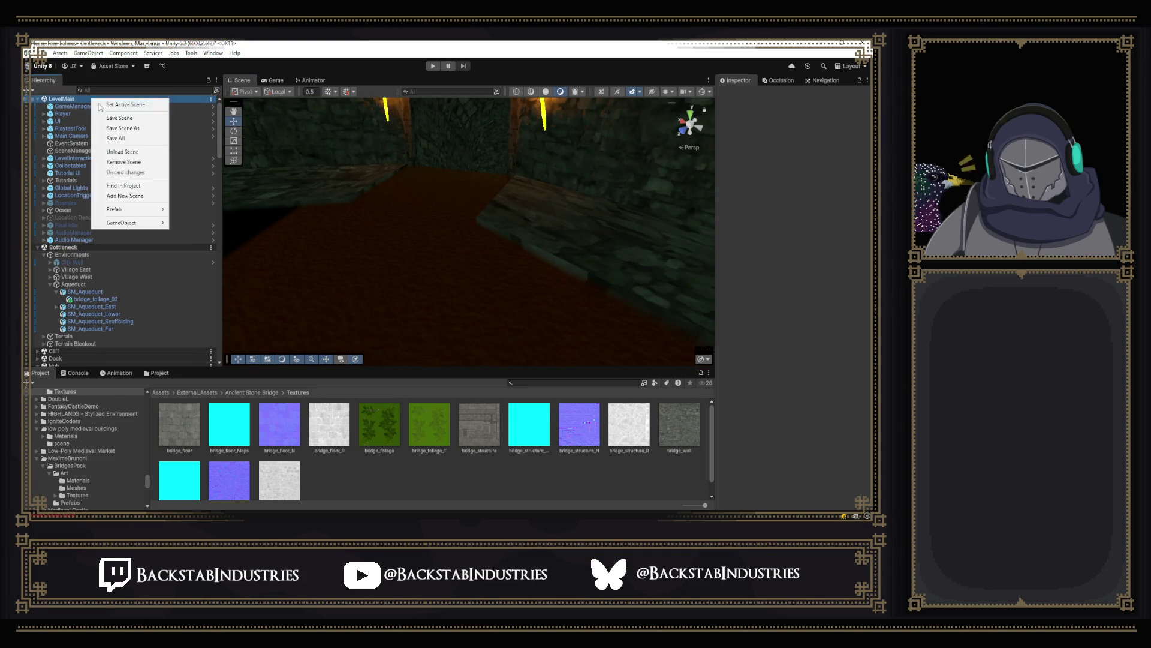
{"action": "left_click", "coordinate": [101, 105]}
{"action": "left_click_drag", "start_coordinate": [522, 180], "coordinate": [528, 147]}
{"action": "mouse_move", "coordinate": [520, 199]}
{"action": "left_mouse_down"}
{"action": "mouse_move", "coordinate": [511, 172]}
{"action": "mouse_move", "coordinate": [426, 169]}
{"action": "mouse_move", "coordinate": [408, 460]}
{"action": "left_mouse_up"}
{"action": "mouse_move", "coordinate": [472, 301]}
{"action": "left_mouse_down"}
{"action": "mouse_move", "coordinate": [334, 364]}
{"action": "mouse_move", "coordinate": [269, 342]}
{"action": "mouse_move", "coordinate": [856, 296]}
{"action": "mouse_move", "coordinate": [804, 259]}
{"action": "mouse_move", "coordinate": [245, 248]}
{"action": "mouse_move", "coordinate": [422, 303]}
{"action": "mouse_move", "coordinate": [397, 397]}
{"action": "left_mouse_up"}
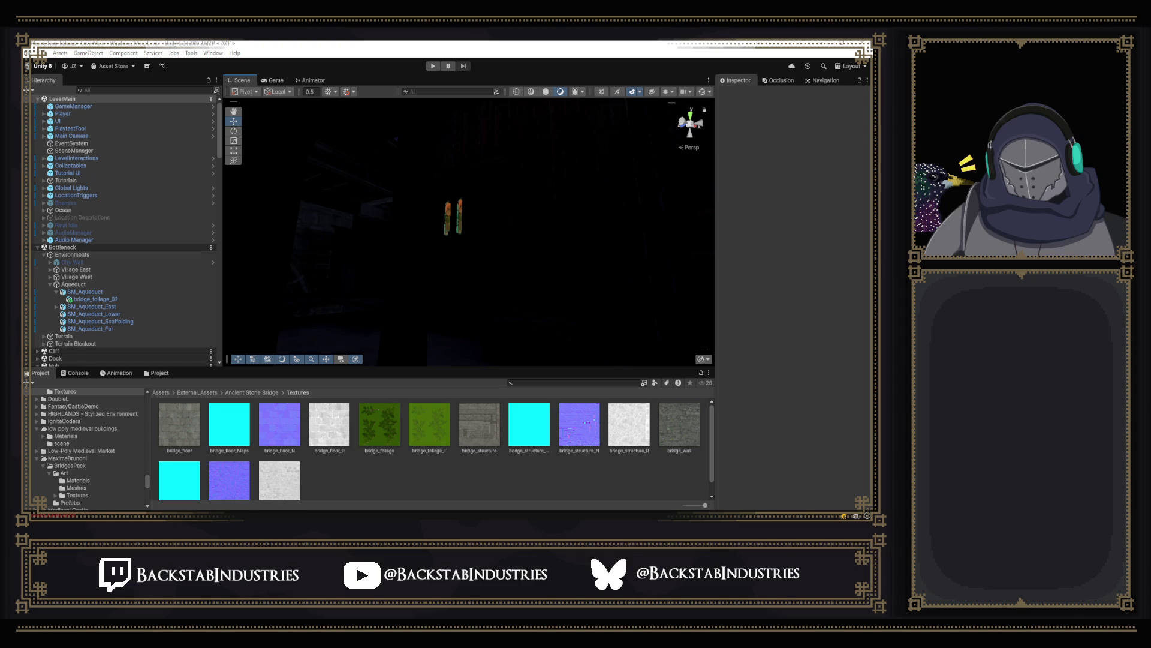
{"action": "mouse_move", "coordinate": [483, 188]}
{"action": "left_mouse_down"}
{"action": "mouse_move", "coordinate": [470, 201]}
{"action": "mouse_move", "coordinate": [586, 248]}
{"action": "mouse_move", "coordinate": [527, 257]}
{"action": "mouse_move", "coordinate": [532, 300]}
{"action": "mouse_move", "coordinate": [480, 267]}
{"action": "left_mouse_up"}
{"action": "left_click", "coordinate": [455, 270]}
Step: Expand the cliff's Mat_NobleBossArena material and select the SM_Noble_Cave mesh
{"action": "scroll", "coordinate": [788, 350], "scroll_direction": "down", "scroll_amount": 10}
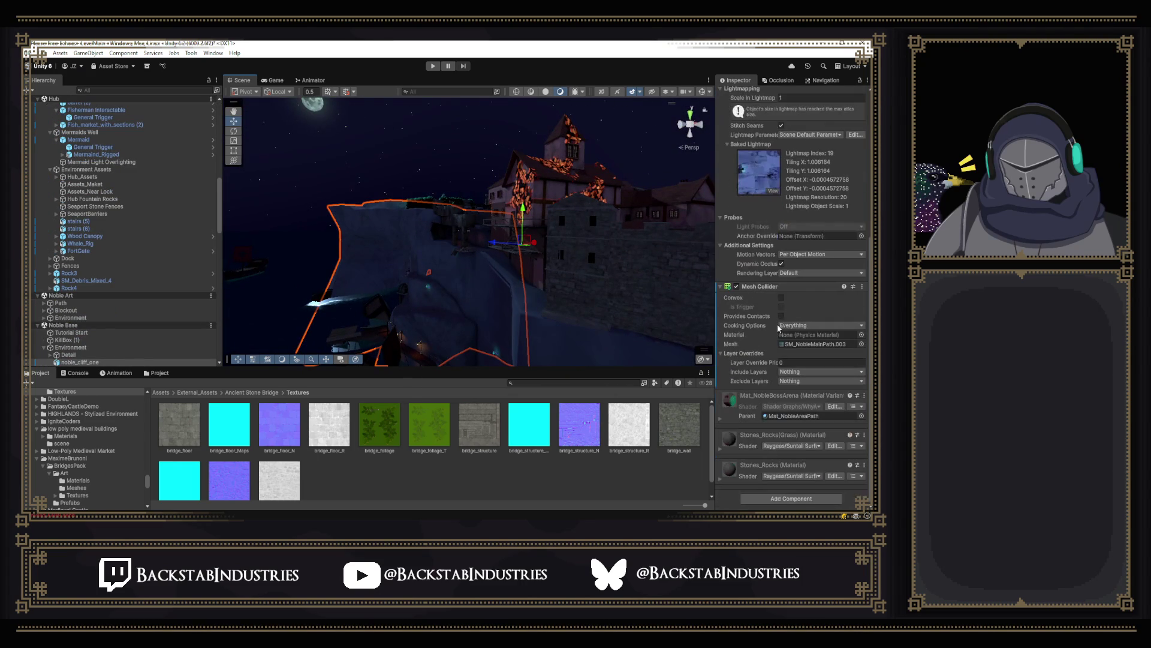
{"action": "left_click", "coordinate": [721, 420]}
{"action": "mouse_move", "coordinate": [504, 324]}
{"action": "left_mouse_down"}
{"action": "mouse_move", "coordinate": [496, 336]}
{"action": "mouse_move", "coordinate": [504, 246]}
{"action": "mouse_move", "coordinate": [587, 220]}
{"action": "mouse_move", "coordinate": [804, 223]}
{"action": "mouse_move", "coordinate": [790, 279]}
{"action": "mouse_move", "coordinate": [865, 293]}
{"action": "mouse_move", "coordinate": [818, 282]}
{"action": "mouse_move", "coordinate": [730, 231]}
{"action": "mouse_move", "coordinate": [844, 225]}
{"action": "mouse_move", "coordinate": [583, 204]}
{"action": "left_mouse_up"}
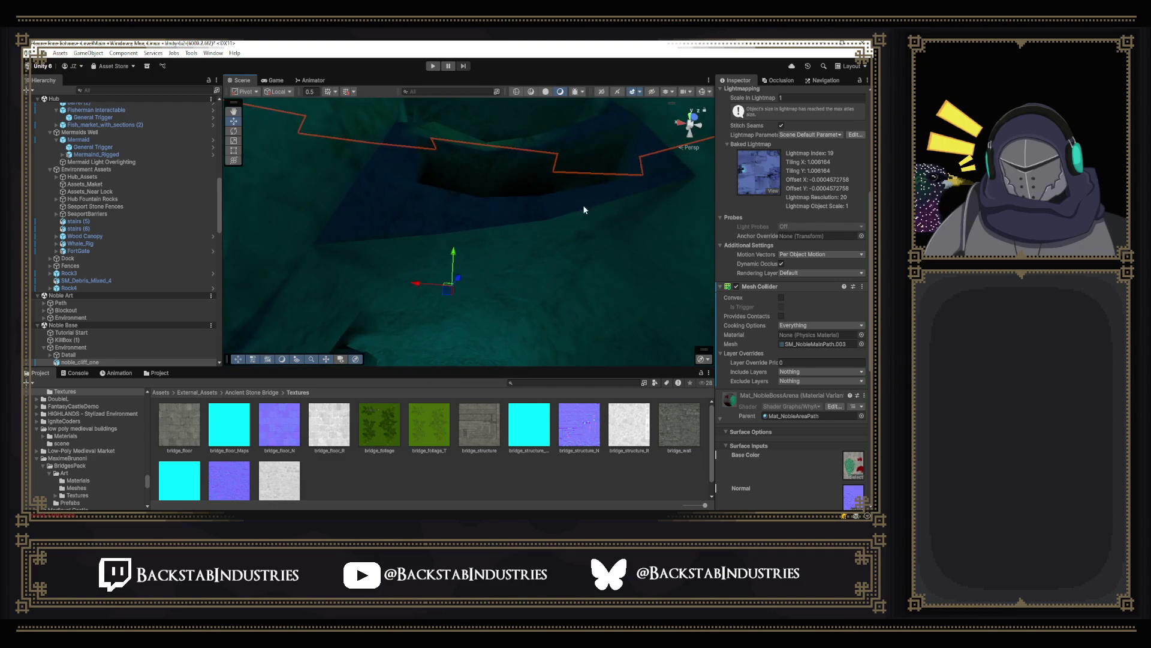
{"action": "left_click", "coordinate": [409, 213]}
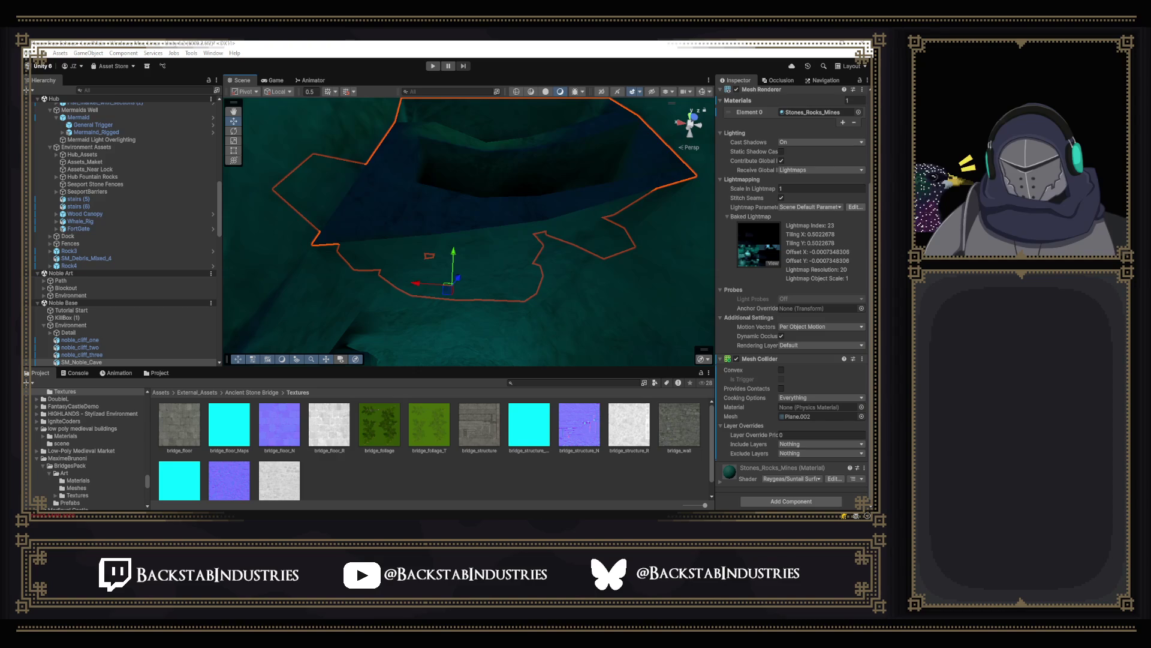
Step: Collapse the Noble Base Environment group and select the Mermaid's General Trigger object
{"action": "mouse_move", "coordinate": [579, 204]}
{"action": "left_mouse_down"}
{"action": "mouse_move", "coordinate": [617, 275]}
{"action": "mouse_move", "coordinate": [480, 322]}
{"action": "left_mouse_up"}
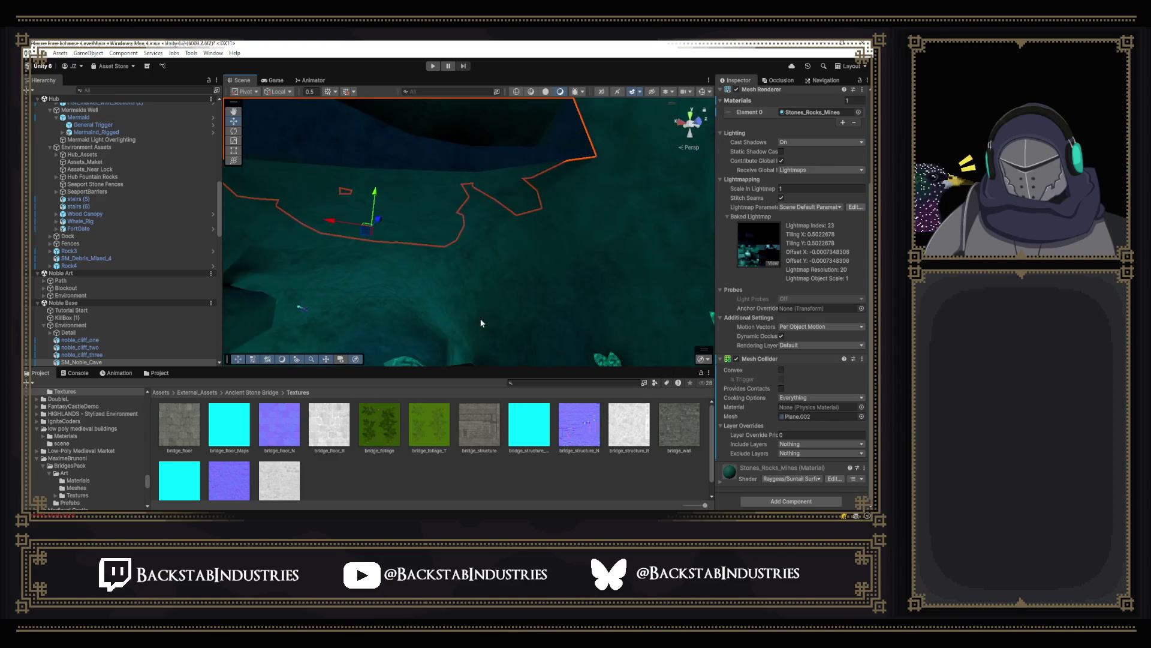
{"action": "left_click", "coordinate": [44, 325]}
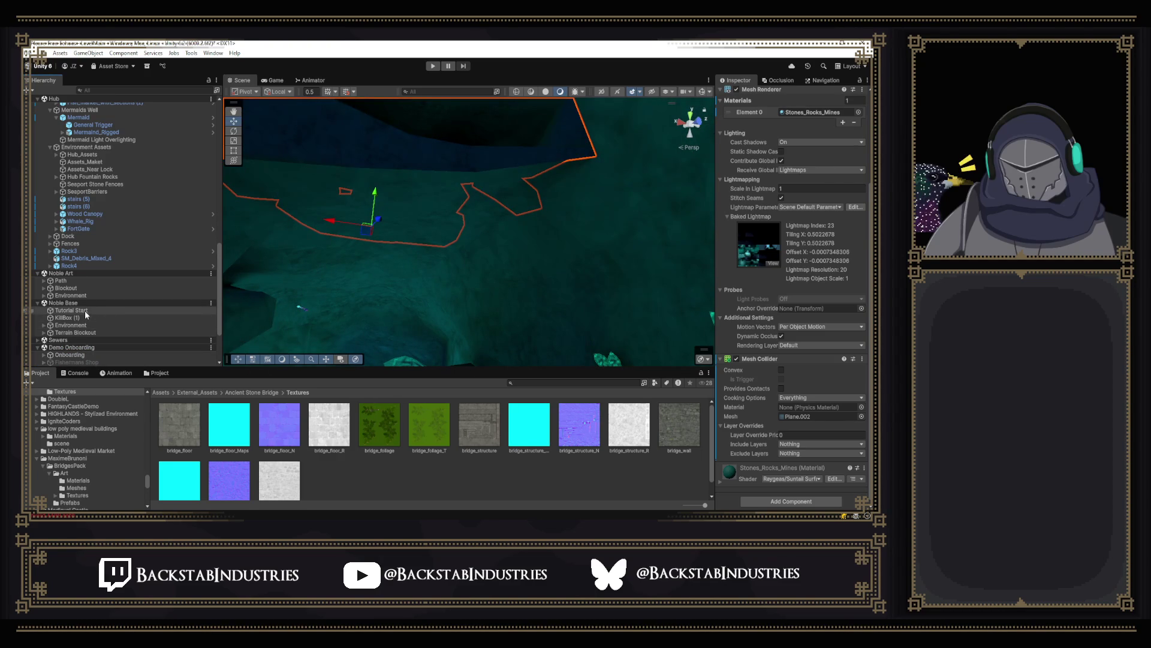
{"action": "scroll", "coordinate": [118, 301], "scroll_direction": "up", "scroll_amount": 5}
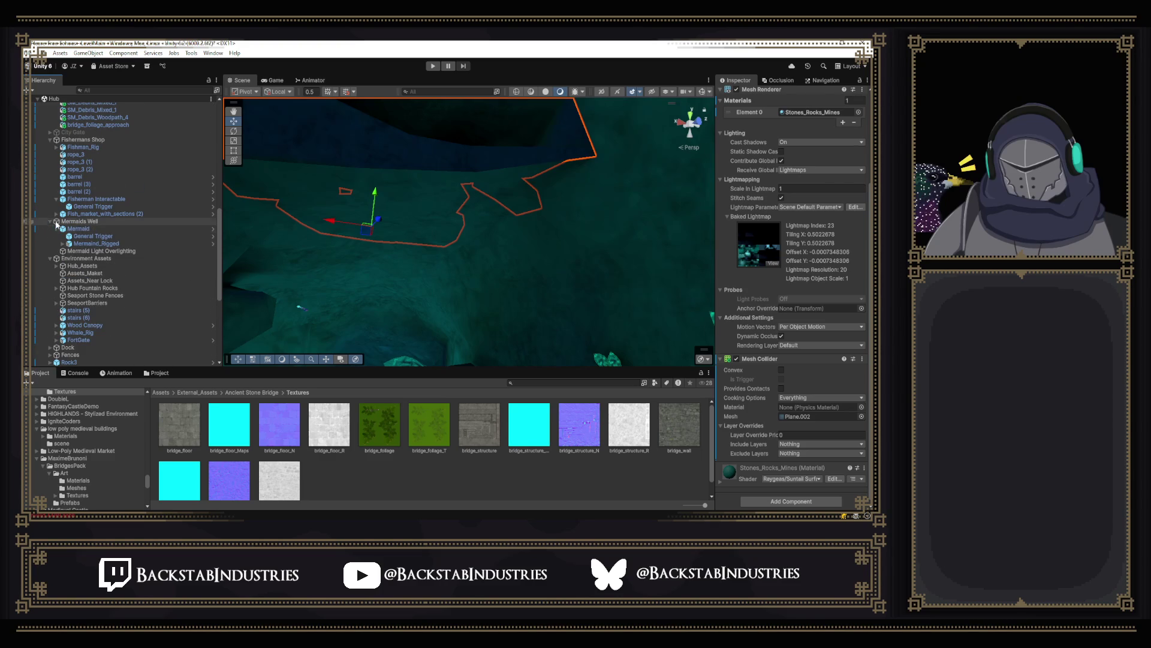
{"action": "left_click", "coordinate": [117, 236]}
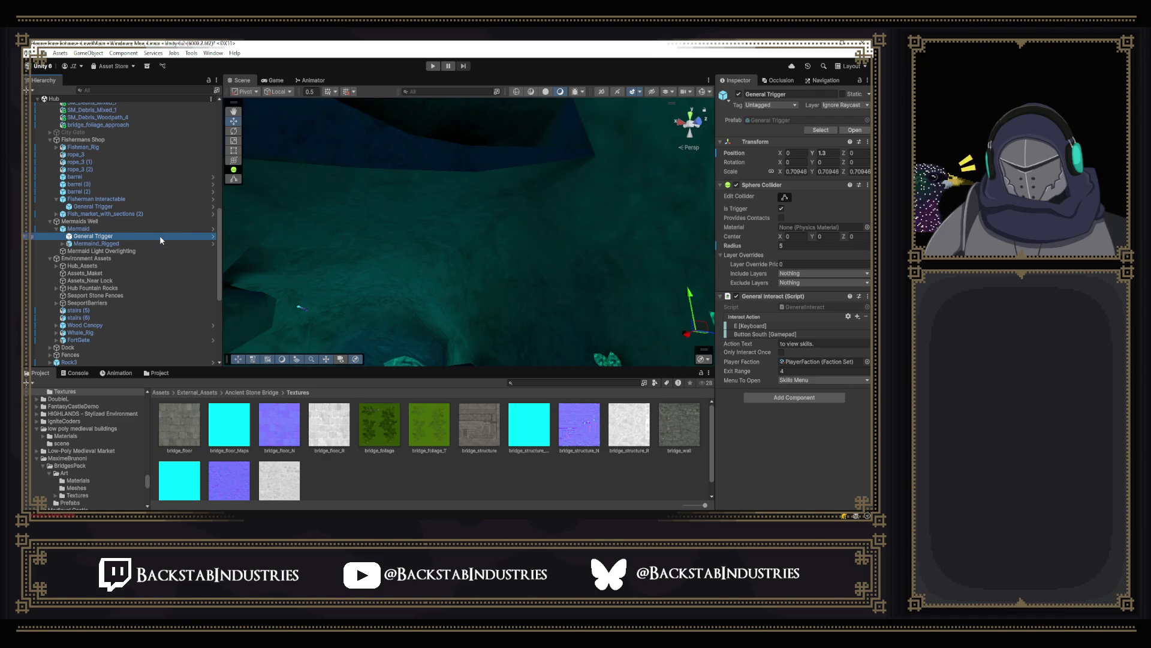
Step: Open the Mermaid's General Trigger prefab in prefab mode and locate its GeneralInteract script
{"action": "left_click", "coordinate": [769, 119]}
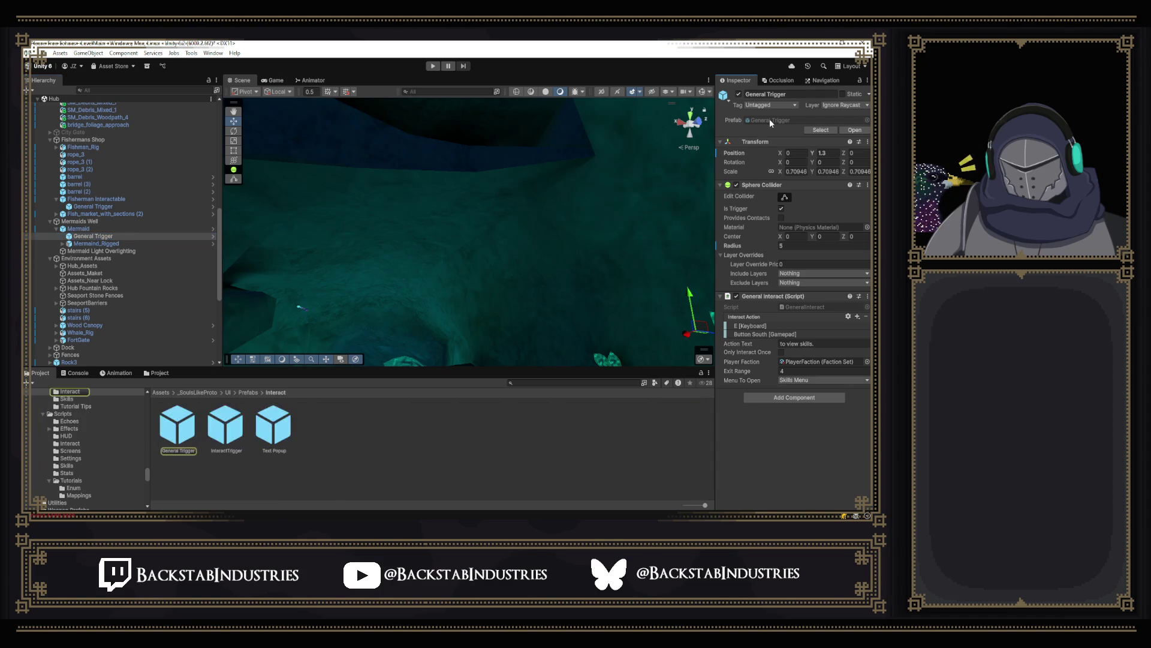
{"action": "double_click", "coordinate": [177, 424]}
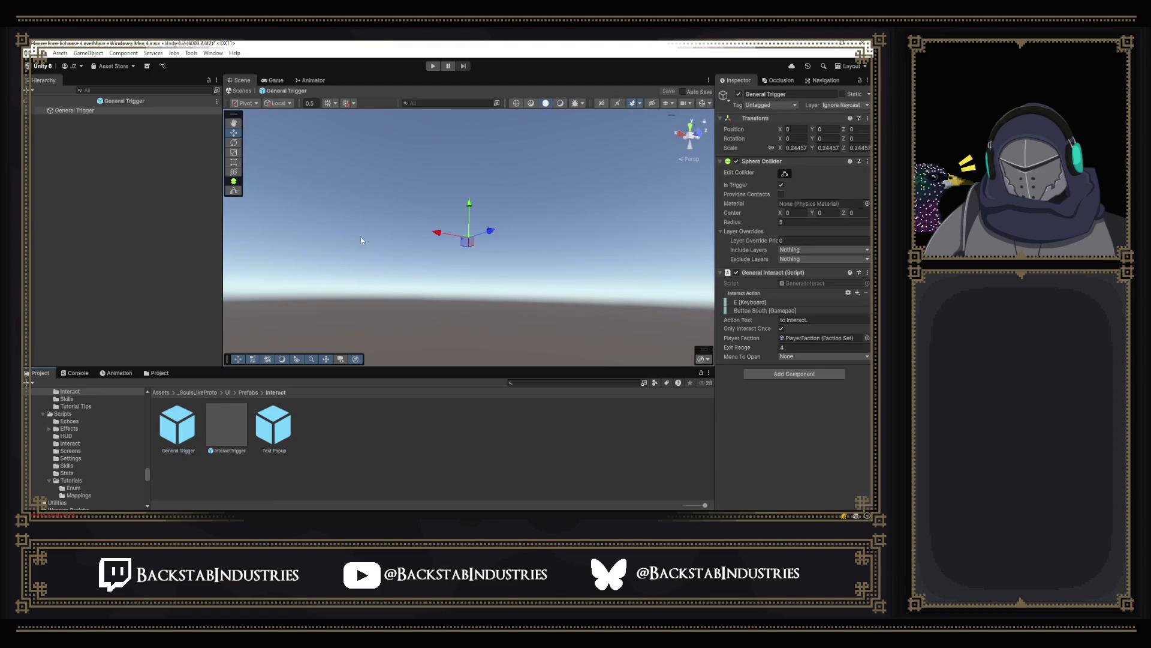
{"action": "left_click", "coordinate": [818, 283]}
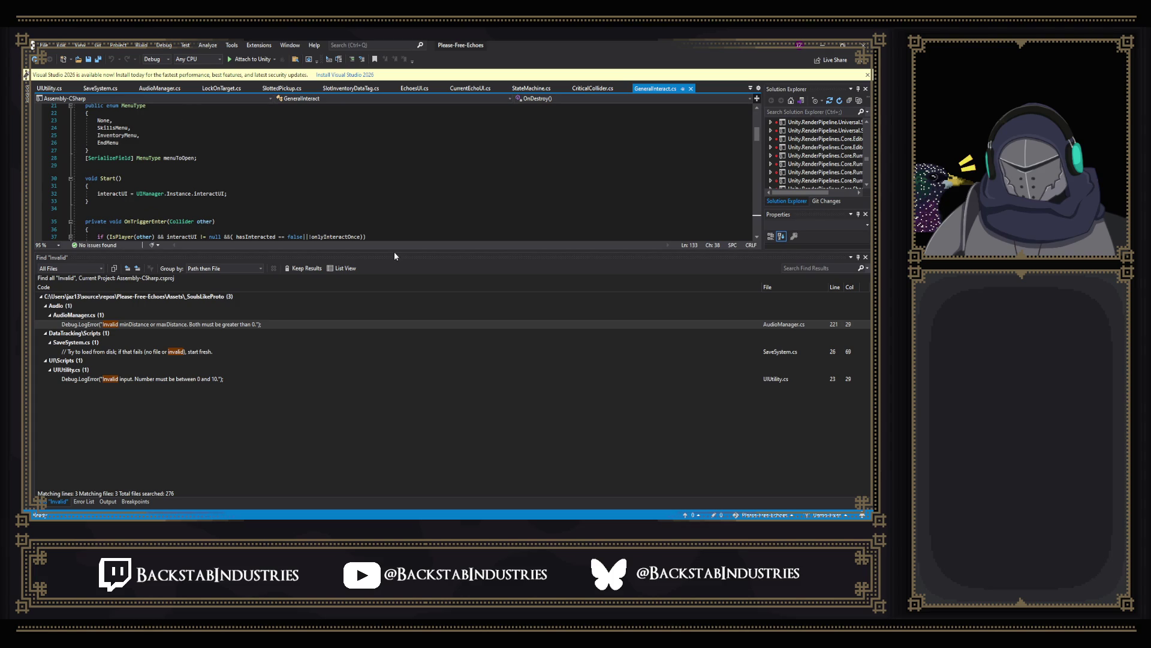
Step: Enlarge the code area and review GeneralInteract.cs around its Debug.Log and DisplayEndMenu lines
{"action": "left_click_drag", "start_coordinate": [390, 250], "coordinate": [318, 427]}
{"action": "scroll", "coordinate": [390, 299], "scroll_direction": "up", "scroll_amount": 7}
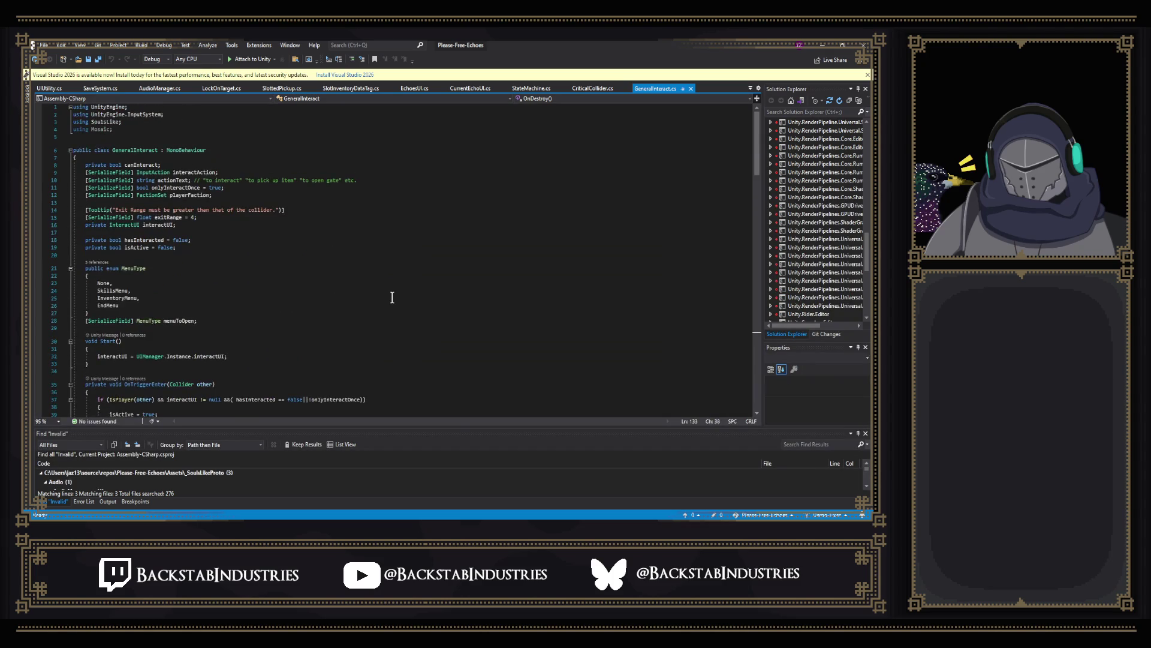
{"action": "scroll", "coordinate": [259, 191], "scroll_direction": "down", "scroll_amount": 20}
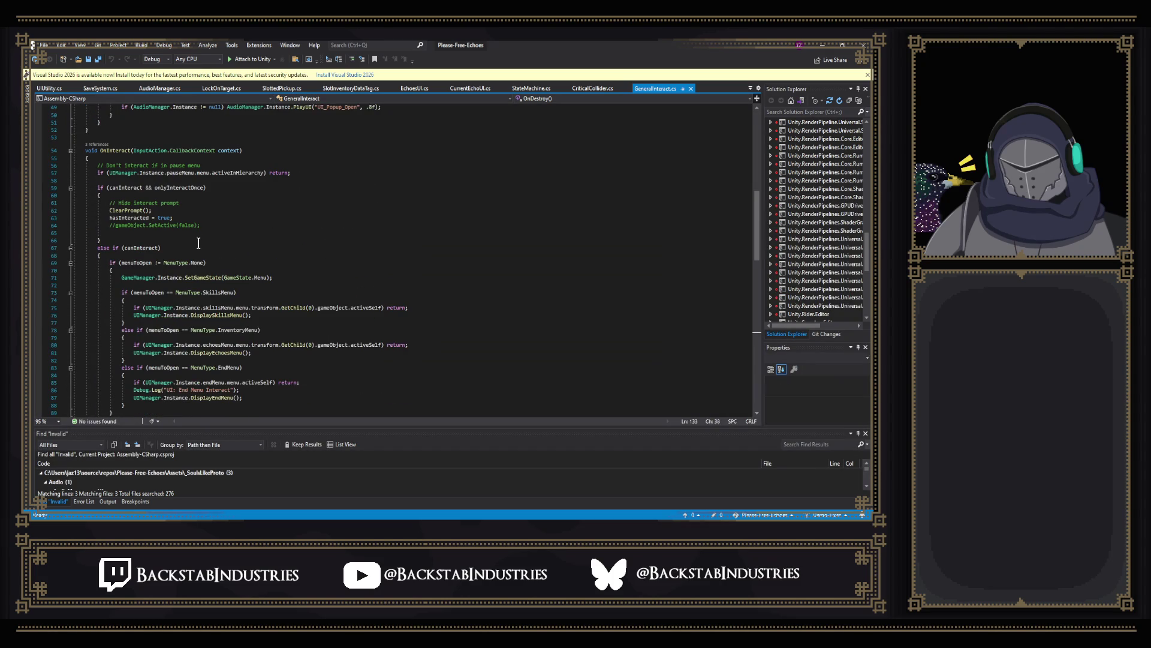
{"action": "mouse_move", "coordinate": [133, 233]}
{"action": "left_mouse_down"}
{"action": "mouse_move", "coordinate": [278, 251]}
{"action": "mouse_move", "coordinate": [286, 232]}
{"action": "left_mouse_up"}
{"action": "scroll", "coordinate": [287, 232], "scroll_direction": "down", "scroll_amount": 7}
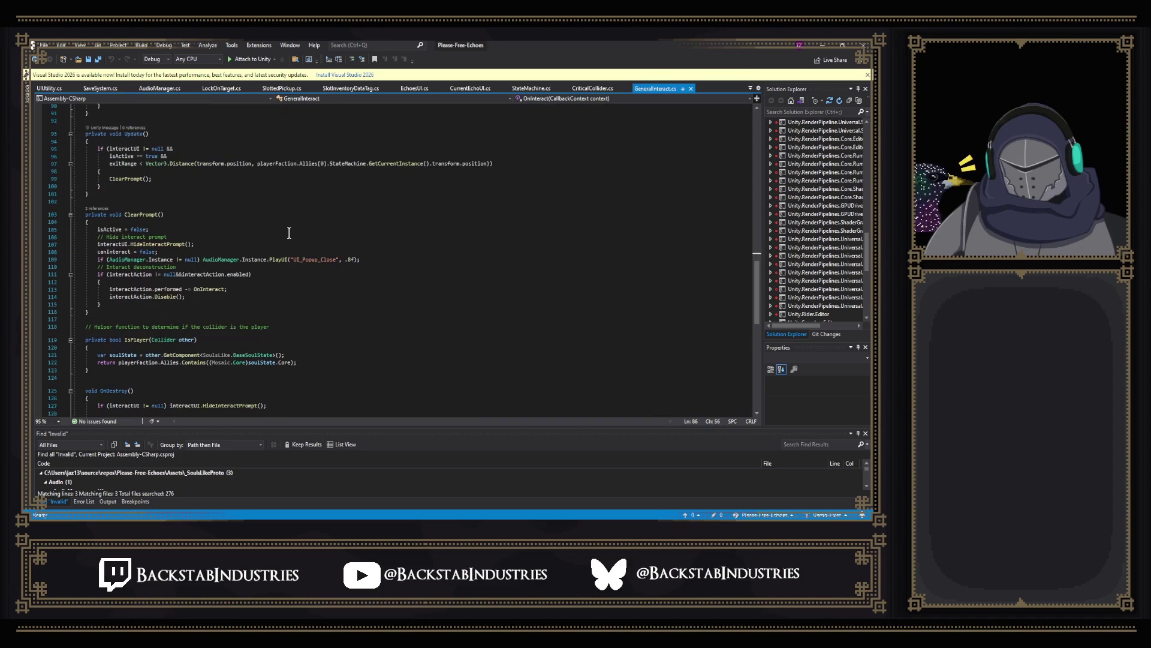
{"action": "scroll", "coordinate": [303, 267], "scroll_direction": "down", "scroll_amount": 5}
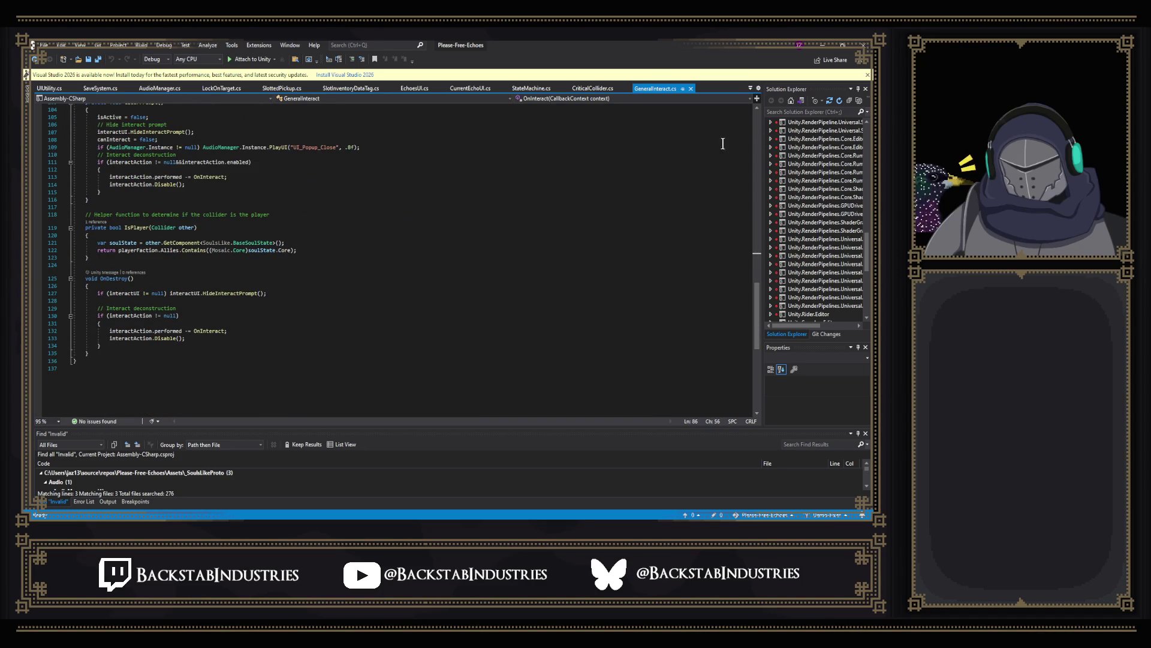
Step: Search the current document for 'error' and scroll through the matching menu code
{"action": "key", "text": "ctrl+f"}
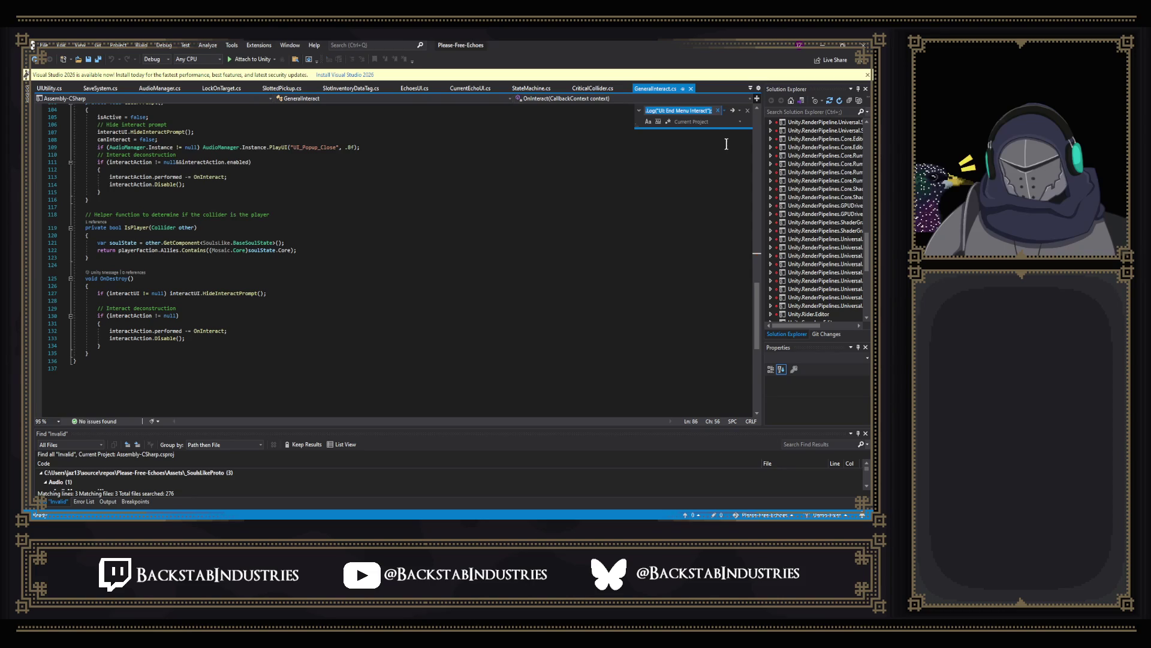
{"action": "left_click", "coordinate": [721, 123]}
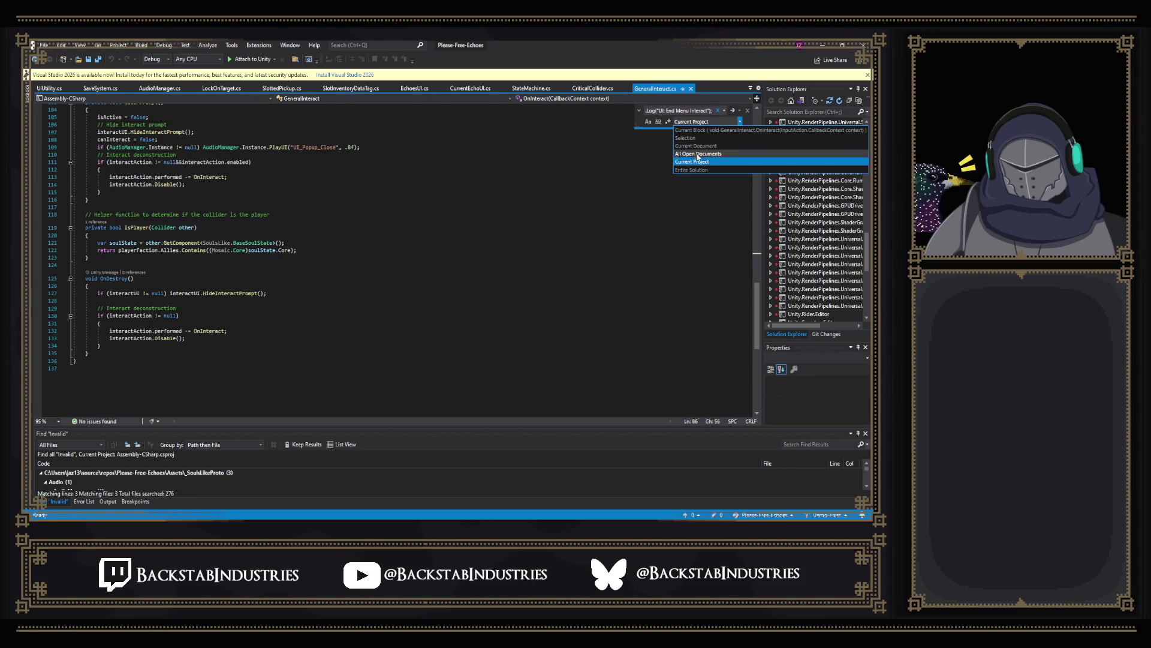
{"action": "left_click", "coordinate": [692, 146]}
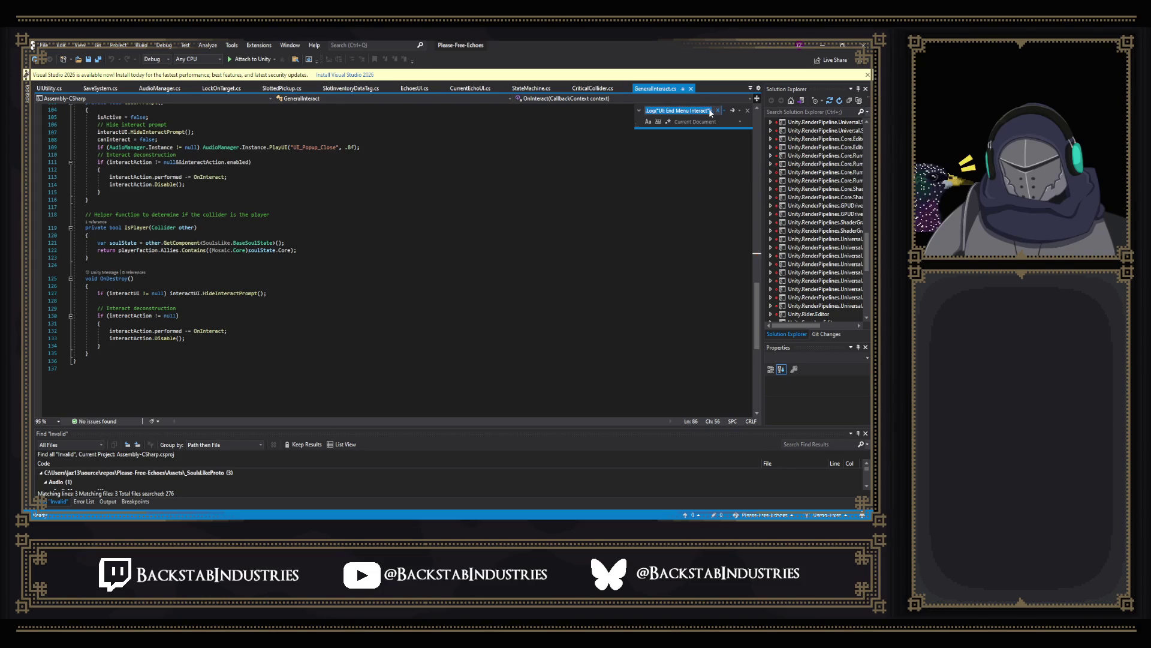
{"action": "key", "text": "Return"}
{"action": "type", "text": "error"}
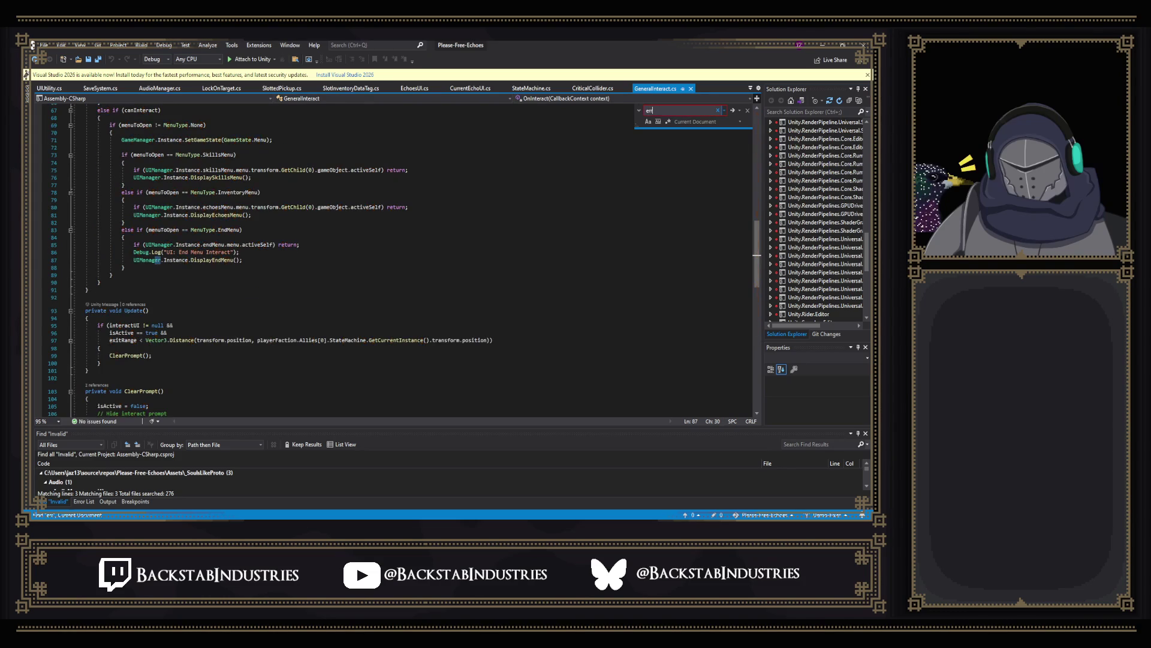
{"action": "left_click", "coordinate": [728, 214]}
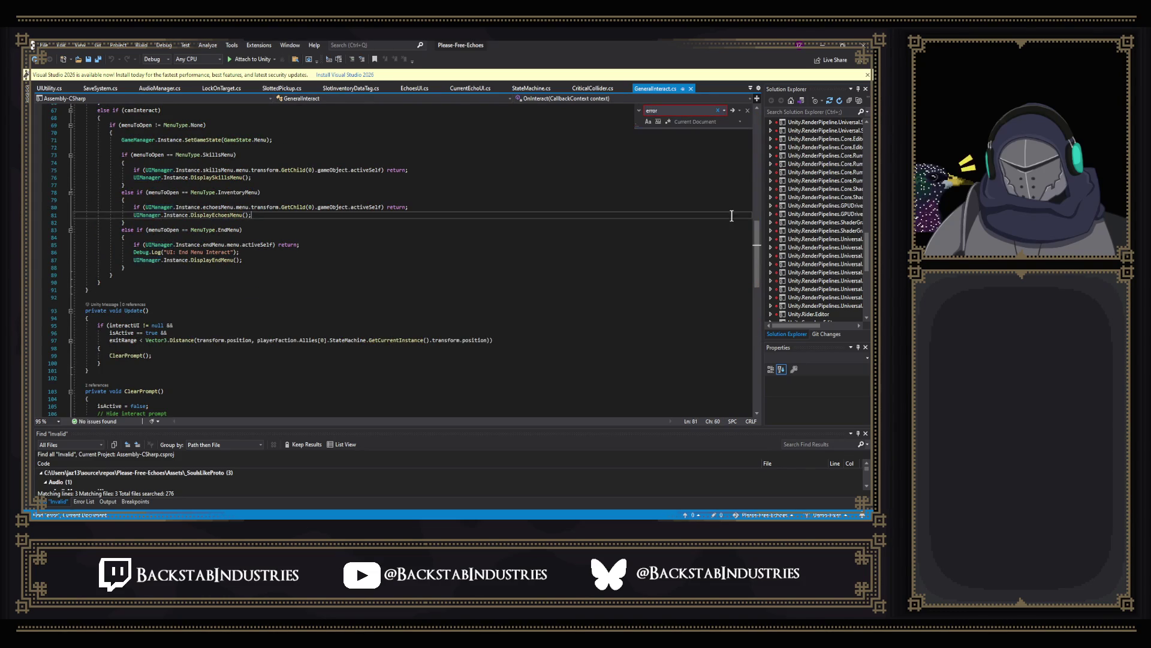
{"action": "scroll", "coordinate": [757, 246], "scroll_direction": "up", "scroll_amount": 1}
{"action": "scroll", "coordinate": [756, 246], "scroll_direction": "down", "scroll_amount": 3}
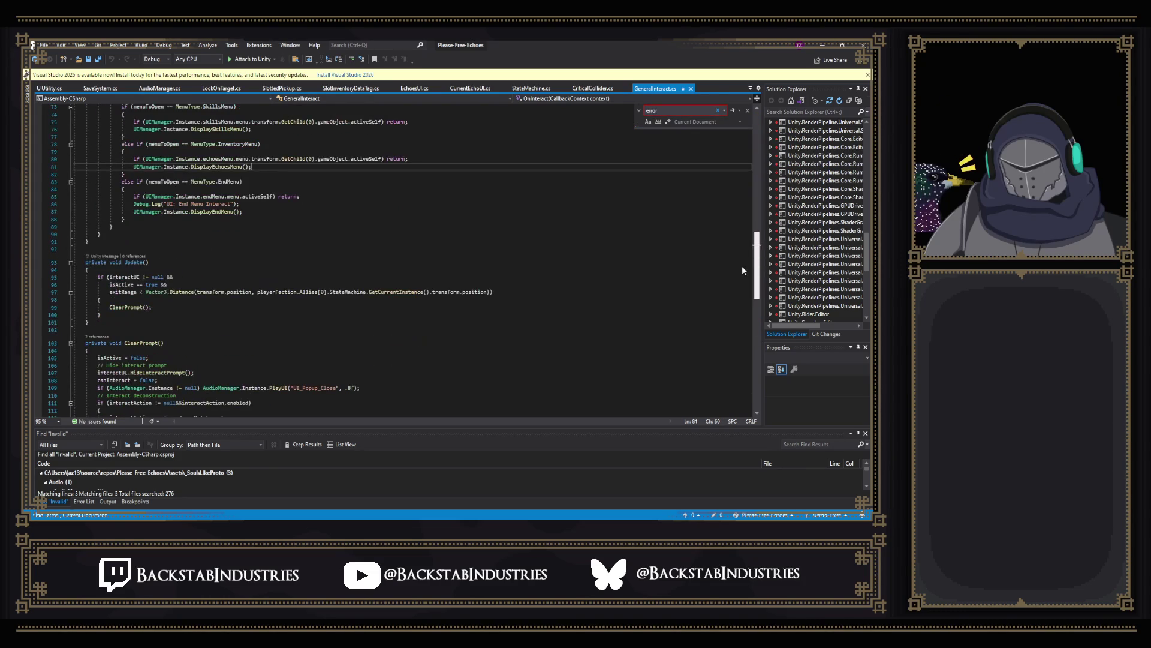
{"action": "scroll", "coordinate": [316, 213], "scroll_direction": "down", "scroll_amount": 1}
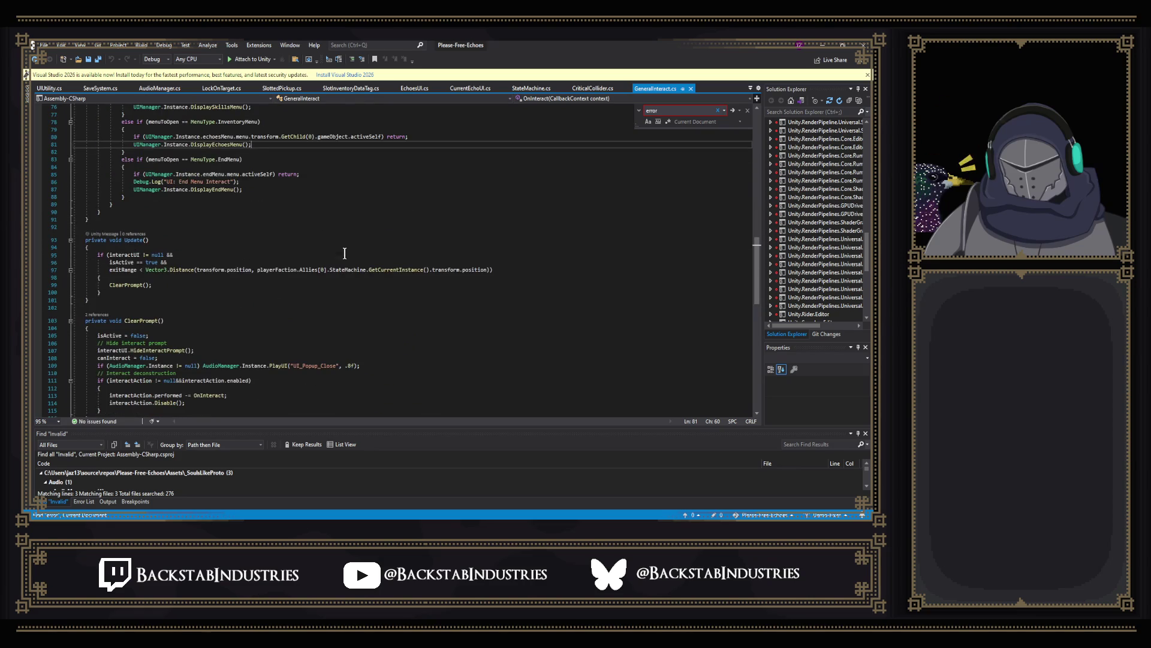
{"action": "scroll", "coordinate": [341, 249], "scroll_direction": "up", "scroll_amount": 10}
Step: Open the InteractUI script from the Unity project in Visual Studio
{"action": "key", "text": "alt+Tab"}
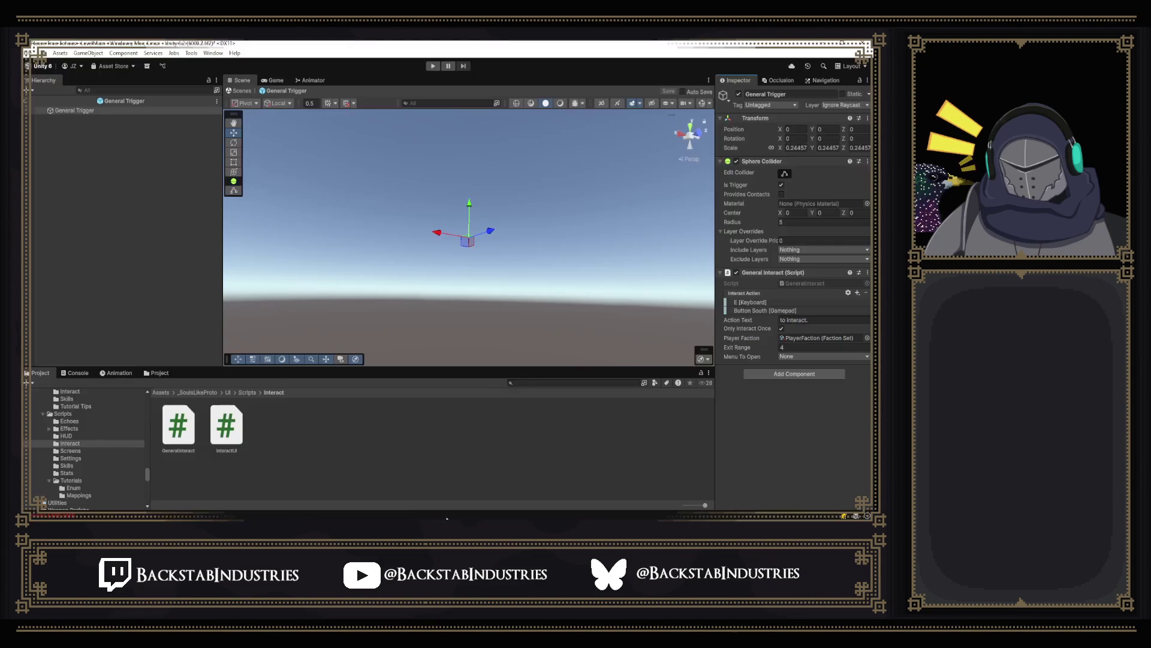
{"action": "left_click", "coordinate": [230, 439]}
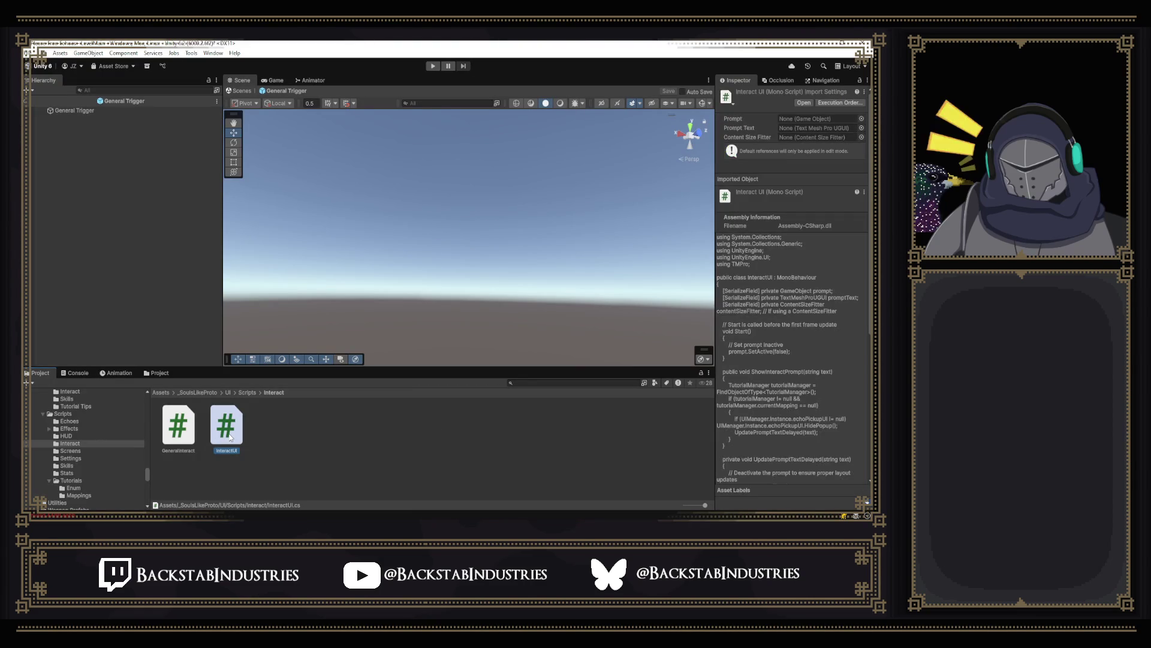
{"action": "double_click", "coordinate": [230, 439]}
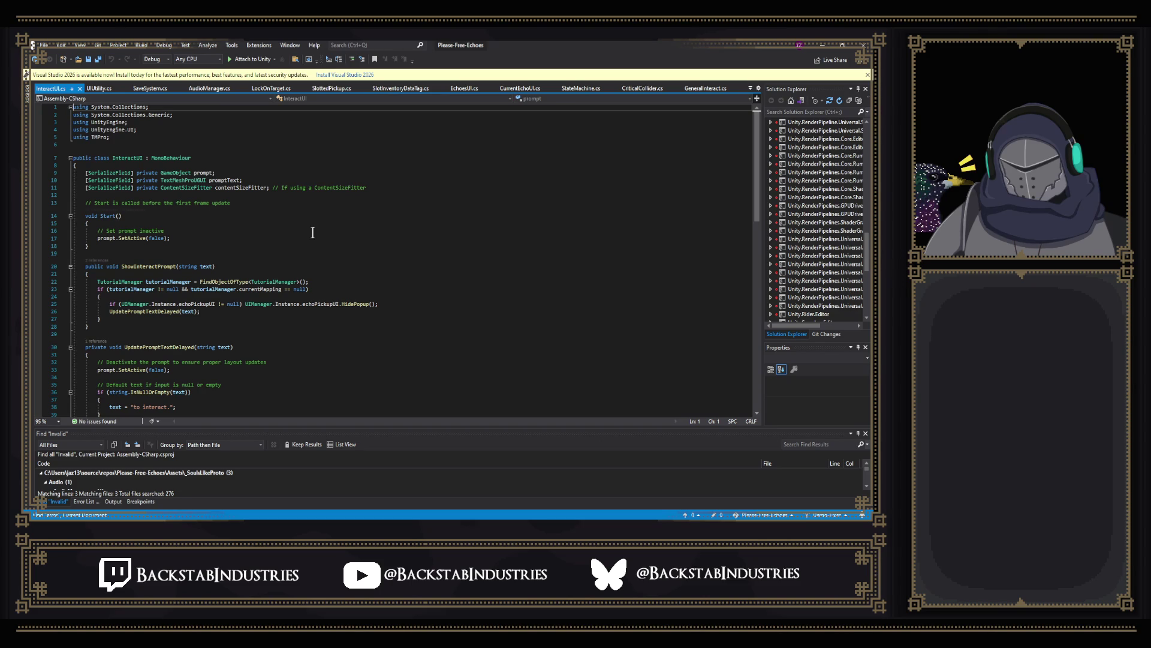
Step: Scroll through InteractUI.cs's prompt methods, then go to the 'invalid aabb in aabb unity' Google results
{"action": "scroll", "coordinate": [346, 209], "scroll_direction": "down", "scroll_amount": 3}
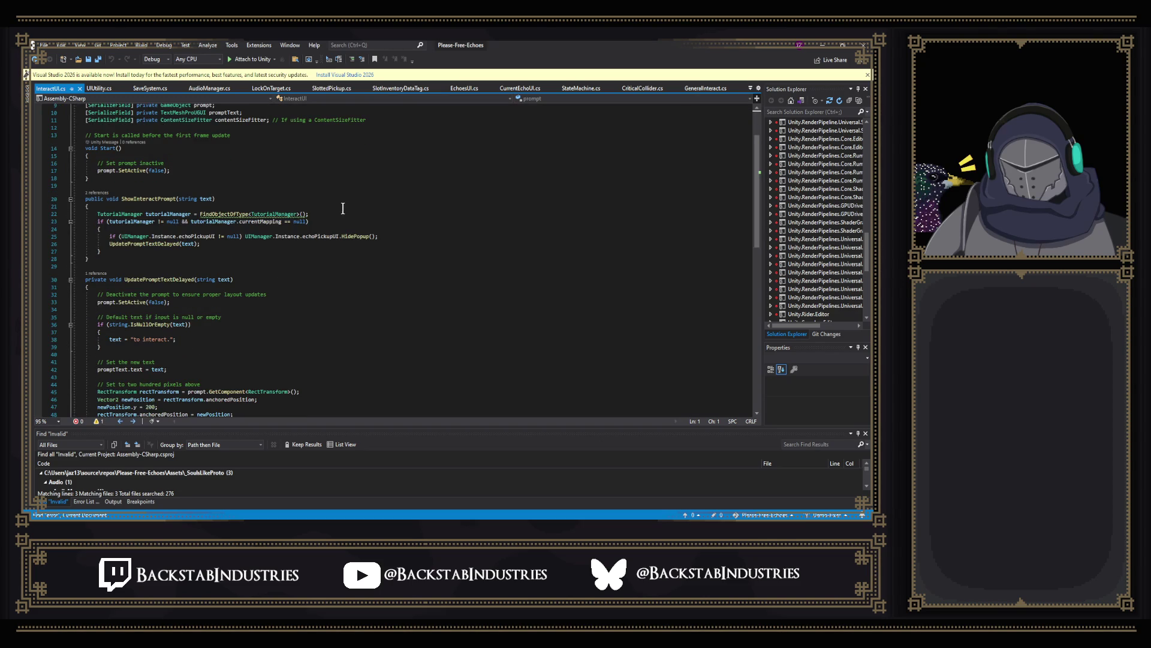
{"action": "mouse_move", "coordinate": [255, 214]}
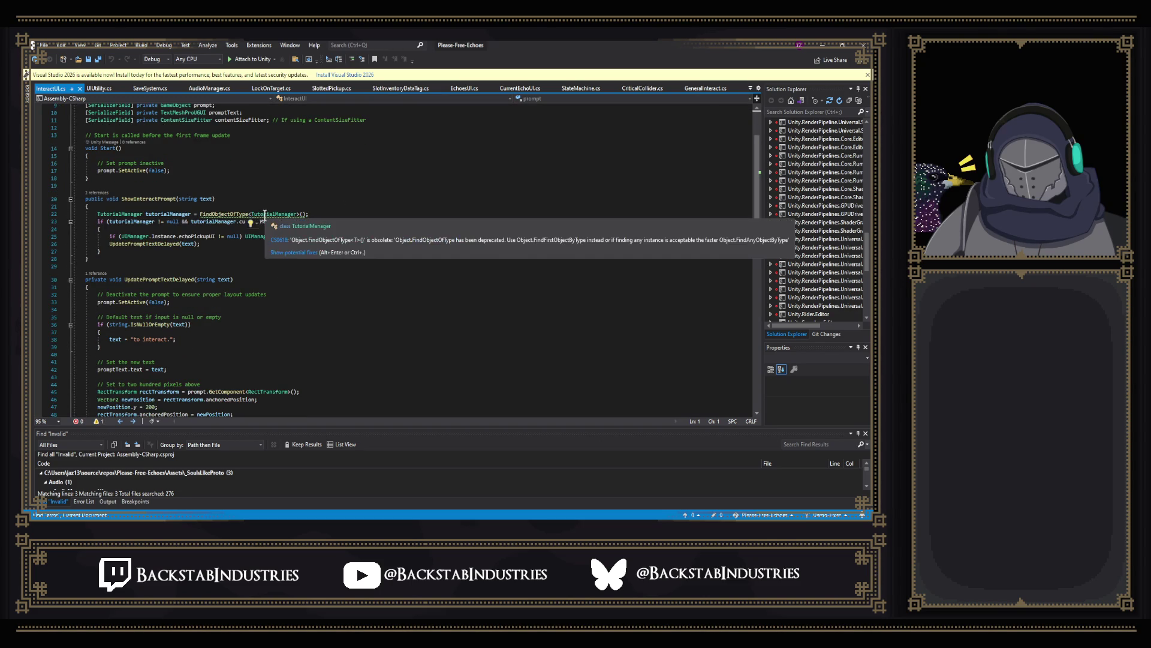
{"action": "scroll", "coordinate": [269, 213], "scroll_direction": "down", "scroll_amount": 1}
{"action": "scroll", "coordinate": [269, 213], "scroll_direction": "down", "scroll_amount": 3}
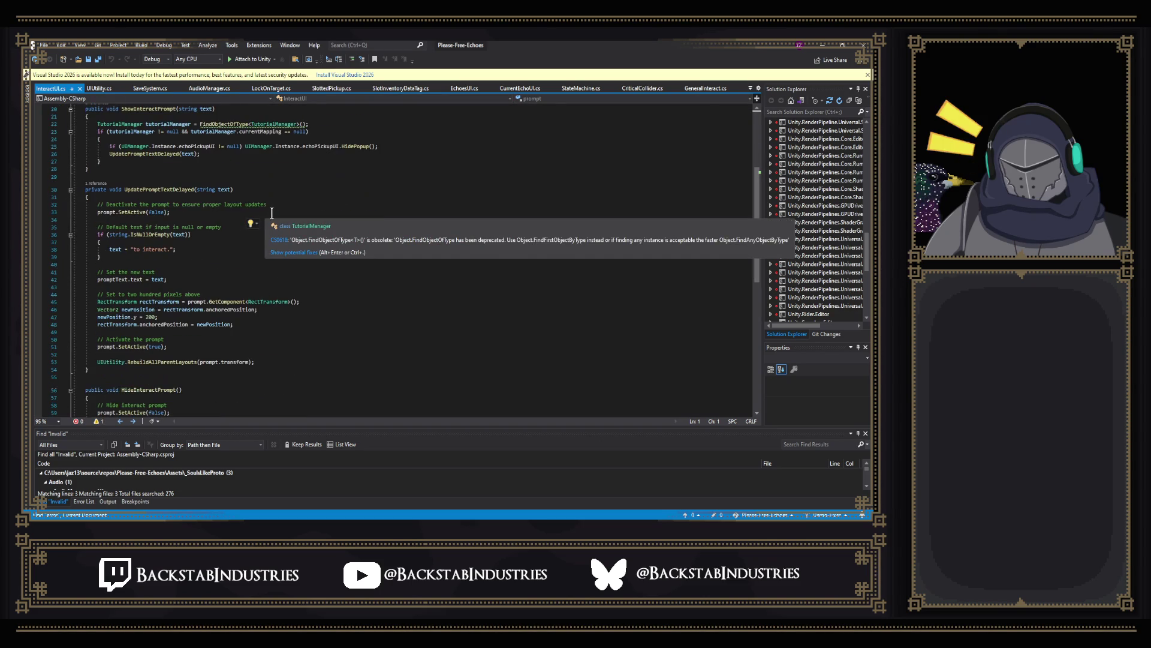
{"action": "scroll", "coordinate": [272, 213], "scroll_direction": "down", "scroll_amount": 1}
{"action": "scroll", "coordinate": [272, 212], "scroll_direction": "down", "scroll_amount": 4}
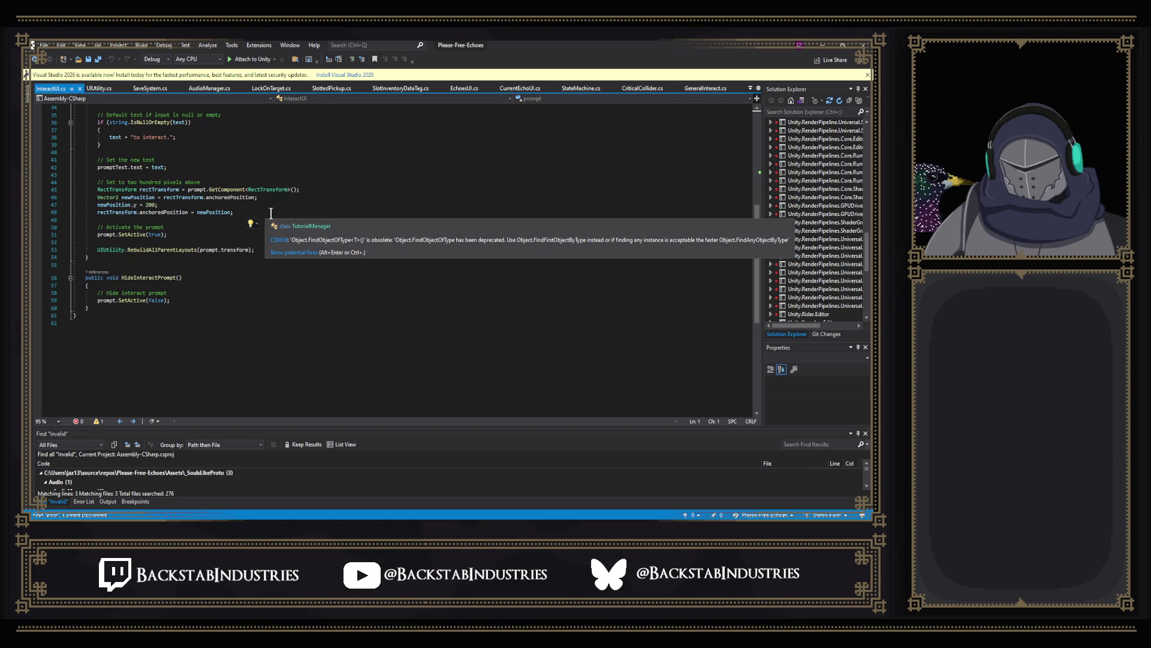
{"action": "mouse_move", "coordinate": [238, 249]}
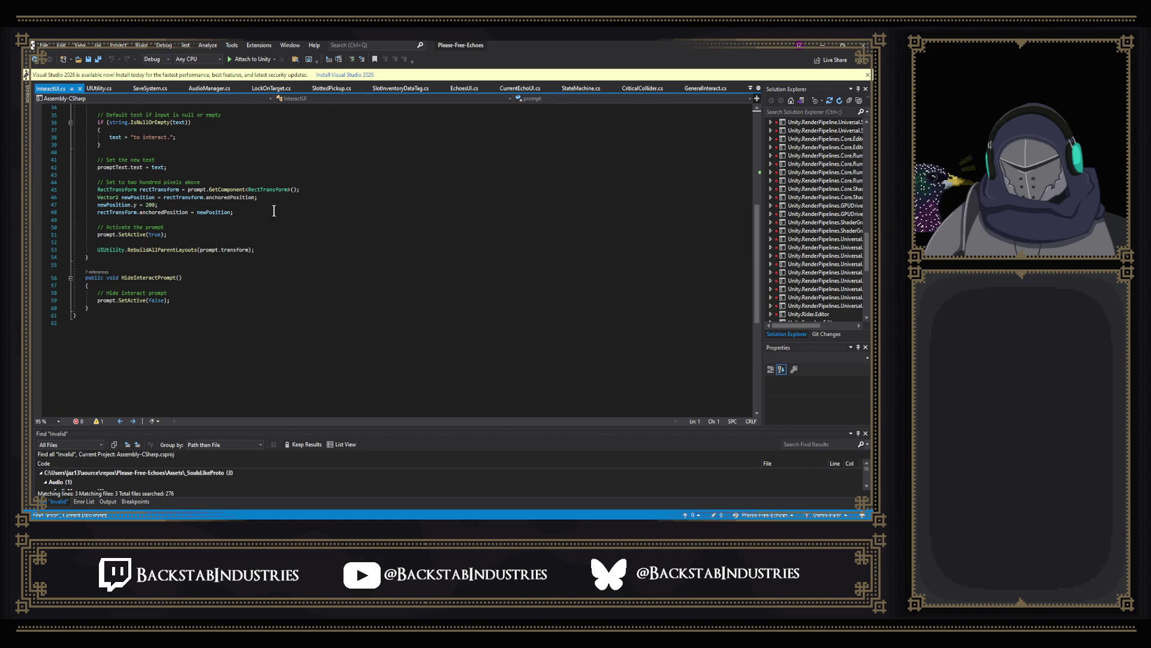
{"action": "scroll", "coordinate": [312, 186], "scroll_direction": "up", "scroll_amount": 5}
{"action": "scroll", "coordinate": [348, 206], "scroll_direction": "up", "scroll_amount": 5}
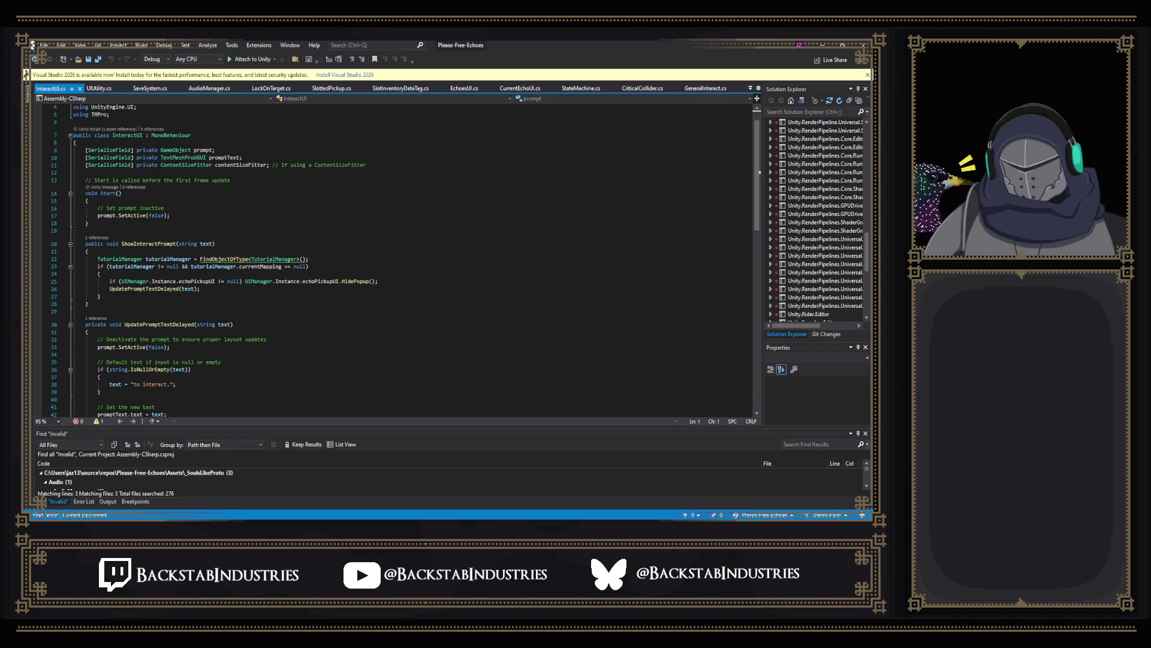
{"action": "scroll", "coordinate": [522, 256], "scroll_direction": "down", "scroll_amount": 6}
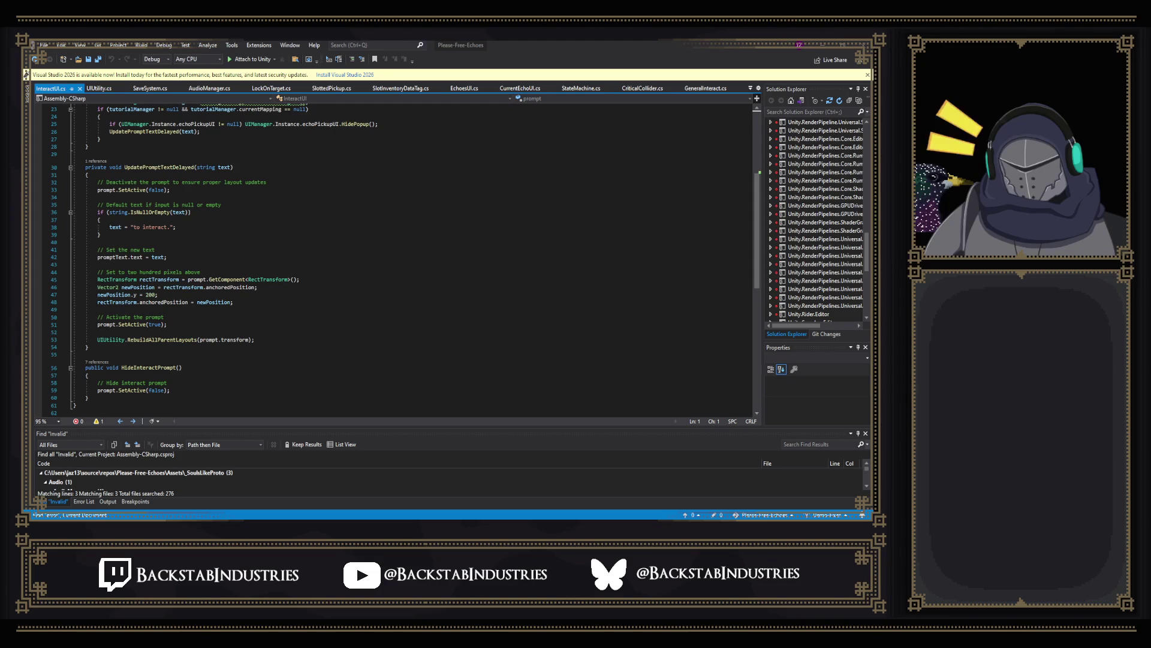
{"action": "key", "text": "alt+Tab"}
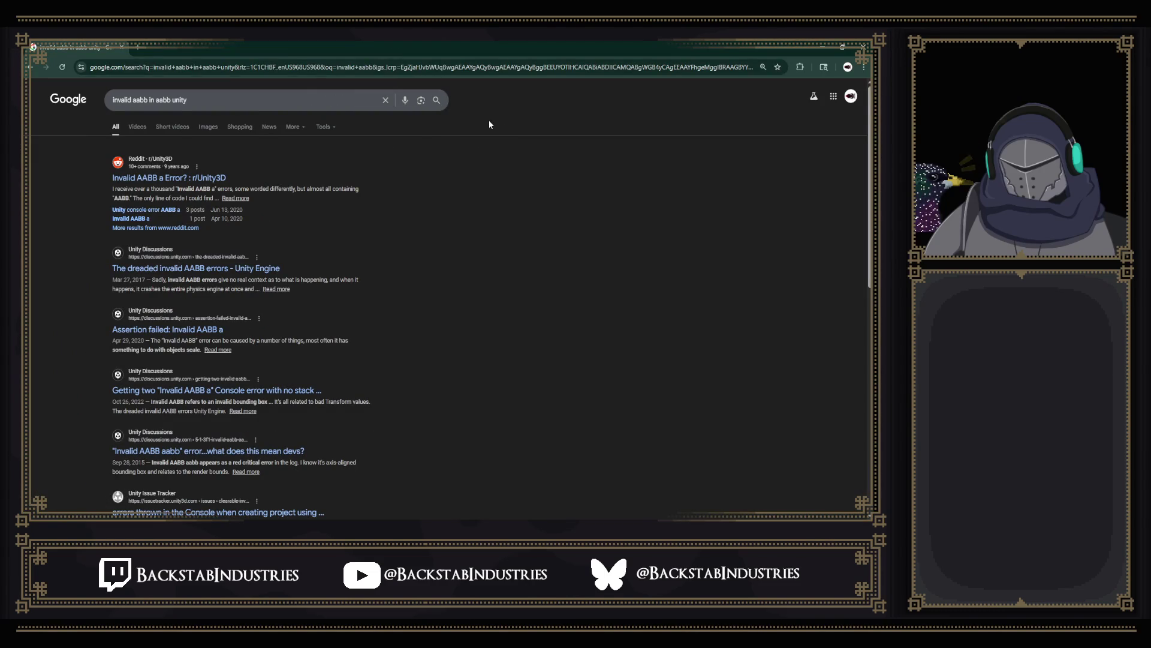
Step: Open 'The dreaded invalid AABB errors' thread and read the cause about prefabs with physics children
{"action": "left_click", "coordinate": [246, 270]}
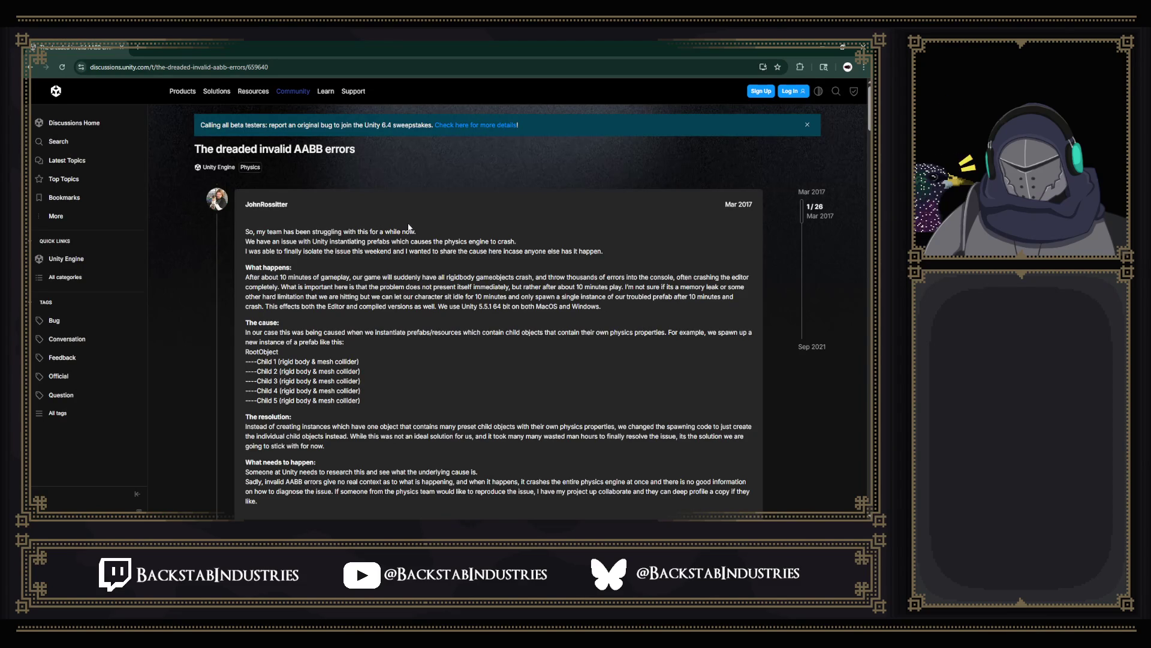
{"action": "scroll", "coordinate": [424, 217], "scroll_direction": "down", "scroll_amount": 3}
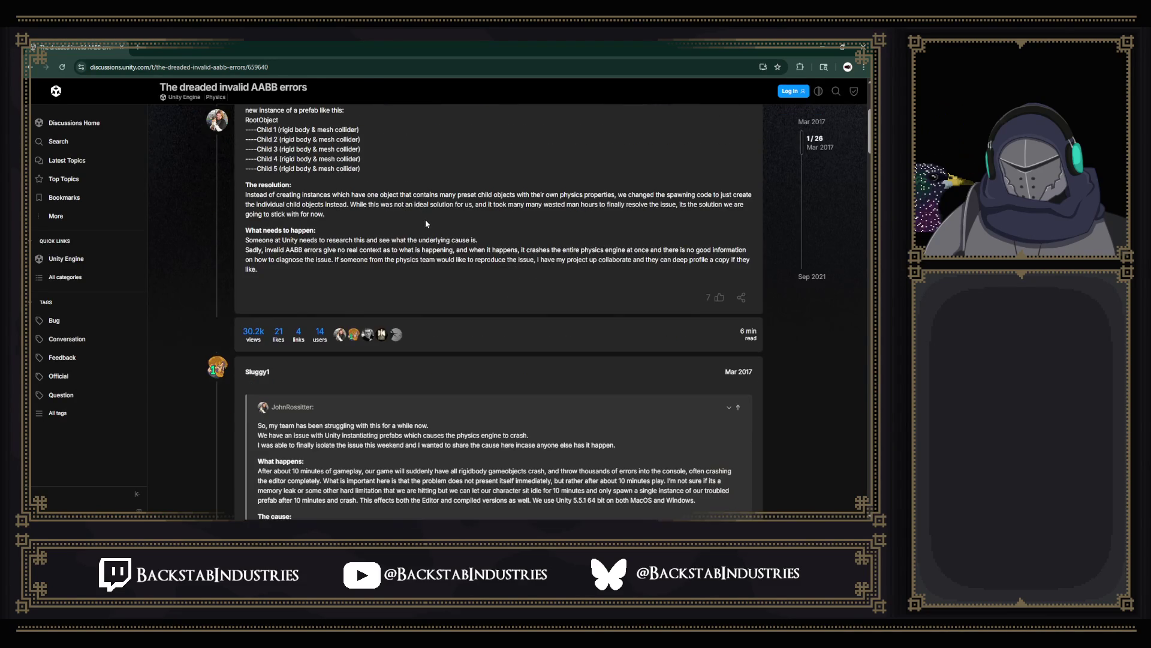
{"action": "scroll", "coordinate": [459, 223], "scroll_direction": "up", "scroll_amount": 3}
{"action": "scroll", "coordinate": [458, 223], "scroll_direction": "down", "scroll_amount": 2}
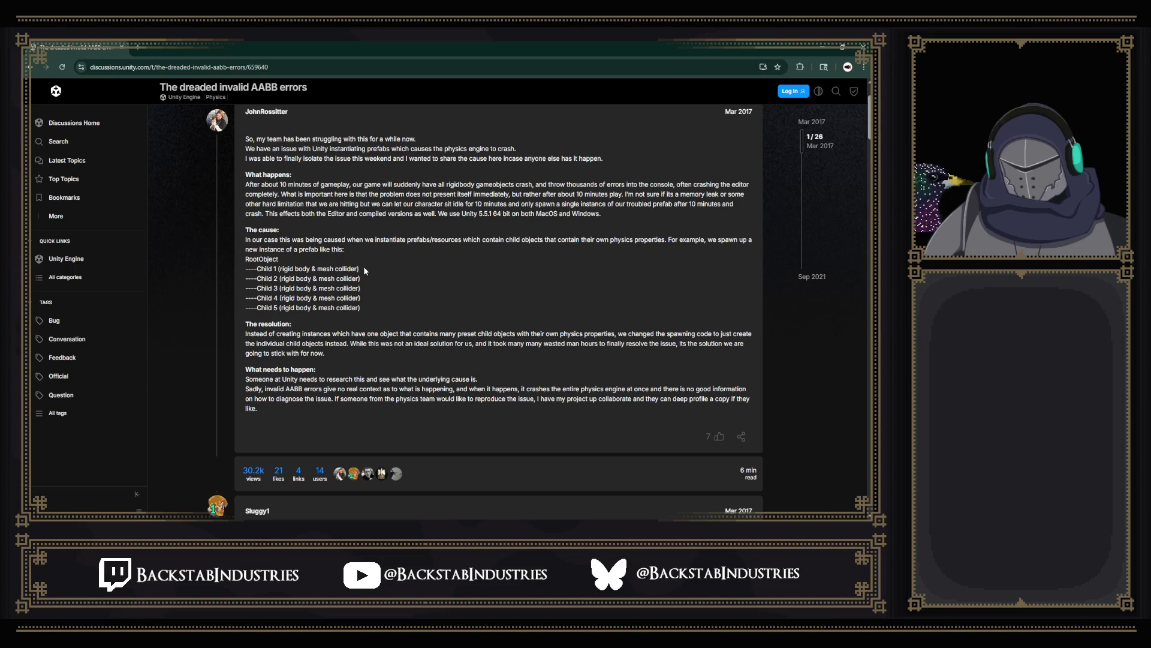
{"action": "mouse_move", "coordinate": [253, 240]}
{"action": "left_mouse_down"}
{"action": "mouse_move", "coordinate": [378, 252]}
{"action": "mouse_move", "coordinate": [668, 242]}
{"action": "left_mouse_up"}
{"action": "left_click", "coordinate": [377, 253]}
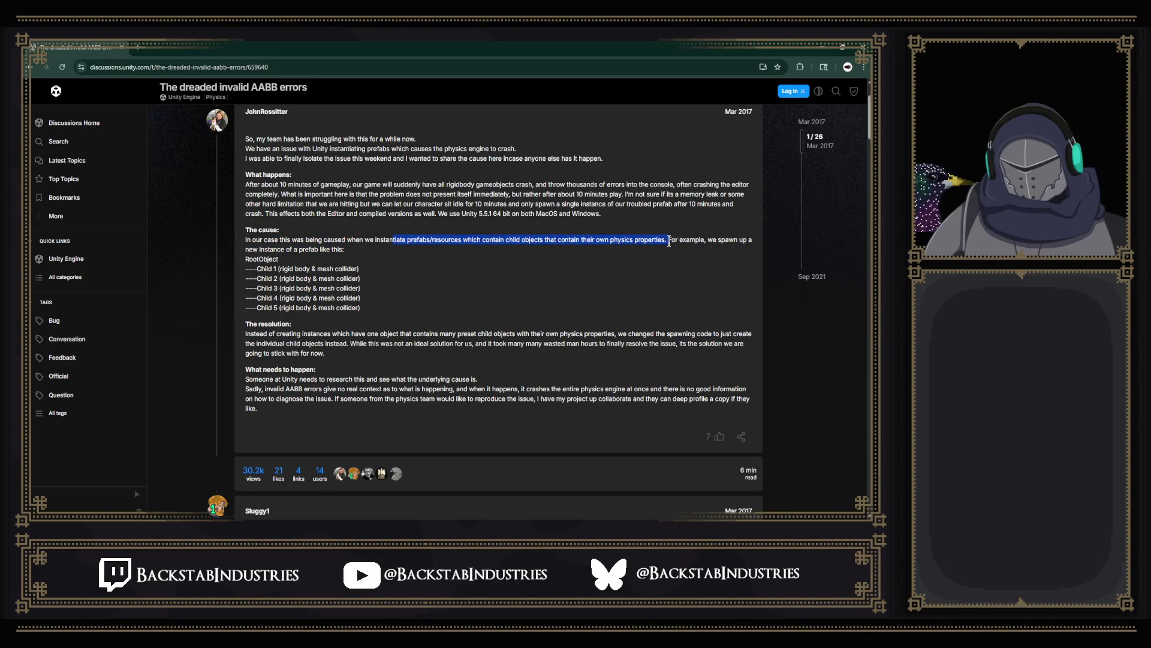
{"action": "left_click", "coordinate": [670, 236]}
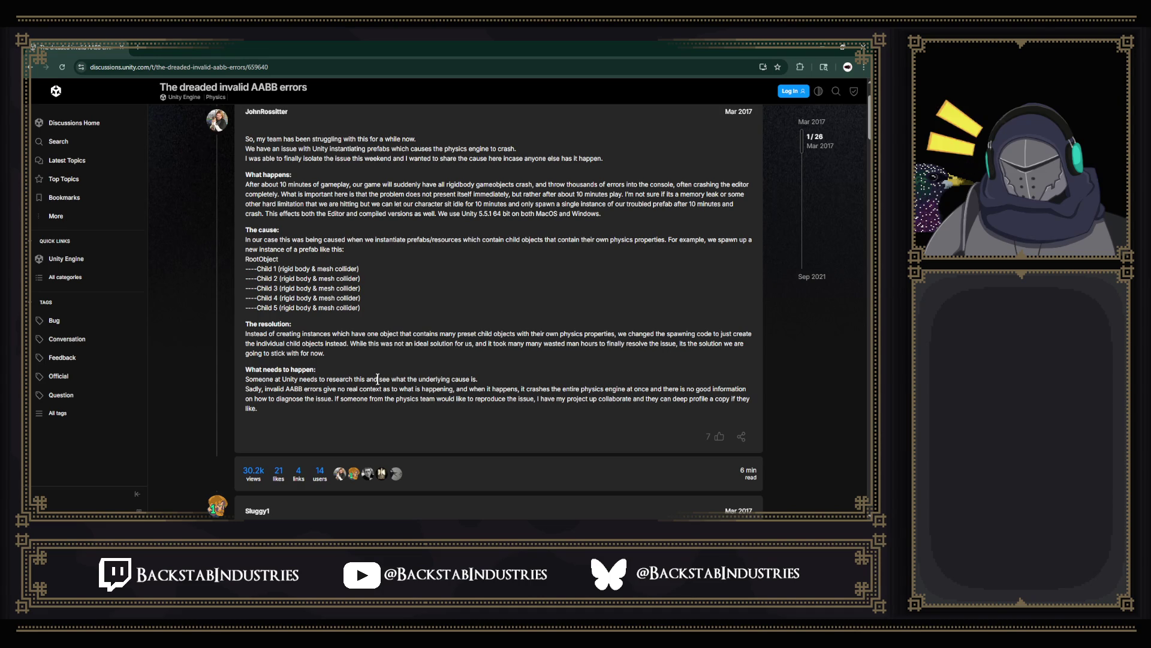
Step: Read the reply about particle systems, then return to Unity's project asset search
{"action": "scroll", "coordinate": [365, 297], "scroll_direction": "down", "scroll_amount": 4}
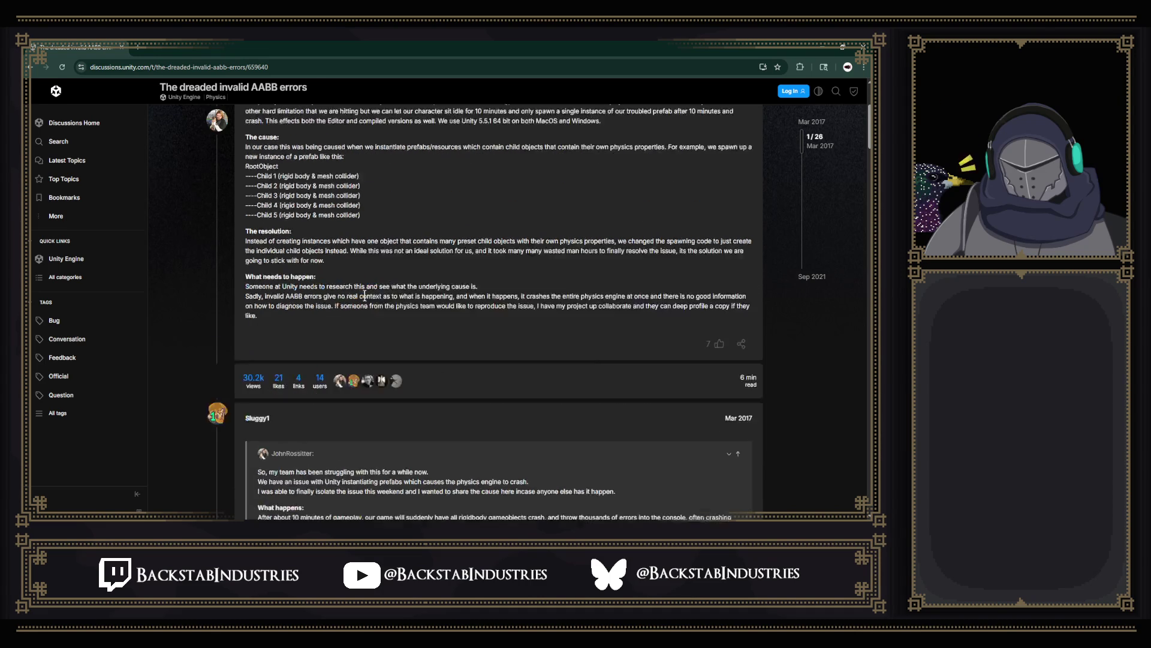
{"action": "scroll", "coordinate": [360, 300], "scroll_direction": "down", "scroll_amount": 12}
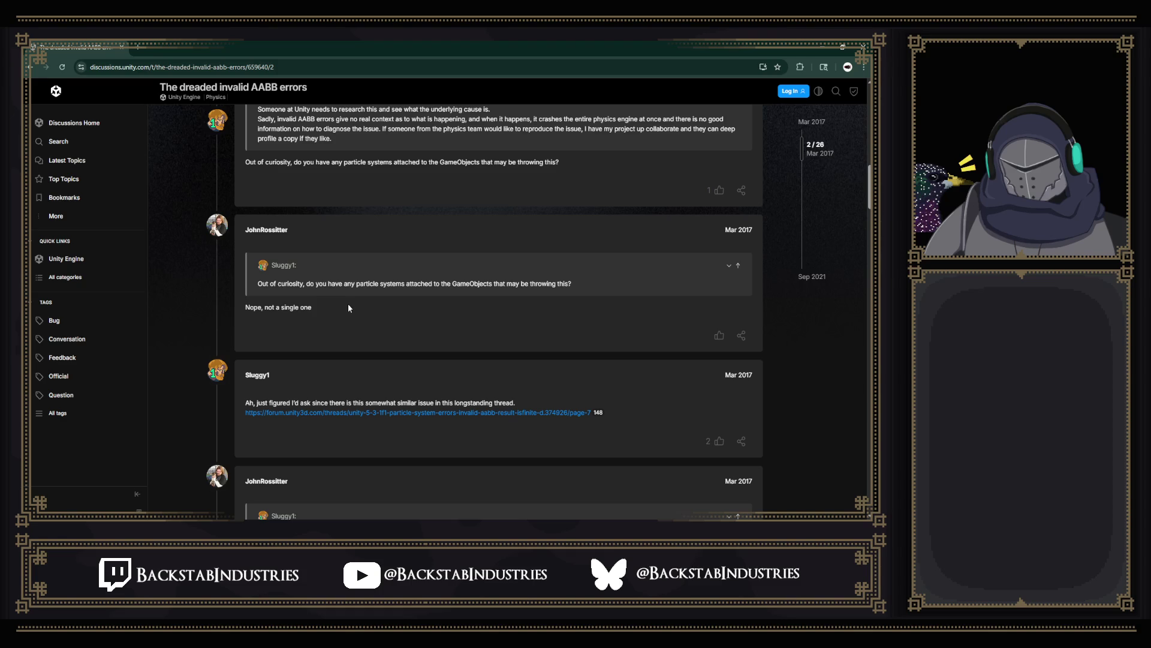
{"action": "left_click_drag", "start_coordinate": [342, 282], "coordinate": [314, 308]}
{"action": "left_click", "coordinate": [517, 280]}
{"action": "key", "text": "alt+Tab"}
{"action": "left_click", "coordinate": [547, 381]}
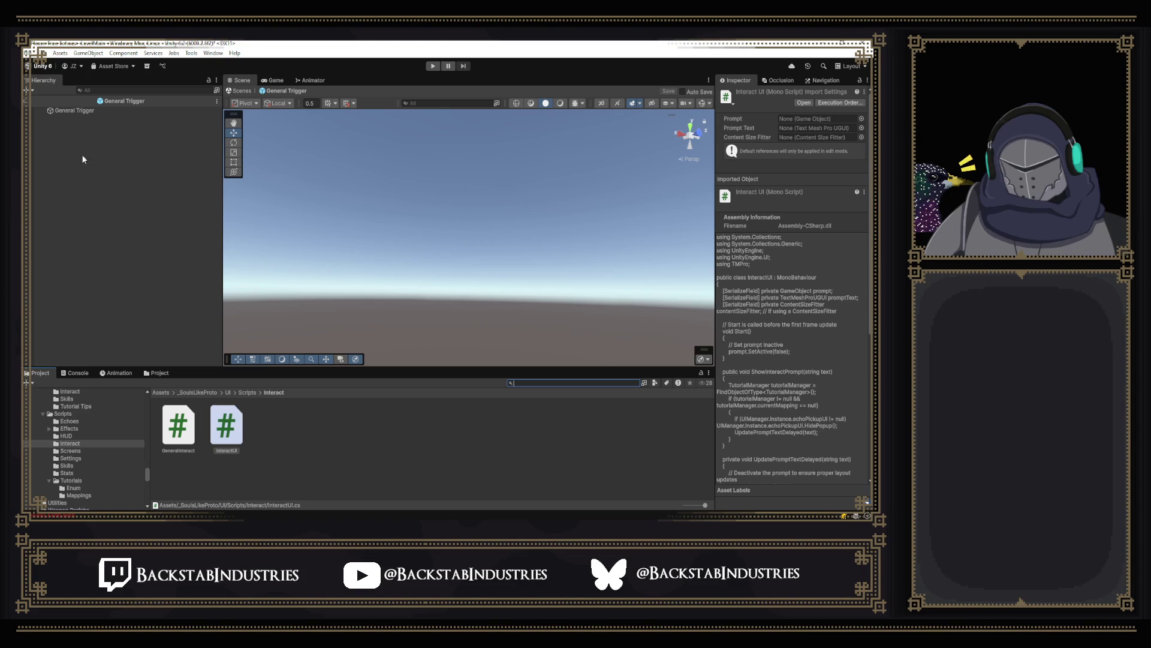
Step: Exit General Trigger, search 'master' in the Project panel, and open the Master Model prefab
{"action": "left_click", "coordinate": [32, 100]}
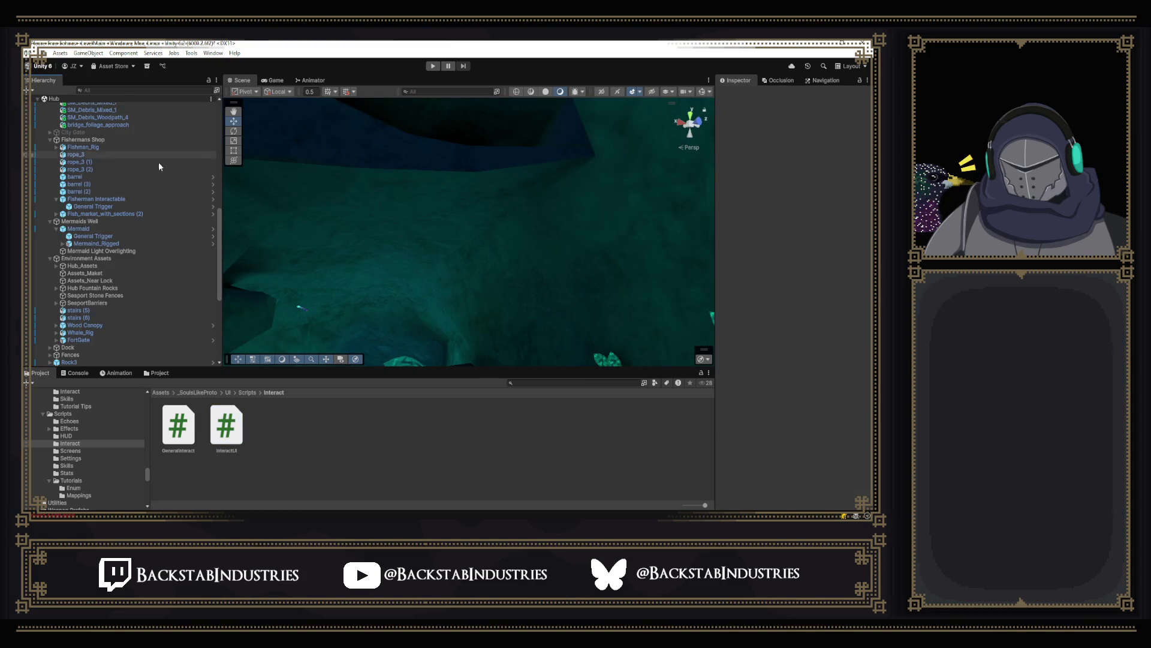
{"action": "left_click", "coordinate": [515, 383]}
{"action": "type", "text": "master"}
{"action": "left_click", "coordinate": [419, 422]}
{"action": "double_click", "coordinate": [425, 418]}
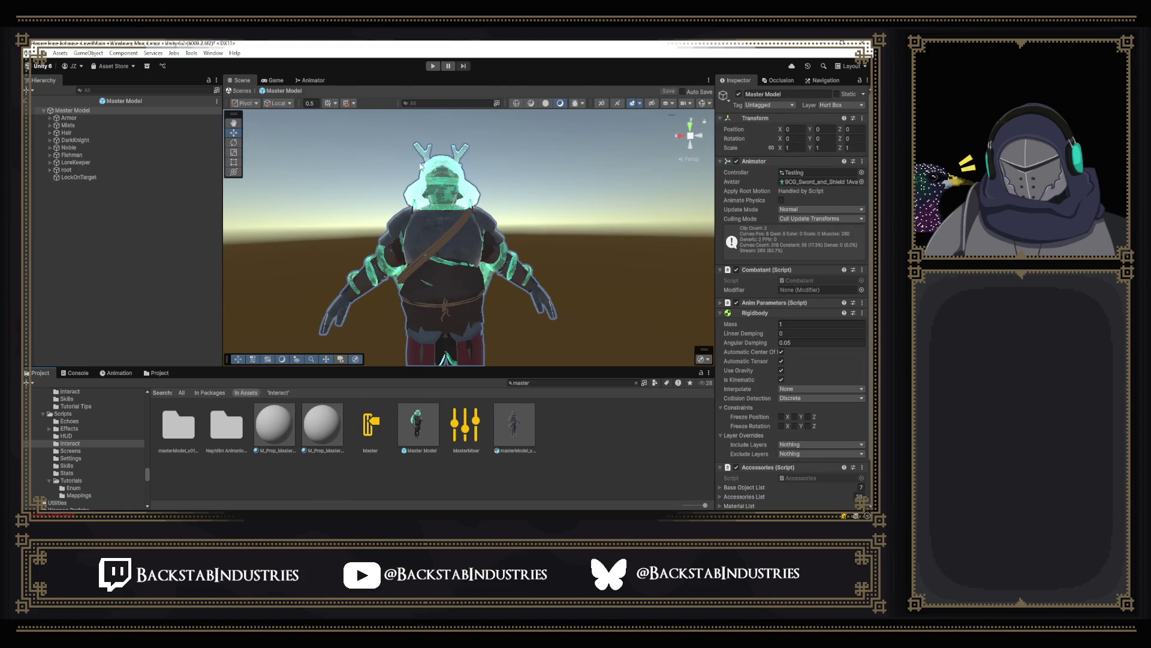
{"action": "left_click", "coordinate": [446, 188]}
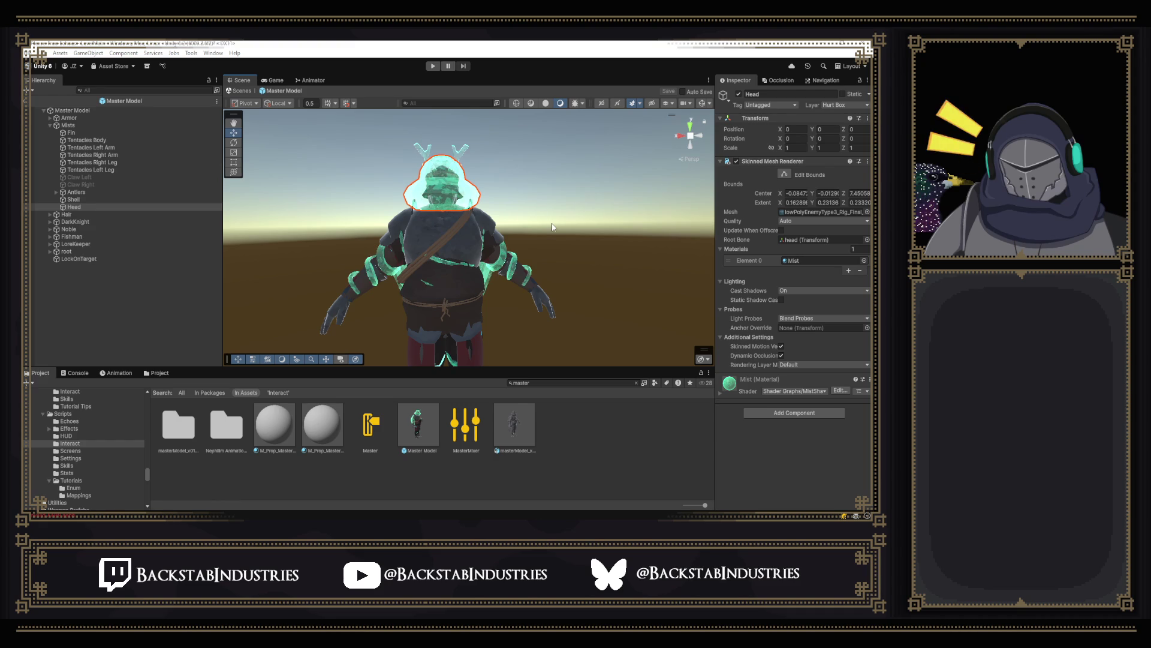
{"action": "left_click", "coordinate": [418, 425]}
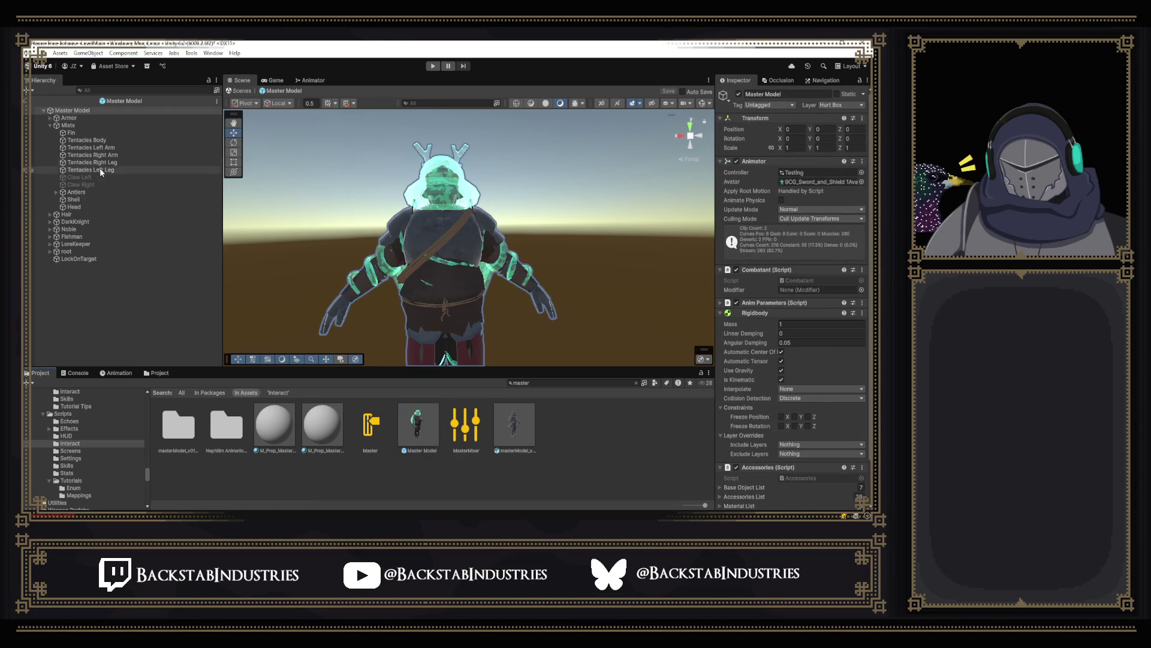
Step: Inspect the Hair and Lore Keeper Hair children, then collapse the Mists and Hair groups
{"action": "left_click", "coordinate": [65, 214]}
{"action": "left_click", "coordinate": [51, 214]}
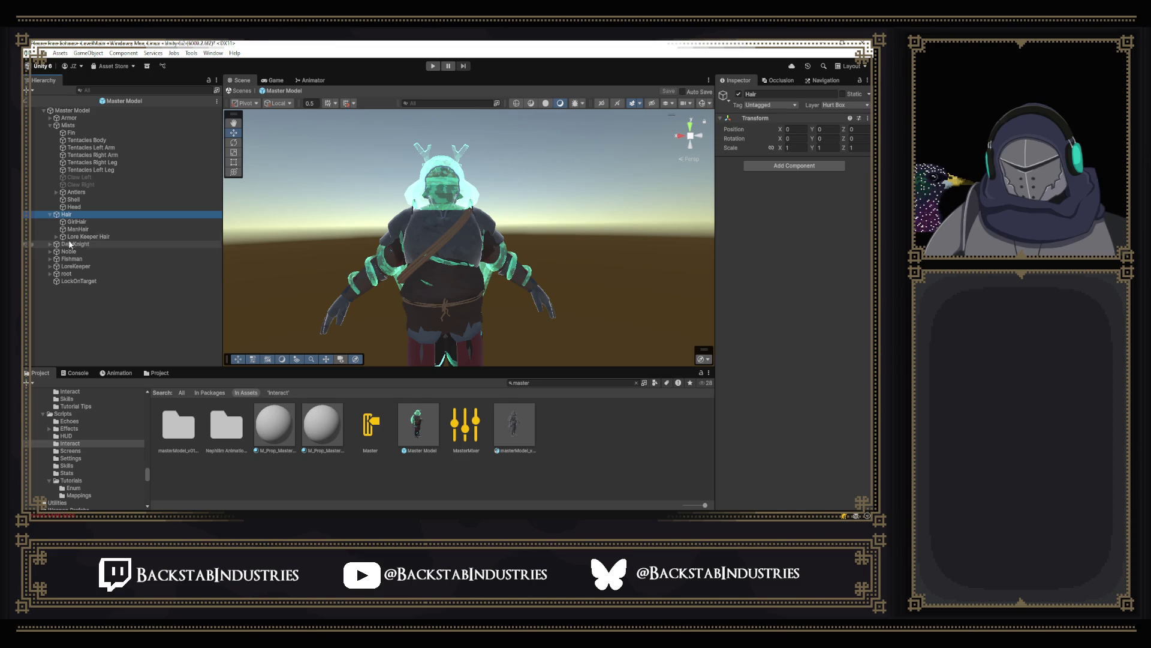
{"action": "left_click", "coordinate": [56, 237]}
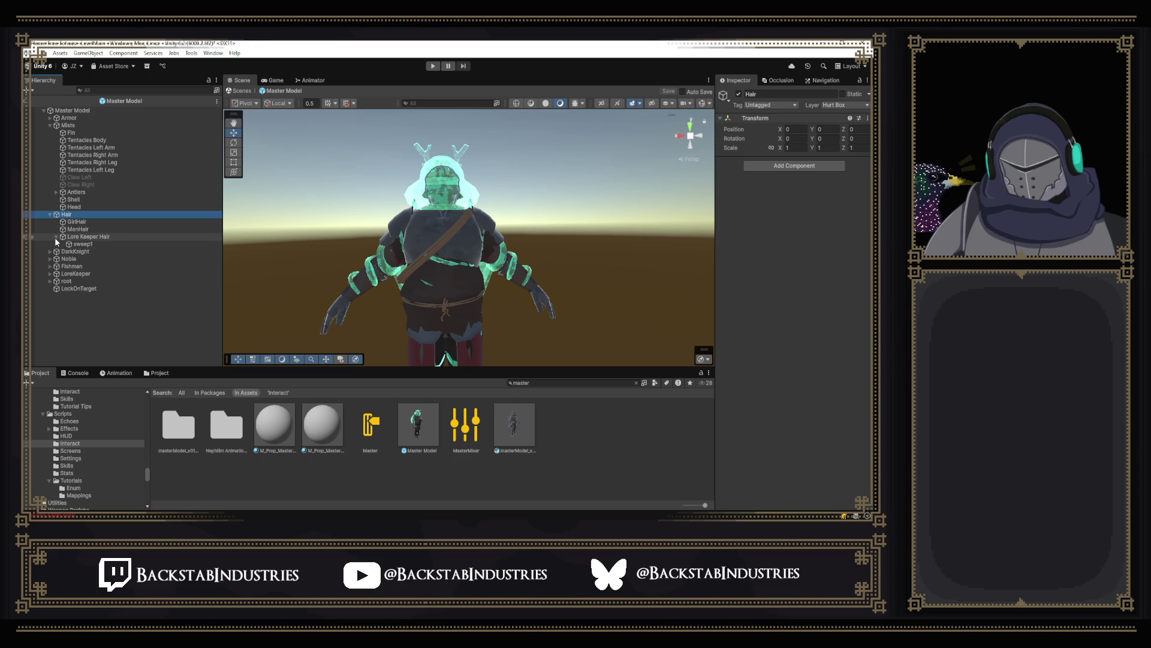
{"action": "left_click", "coordinate": [51, 126]}
{"action": "left_click", "coordinate": [50, 132]}
Step: Expand root, pelvis and spine bones, then deactivate the BreathSmokeVFX object
{"action": "left_click", "coordinate": [49, 169]}
{"action": "left_click", "coordinate": [57, 192]}
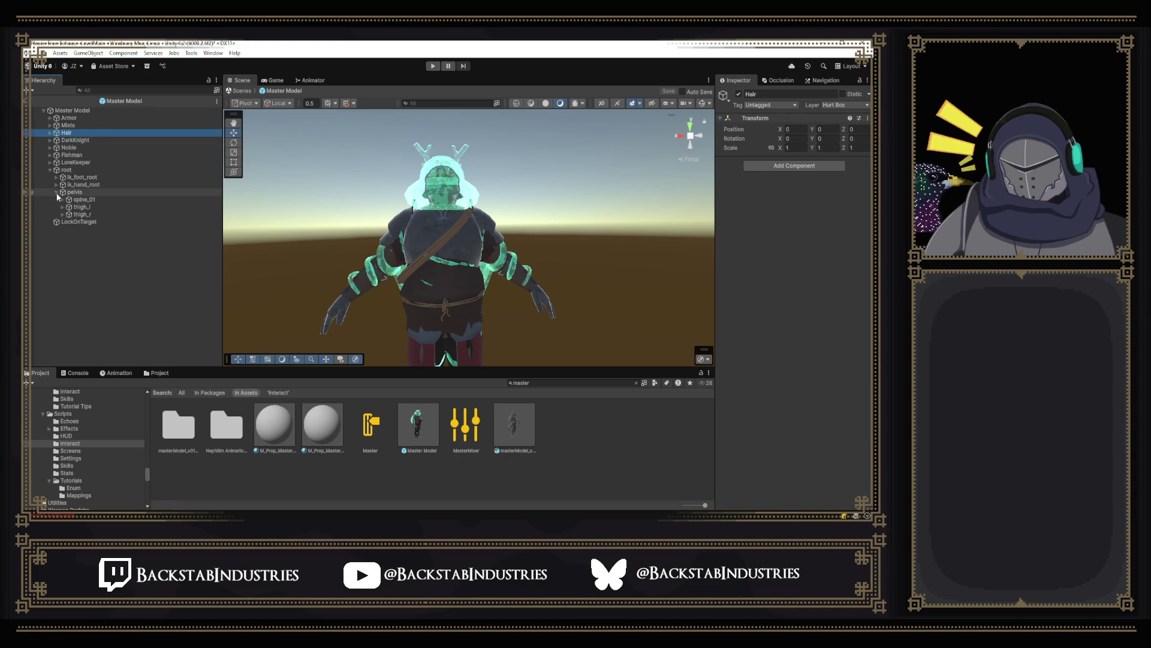
{"action": "left_click", "coordinate": [62, 199]}
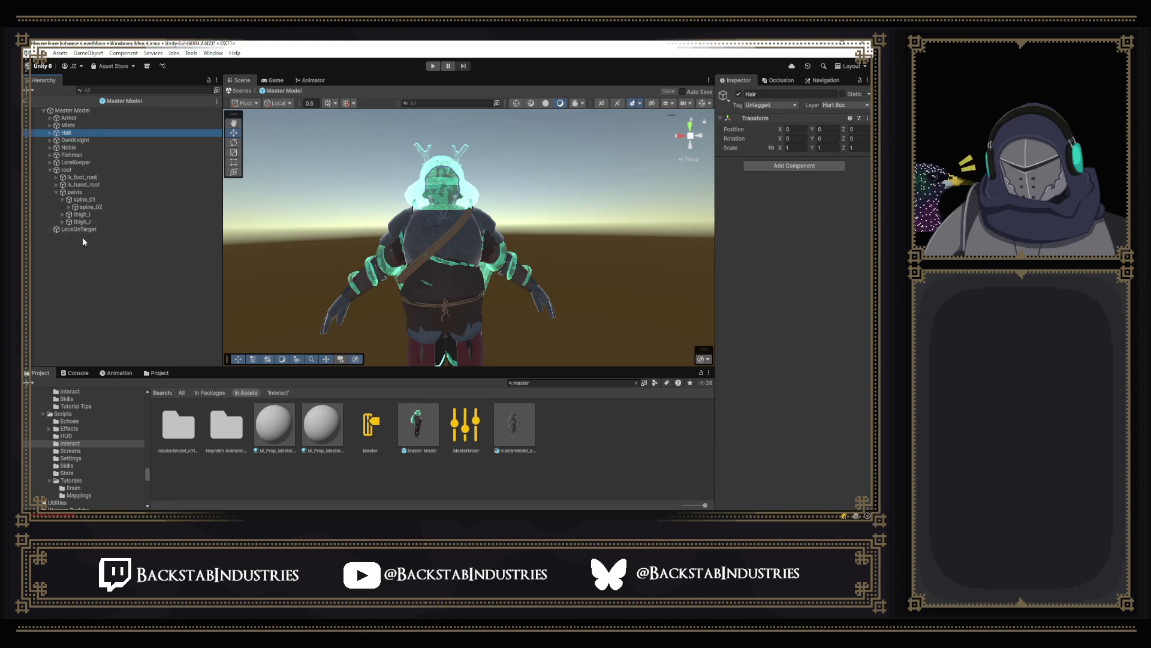
{"action": "left_click", "coordinate": [68, 206], "text": "alt"}
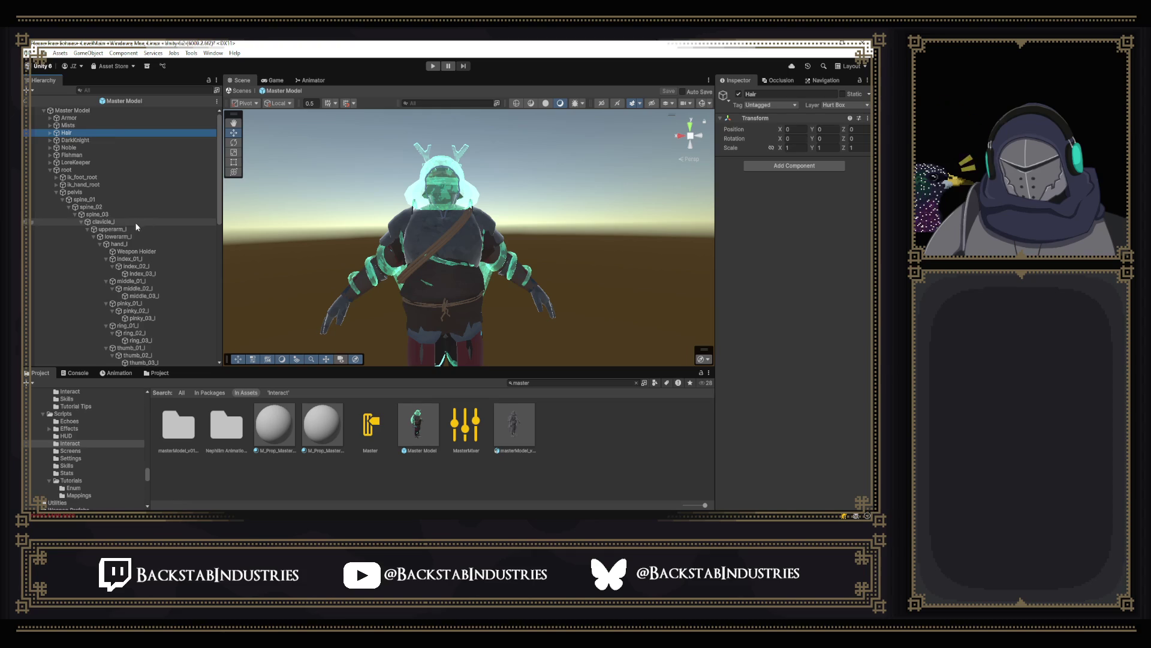
{"action": "scroll", "coordinate": [133, 228], "scroll_direction": "down", "scroll_amount": 15}
{"action": "scroll", "coordinate": [132, 228], "scroll_direction": "down", "scroll_amount": 1}
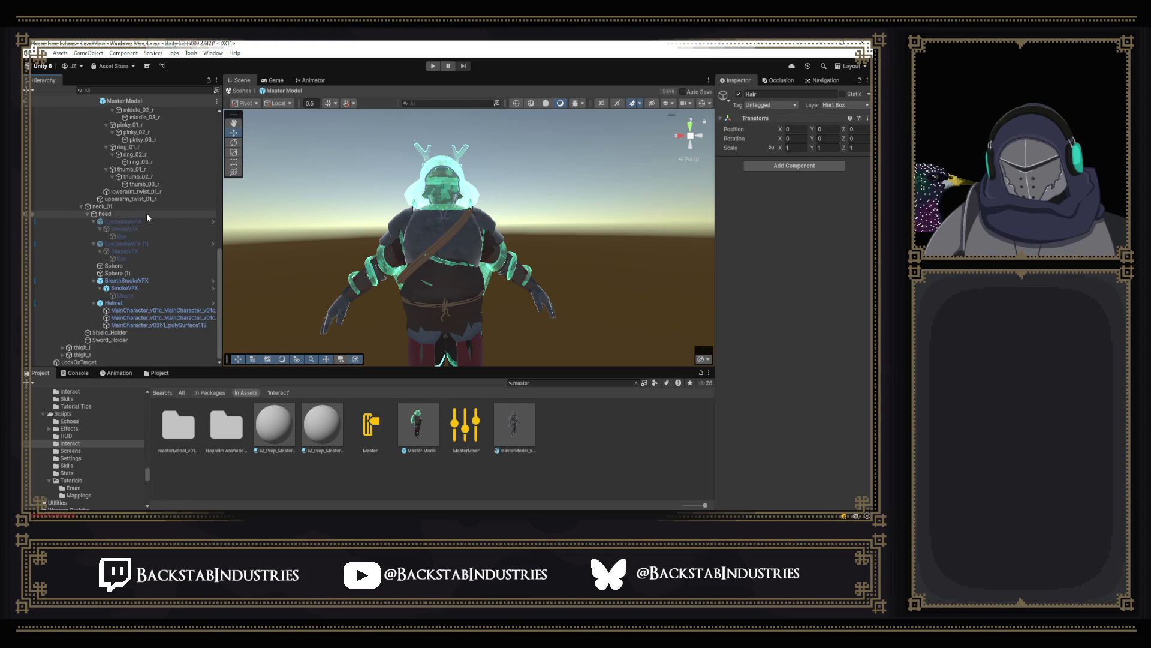
{"action": "left_click", "coordinate": [136, 281]}
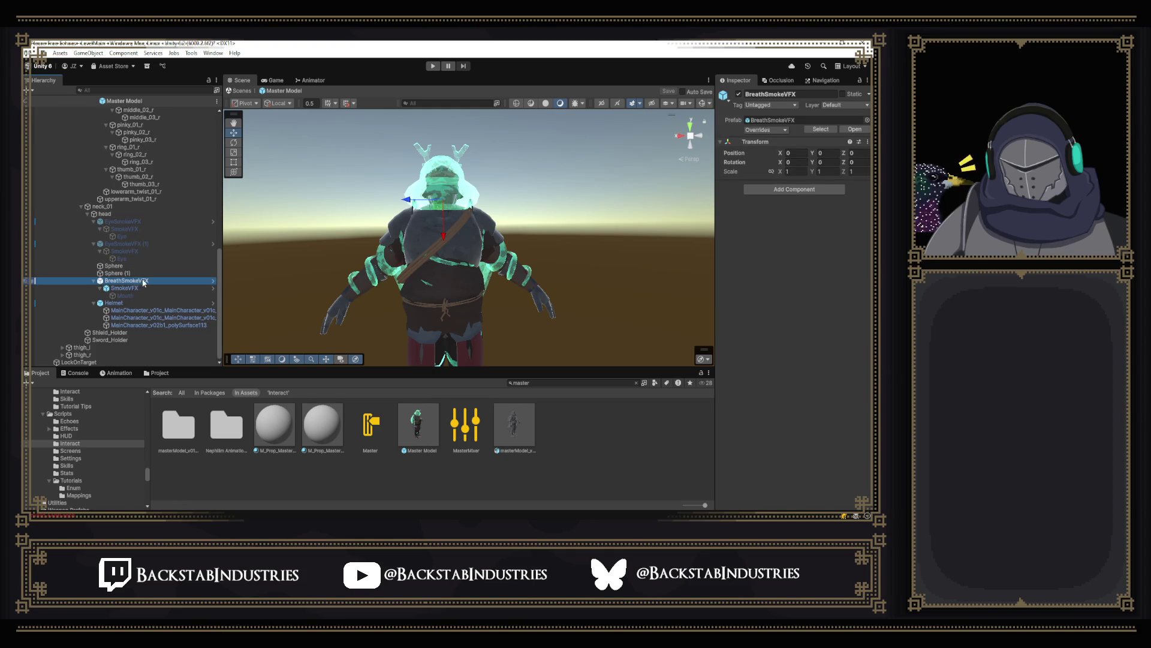
{"action": "left_click", "coordinate": [739, 95]}
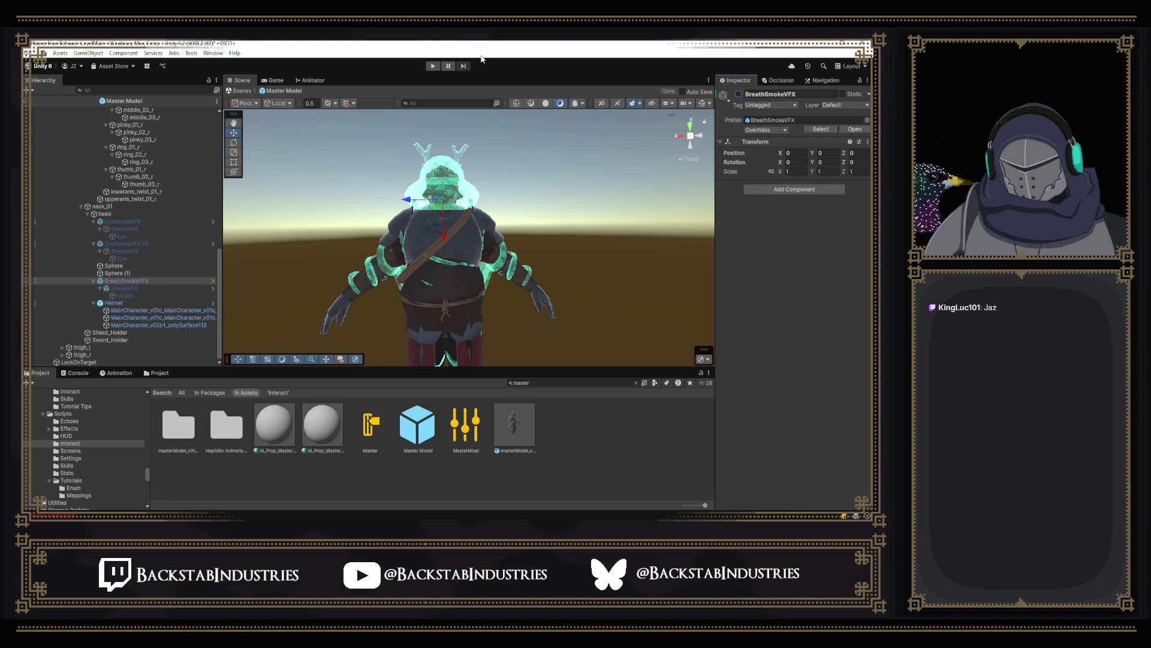
{"action": "left_click", "coordinate": [275, 80]}
{"action": "left_click", "coordinate": [242, 81]}
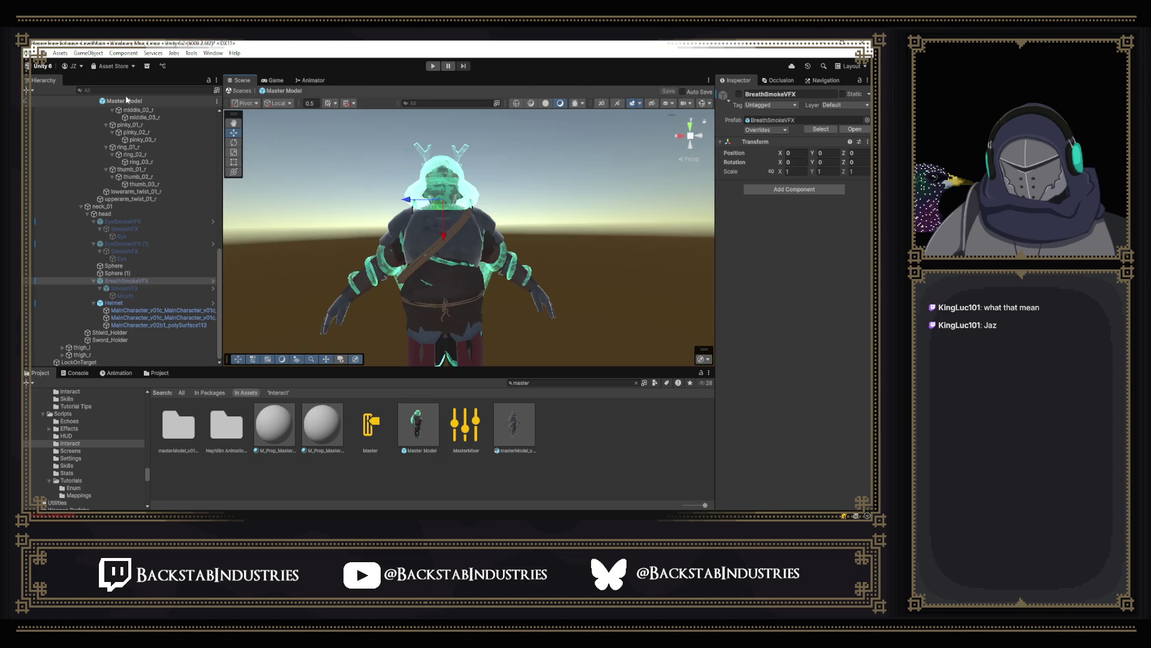
Step: Return to LevelMain, activate the Enemies group, and start a play test
{"action": "left_click", "coordinate": [28, 101]}
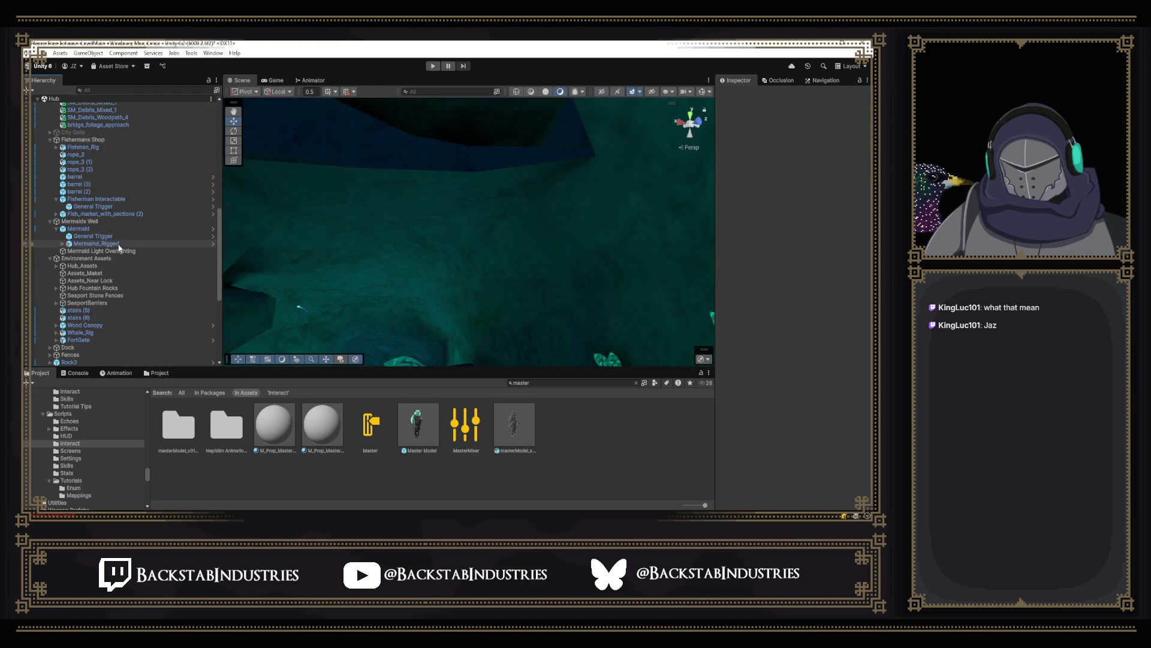
{"action": "scroll", "coordinate": [114, 290], "scroll_direction": "up", "scroll_amount": 3}
{"action": "scroll", "coordinate": [114, 290], "scroll_direction": "up", "scroll_amount": 10}
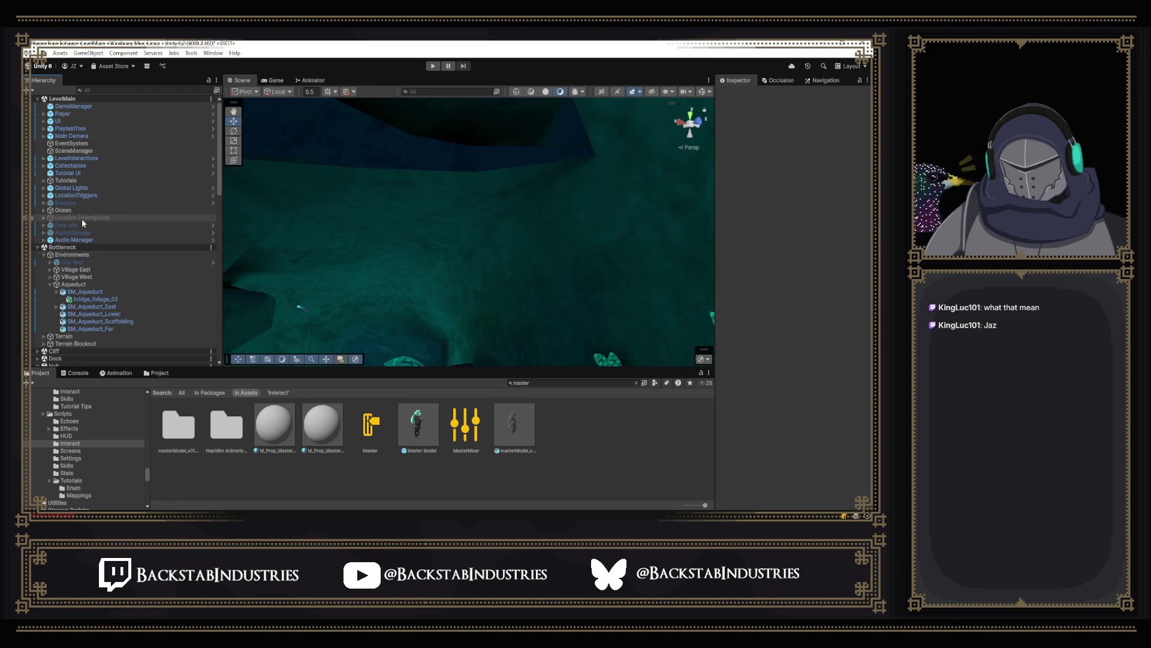
{"action": "left_click", "coordinate": [69, 202]}
{"action": "left_click", "coordinate": [739, 95]}
{"action": "left_click", "coordinate": [431, 67]}
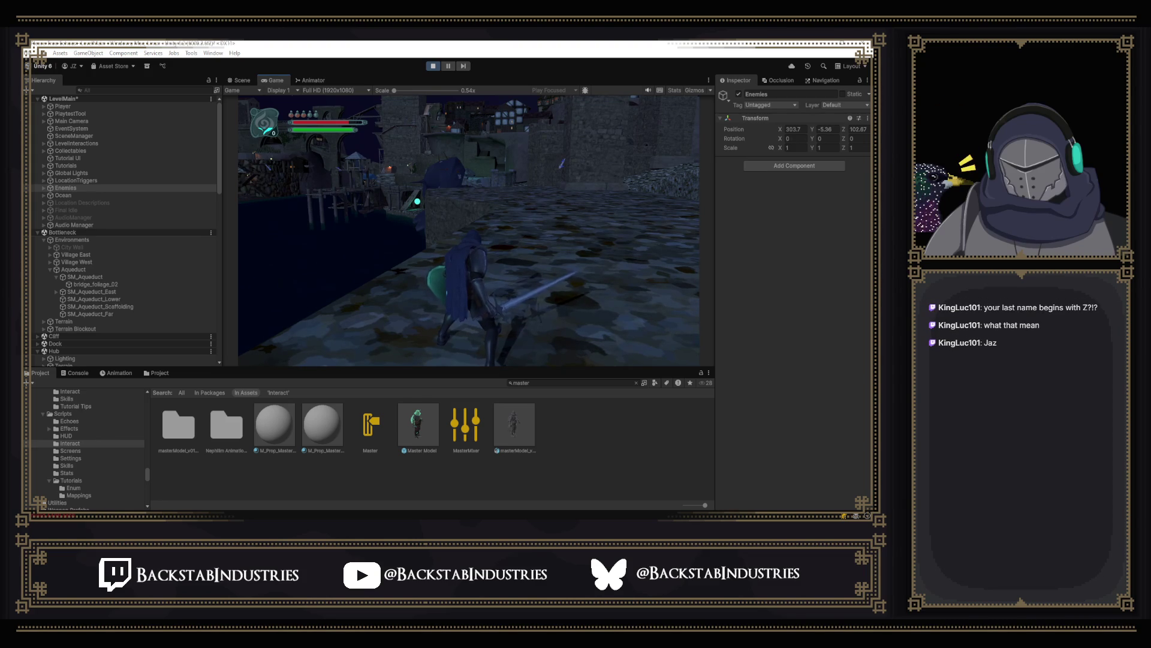
Step: Check the Invalid AABB error in the Console, stop playing, and clear the log
{"action": "left_click", "coordinate": [78, 374]}
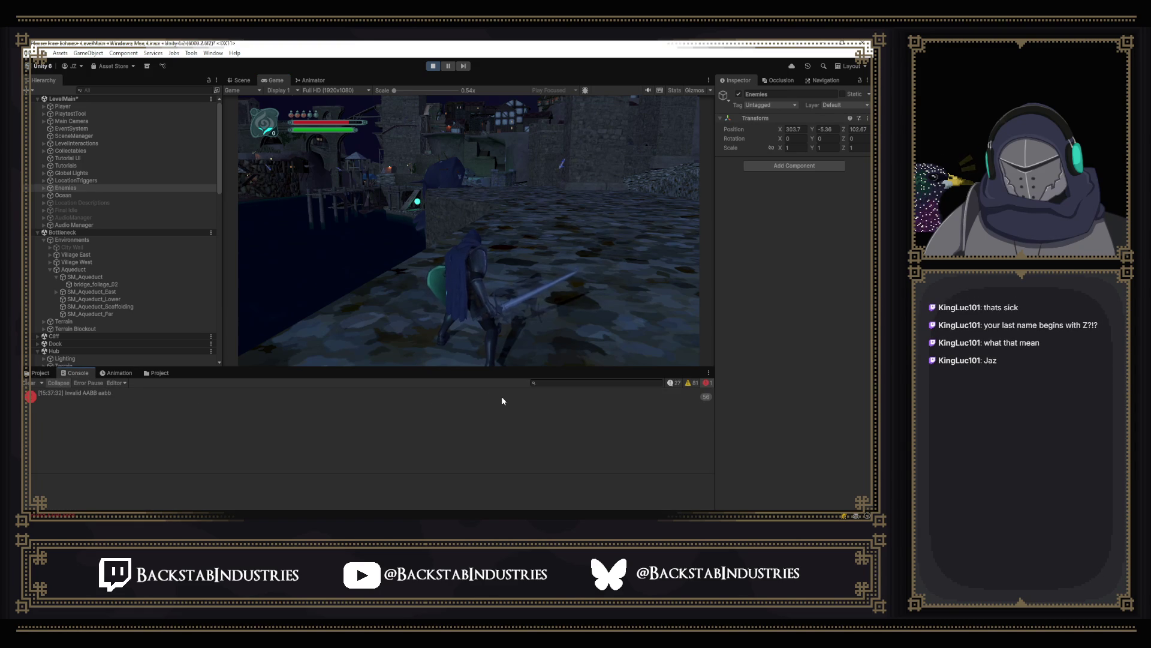
{"action": "left_click", "coordinate": [430, 67]}
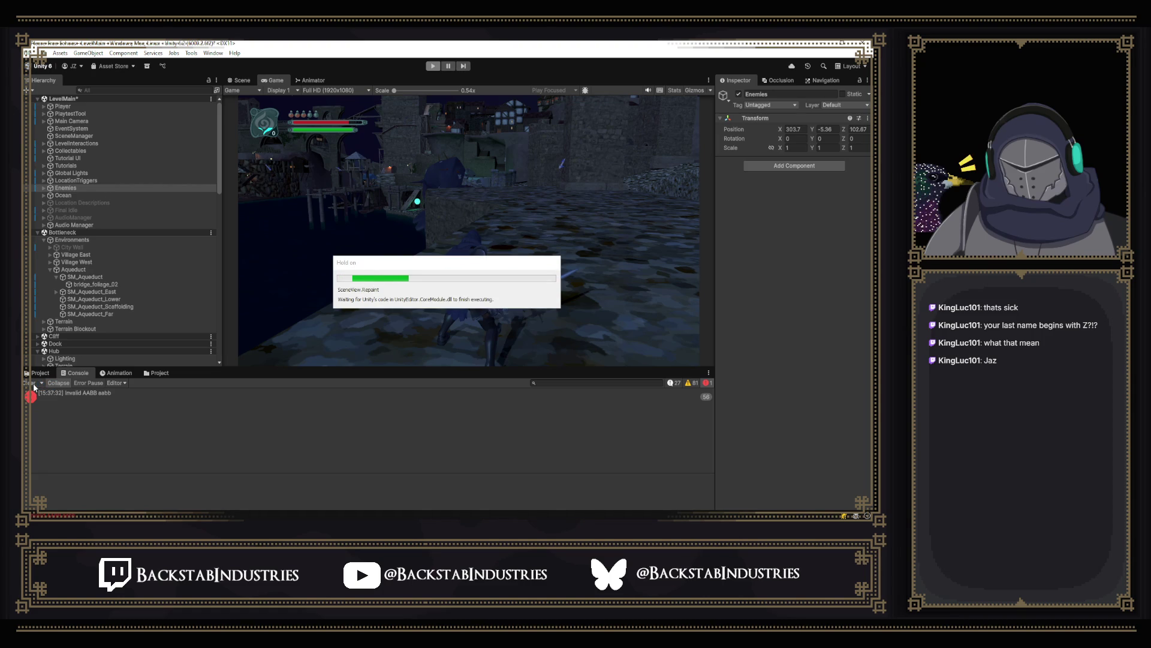
{"action": "left_click", "coordinate": [34, 383]}
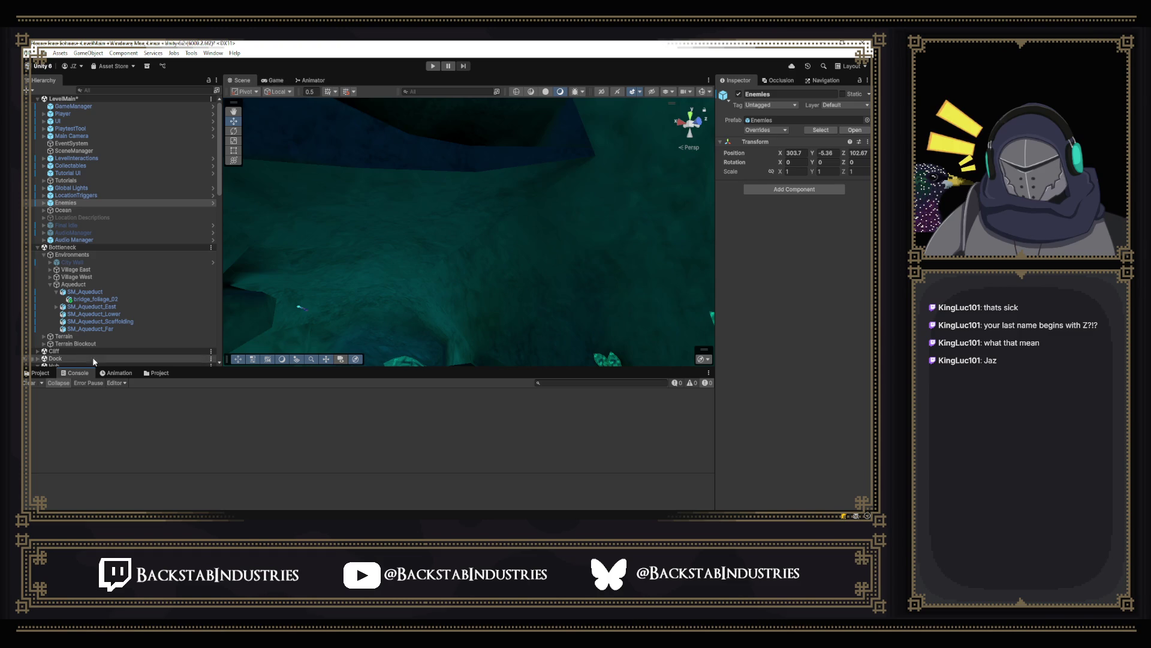
Step: Run and stop another play test, then search 'master' and open the Master Model prefab
{"action": "left_click", "coordinate": [429, 66]}
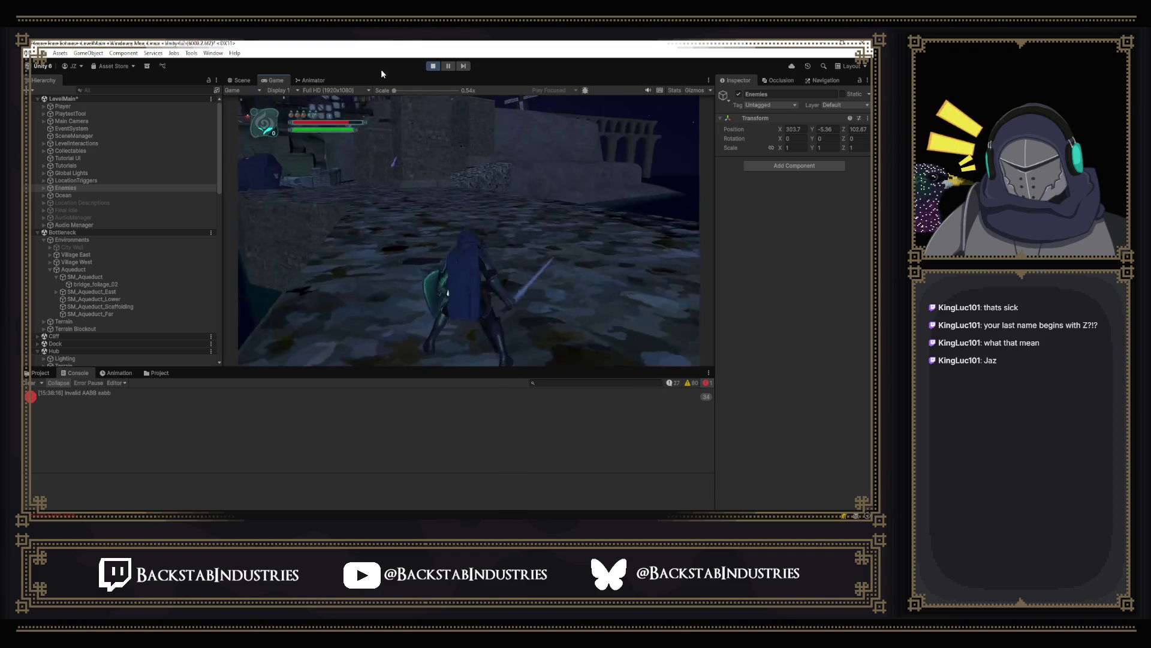
{"action": "left_click", "coordinate": [433, 66]}
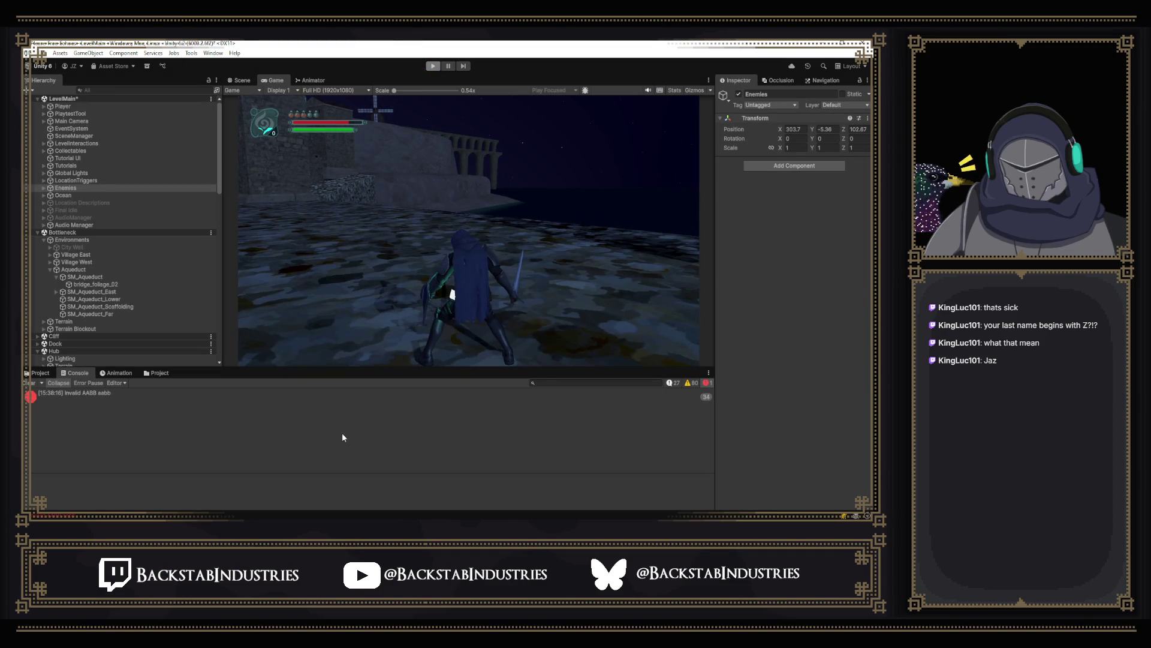
{"action": "left_click", "coordinate": [556, 382]}
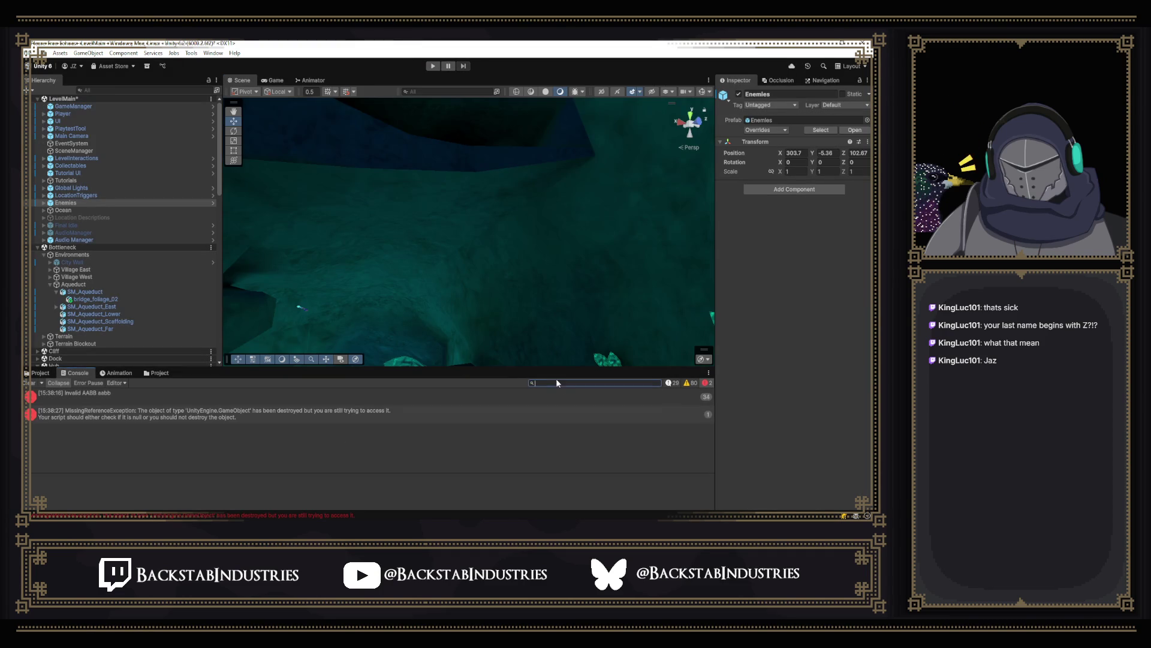
{"action": "type", "text": "master"}
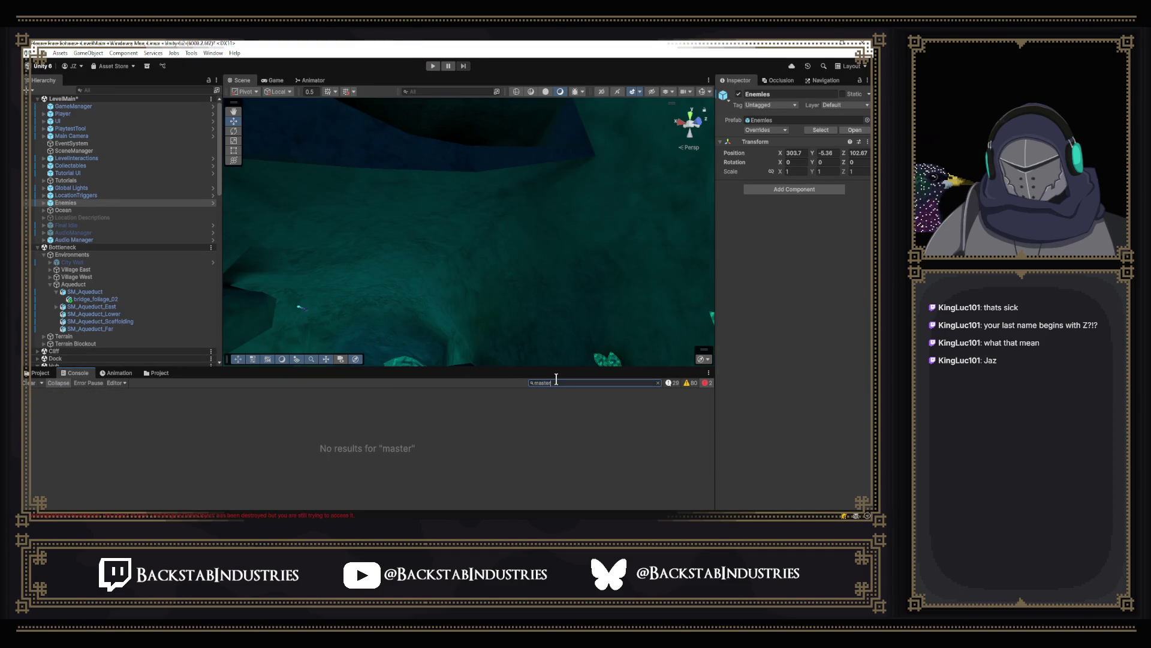
{"action": "left_click", "coordinate": [40, 373]}
{"action": "double_click", "coordinate": [401, 430]}
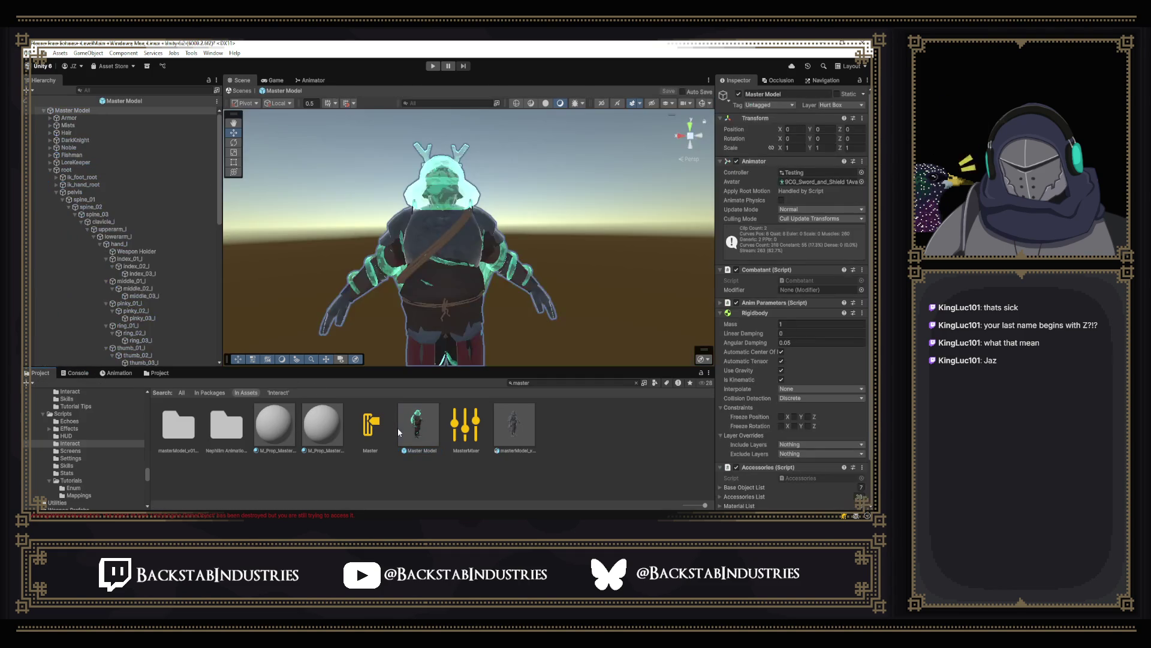
Step: Find BreathSmokeVFX under the head bone and set it active again
{"action": "left_click", "coordinate": [50, 170]}
{"action": "left_click", "coordinate": [50, 171]}
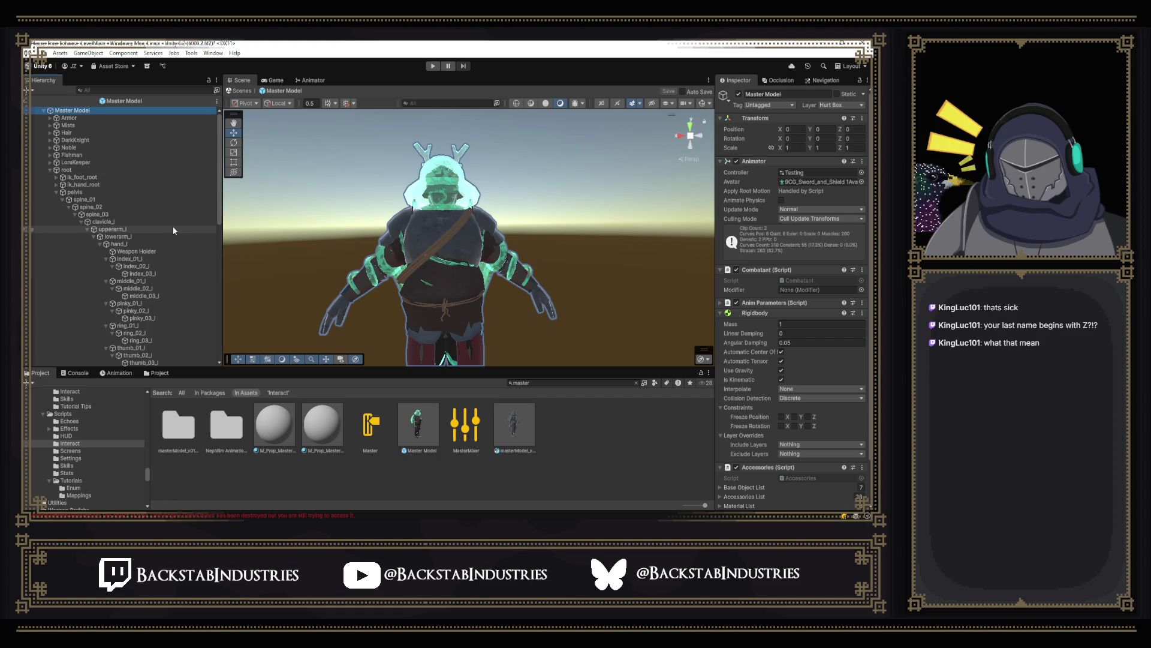
{"action": "scroll", "coordinate": [174, 229], "scroll_direction": "down", "scroll_amount": 10}
{"action": "scroll", "coordinate": [175, 257], "scroll_direction": "down", "scroll_amount": 10}
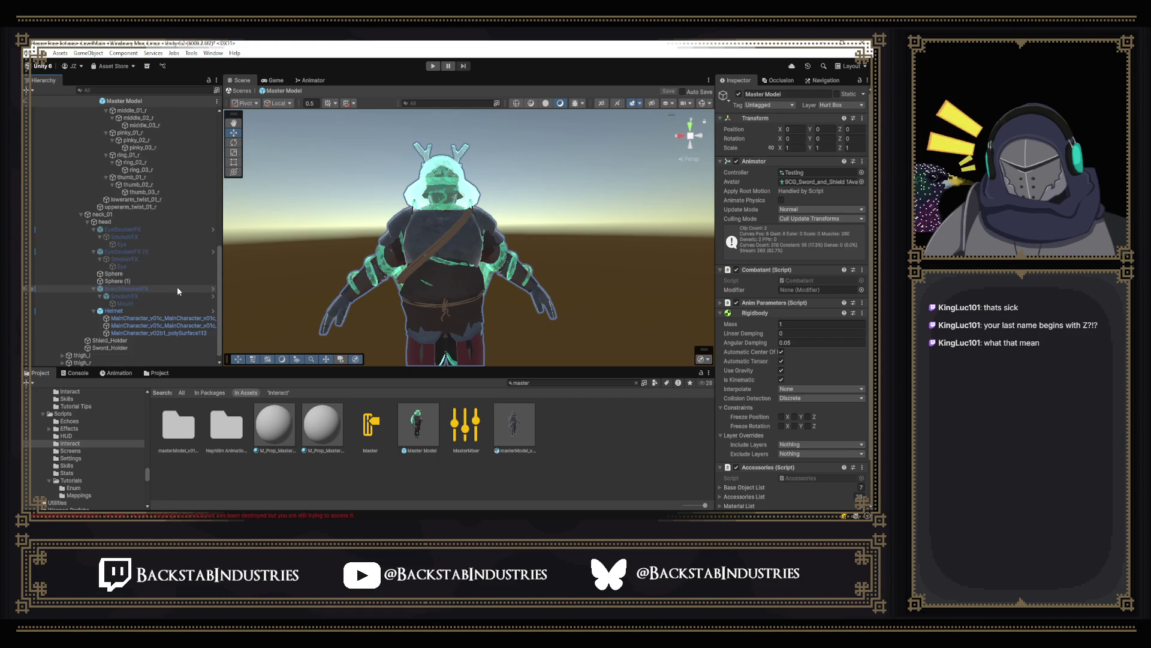
{"action": "left_click", "coordinate": [176, 290]}
{"action": "left_click", "coordinate": [739, 94]}
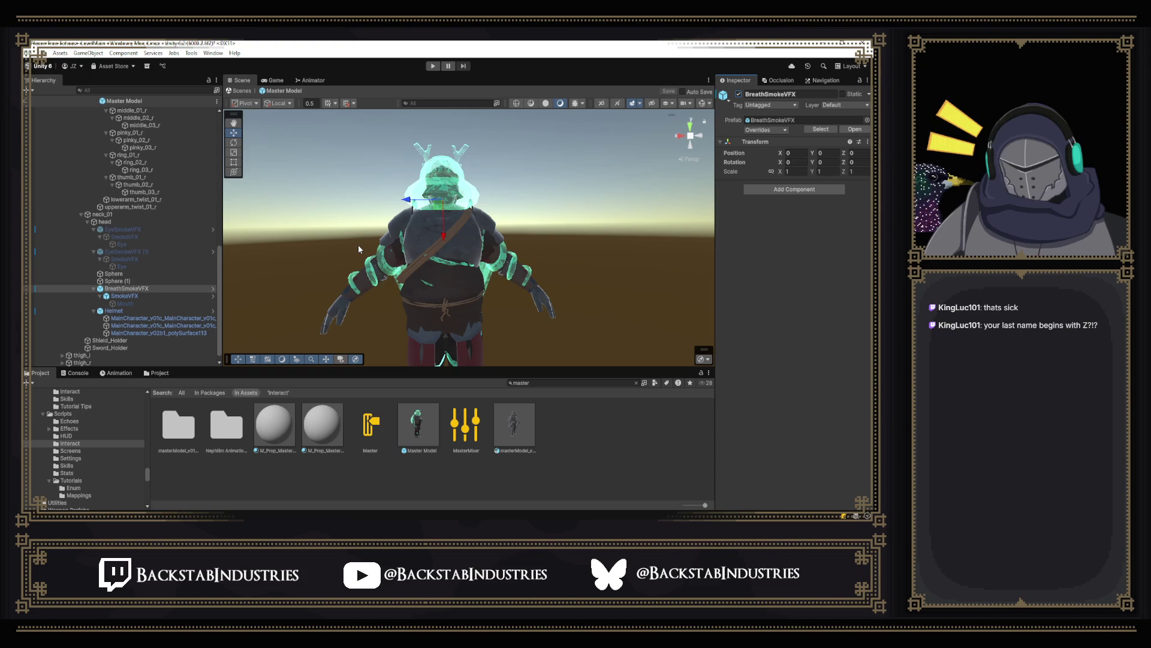
Step: Run and stop a play test with the smoke restored, then view the Console log
{"action": "left_click", "coordinate": [432, 66]}
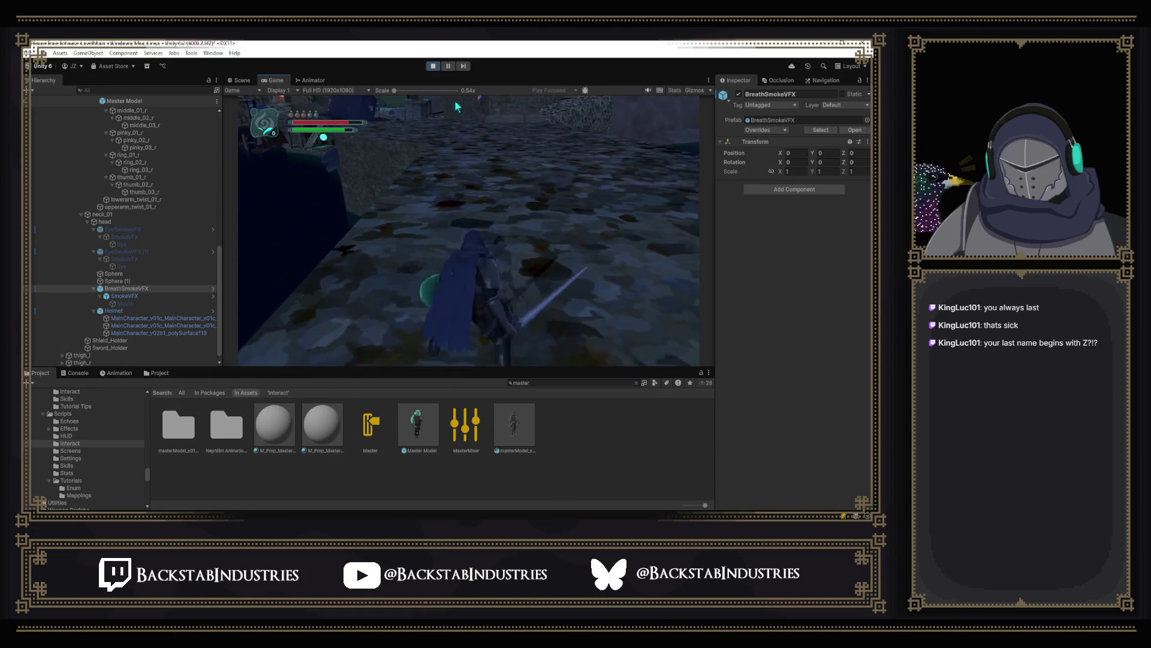
{"action": "left_click", "coordinate": [429, 66]}
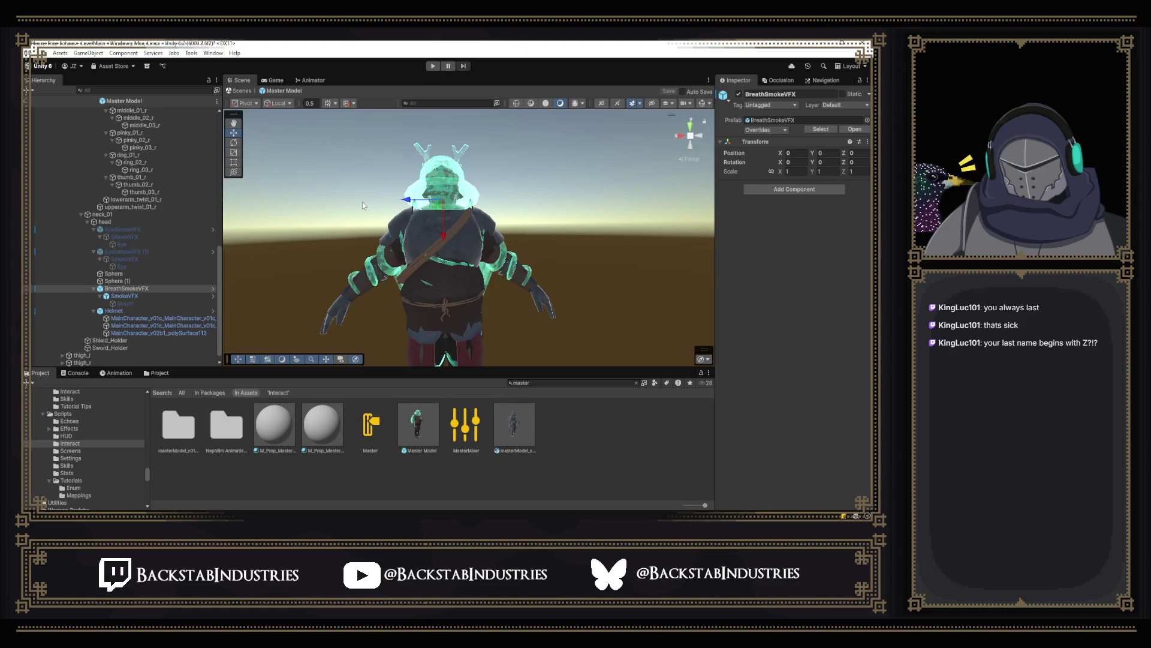
{"action": "left_click", "coordinate": [81, 374]}
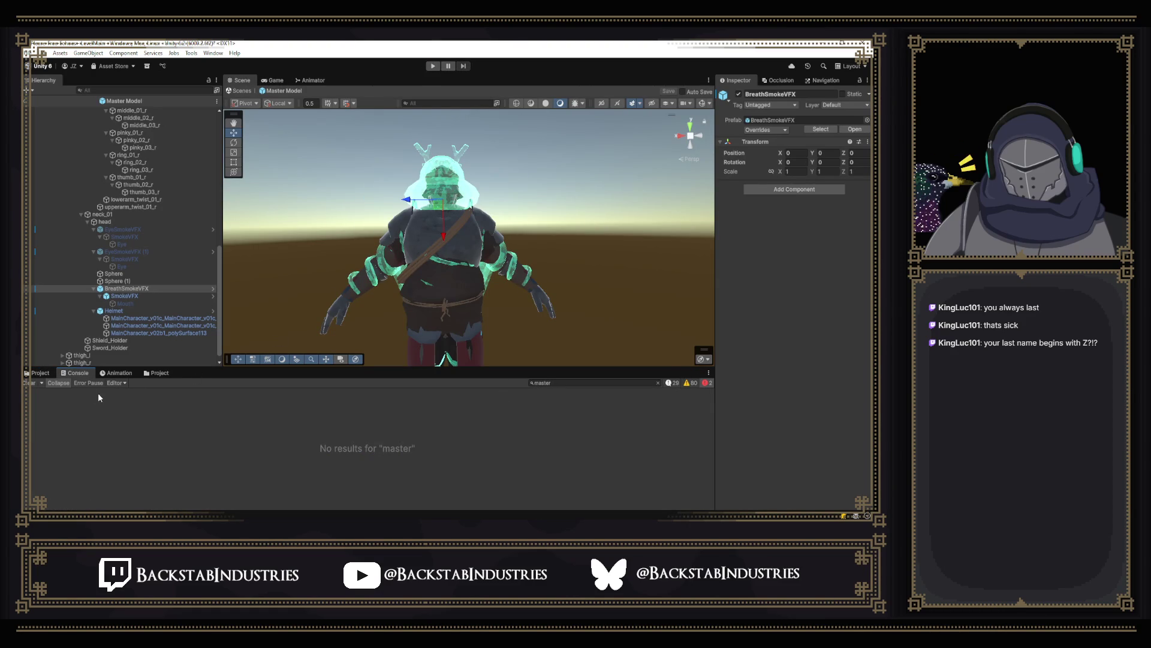
Step: Remove the master search filter, clear the Invalid AABB errors, and start another play test
{"action": "left_click", "coordinate": [658, 382]}
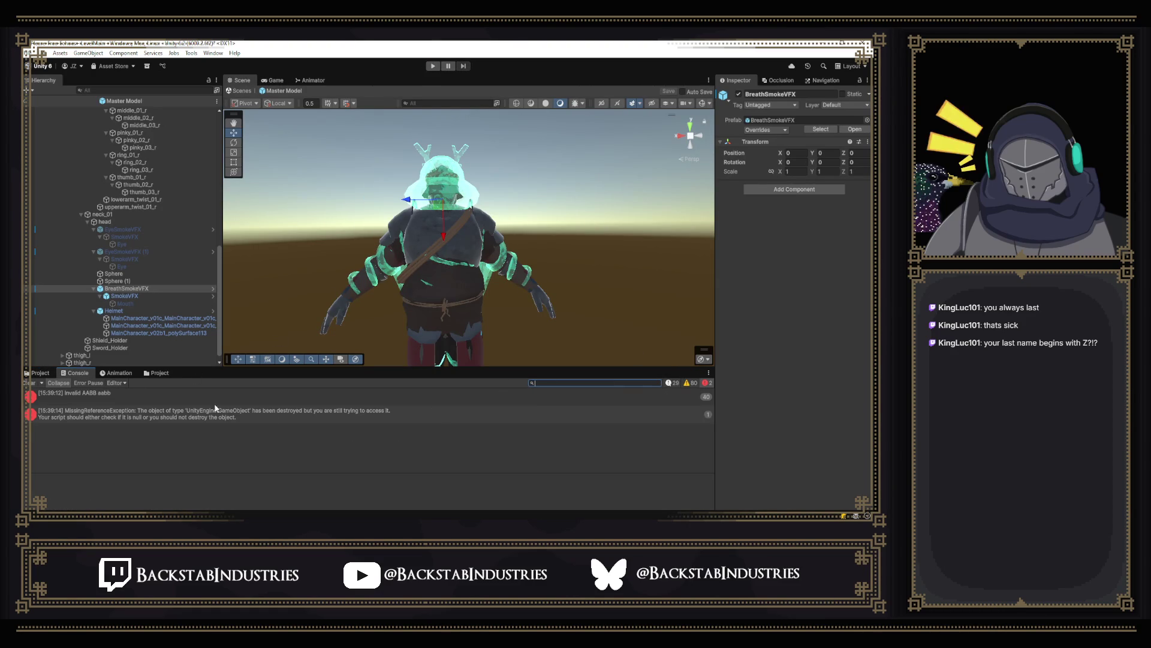
{"action": "left_click", "coordinate": [28, 382]}
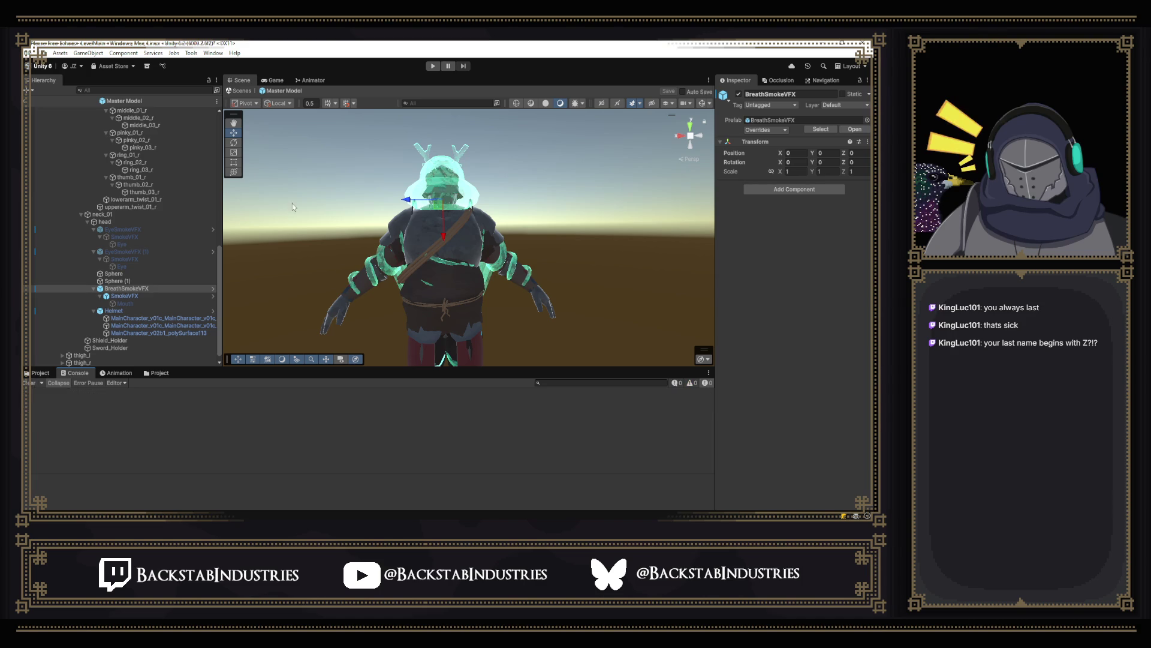
{"action": "left_click", "coordinate": [432, 66]}
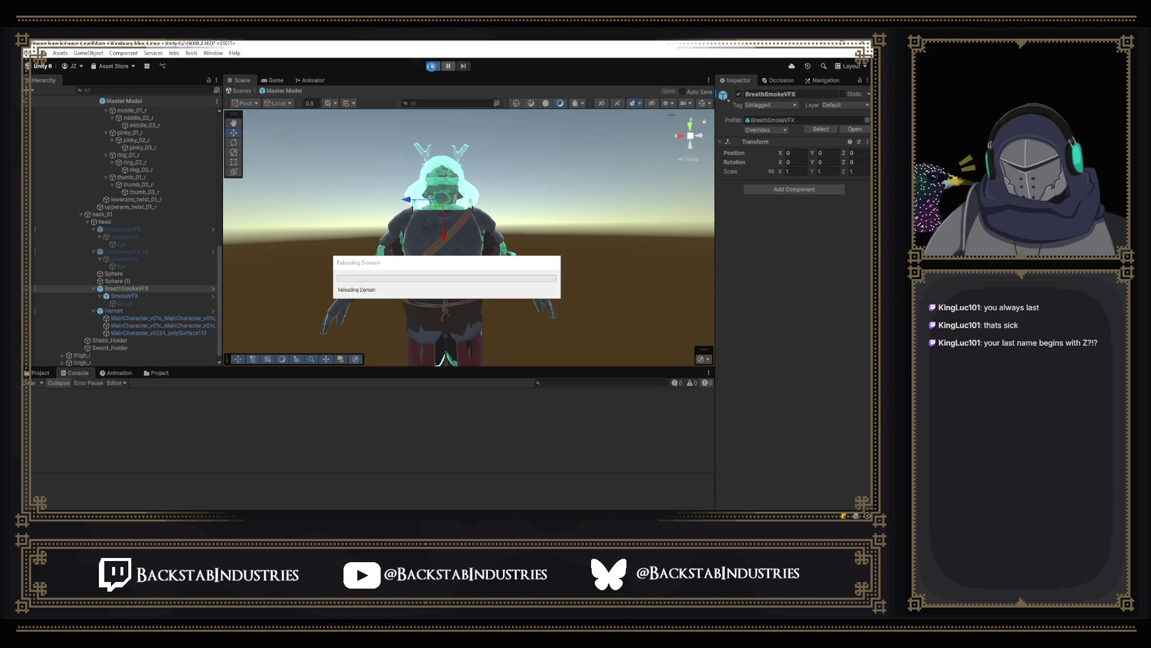
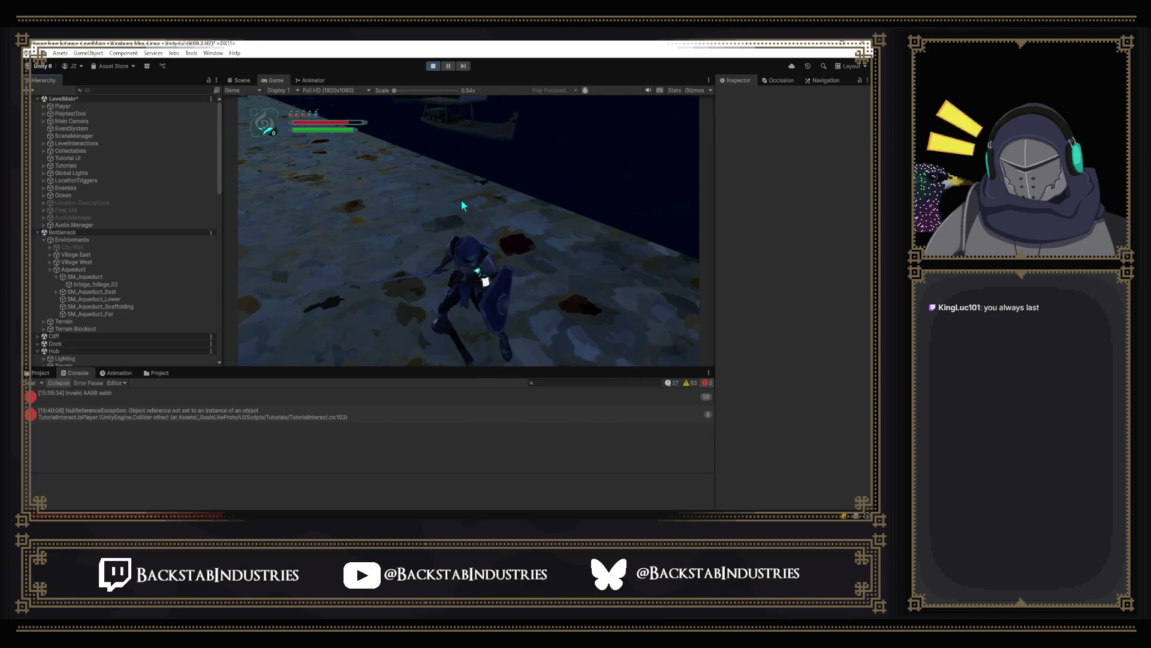
Step: In the running game, open the debug cheat panel, then the pause menu's Controls page
{"action": "left_click", "coordinate": [462, 201]}
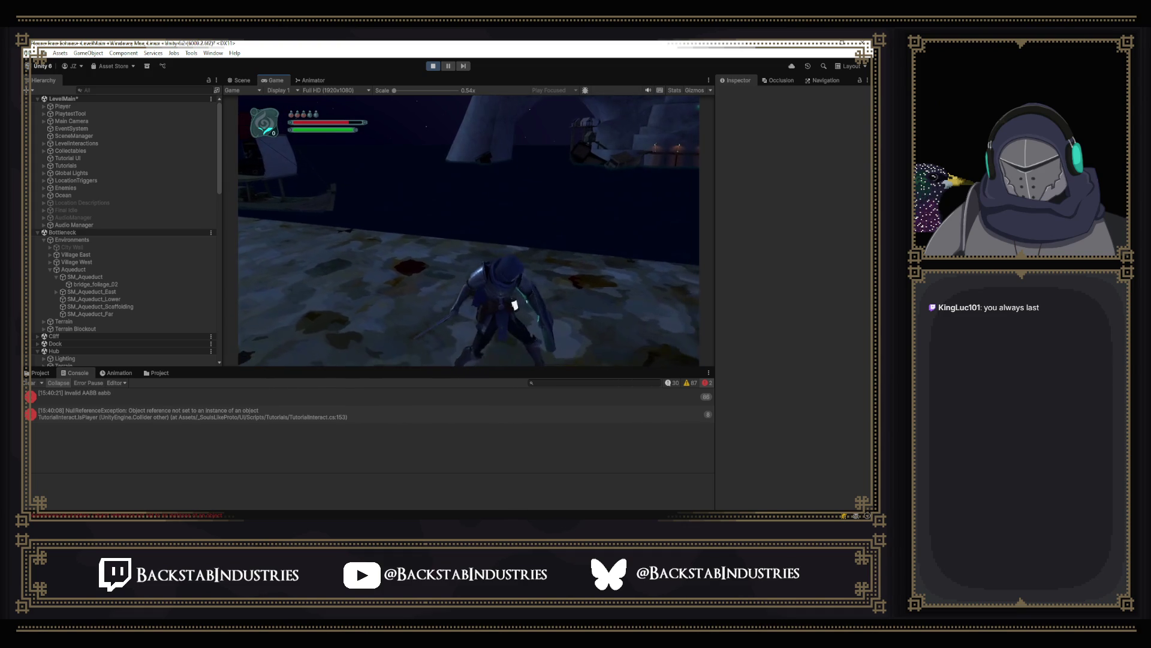
{"action": "key", "text": "p"}
{"action": "key", "text": "p"}
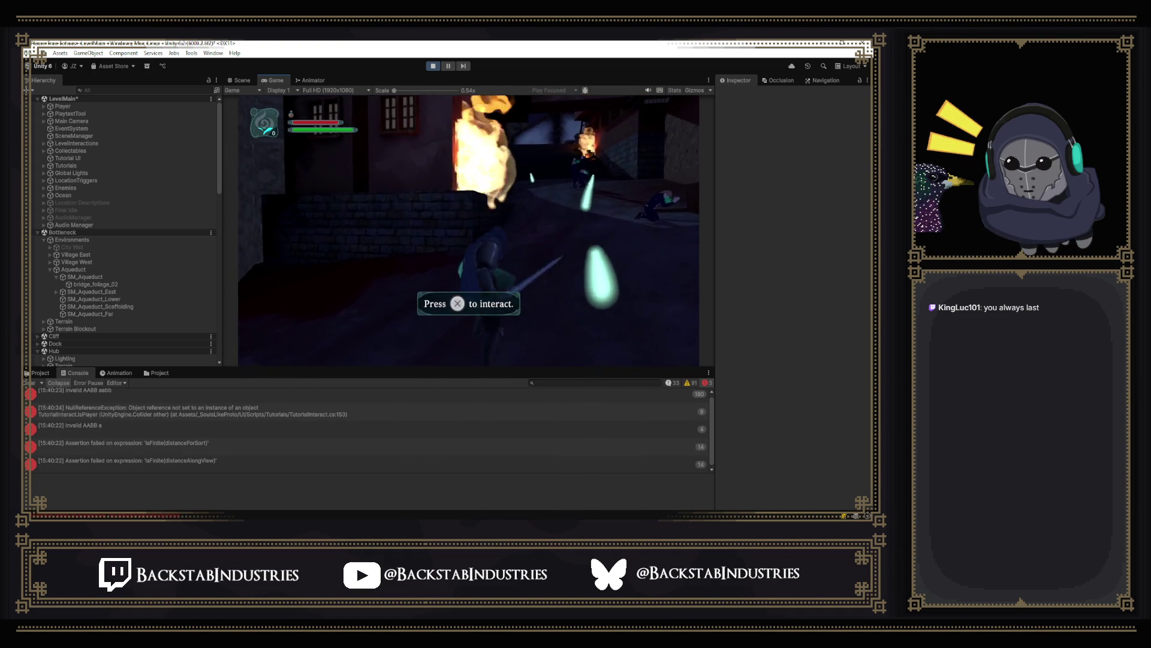
{"action": "key", "text": "Escape"}
{"action": "left_click", "coordinate": [496, 115]}
Step: Stop the playtest, clear the console errors, and clear the 'master' scene search
{"action": "left_click", "coordinate": [435, 72]}
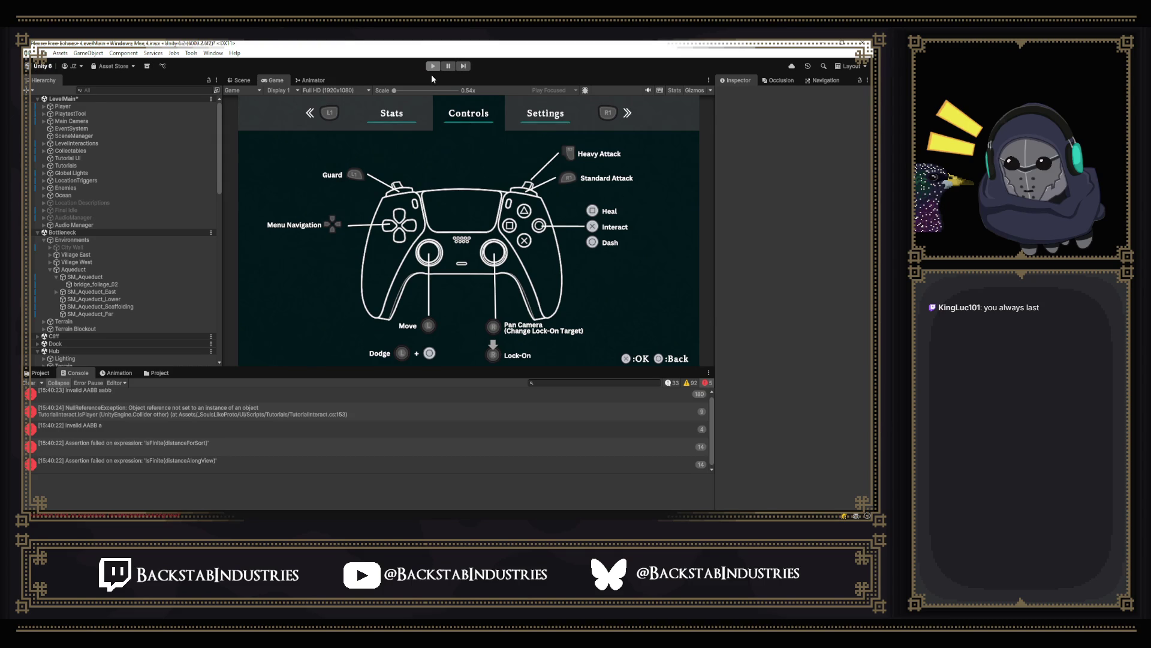
{"action": "left_click", "coordinate": [28, 383]}
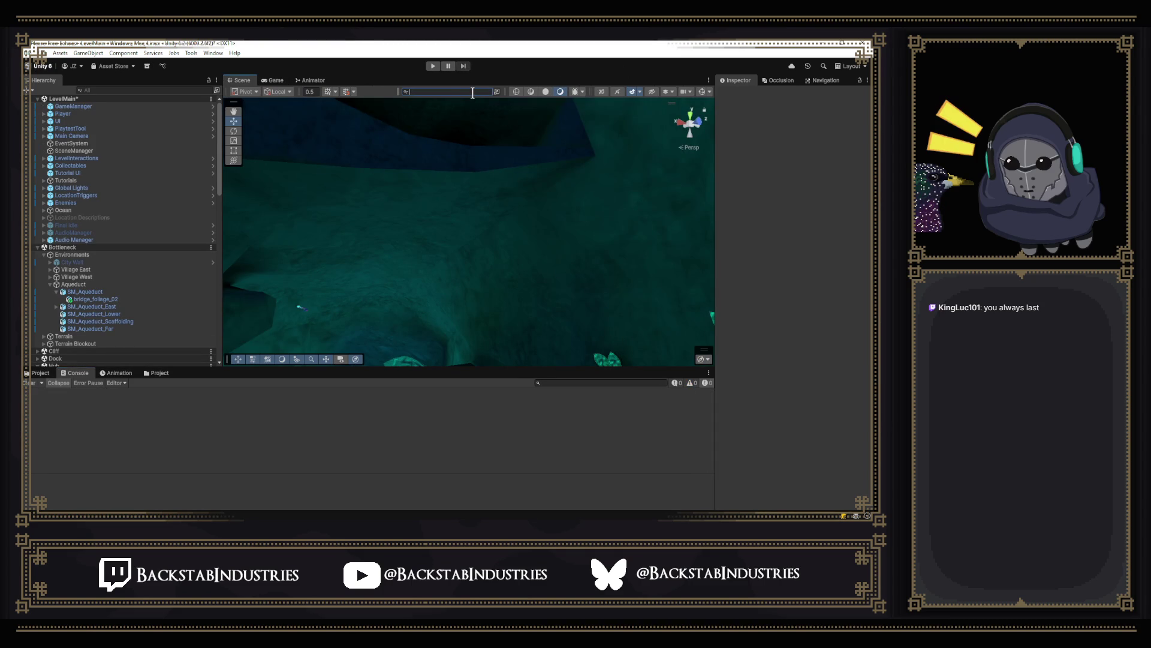
{"action": "type", "text": "master"}
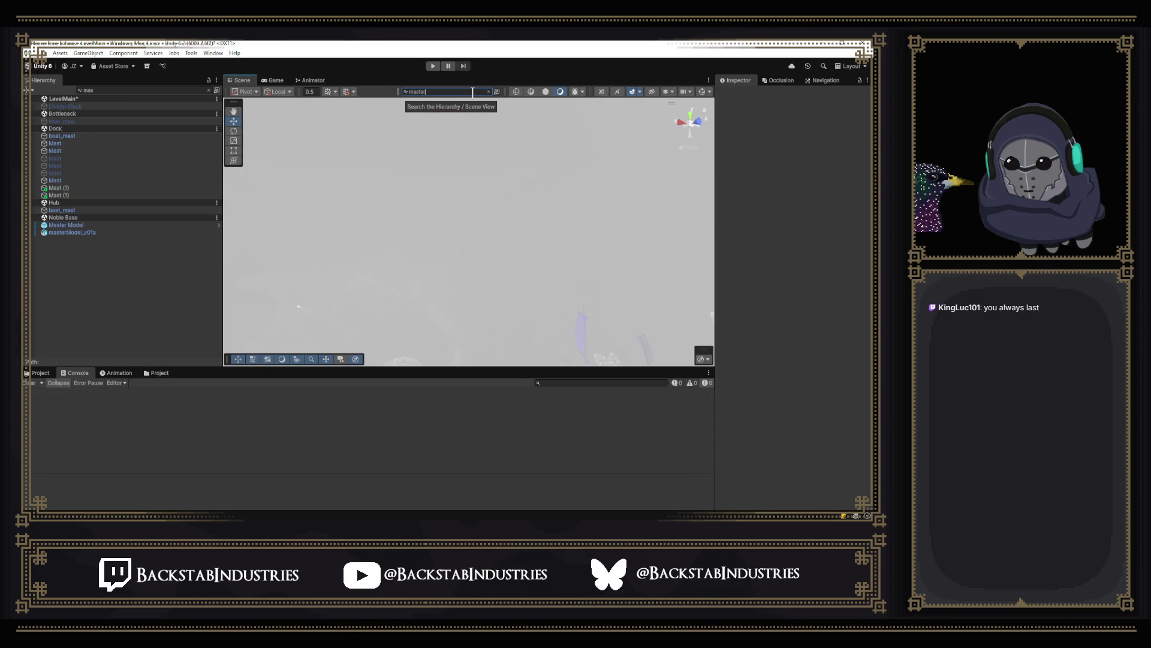
{"action": "left_click", "coordinate": [488, 91]}
Step: Search the console for 'master', erase it, and show 'master' results in the Project browser
{"action": "left_click", "coordinate": [594, 382]}
{"action": "type", "text": "as"}
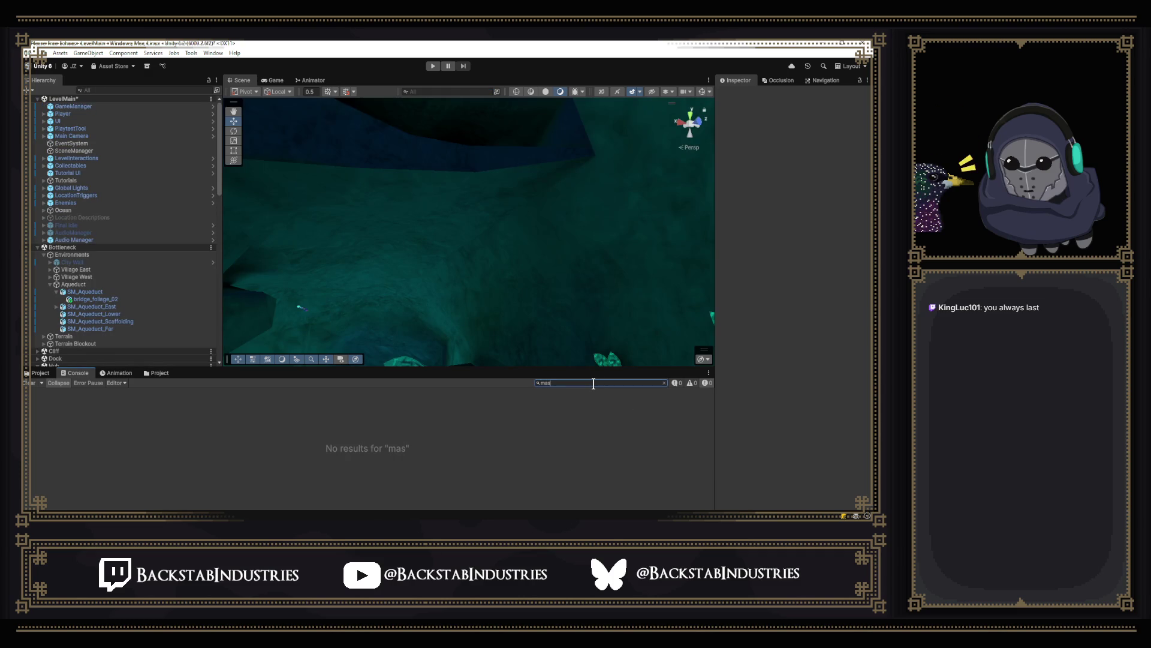
{"action": "type", "text": "ter"}
{"action": "key", "text": "BackSpace"}
{"action": "left_click", "coordinate": [160, 373]}
{"action": "left_click", "coordinate": [51, 371]}
Step: Open the Master Model prefab, select BreathSmokeVFX, save the prefab, and start a playtest
{"action": "double_click", "coordinate": [422, 423]}
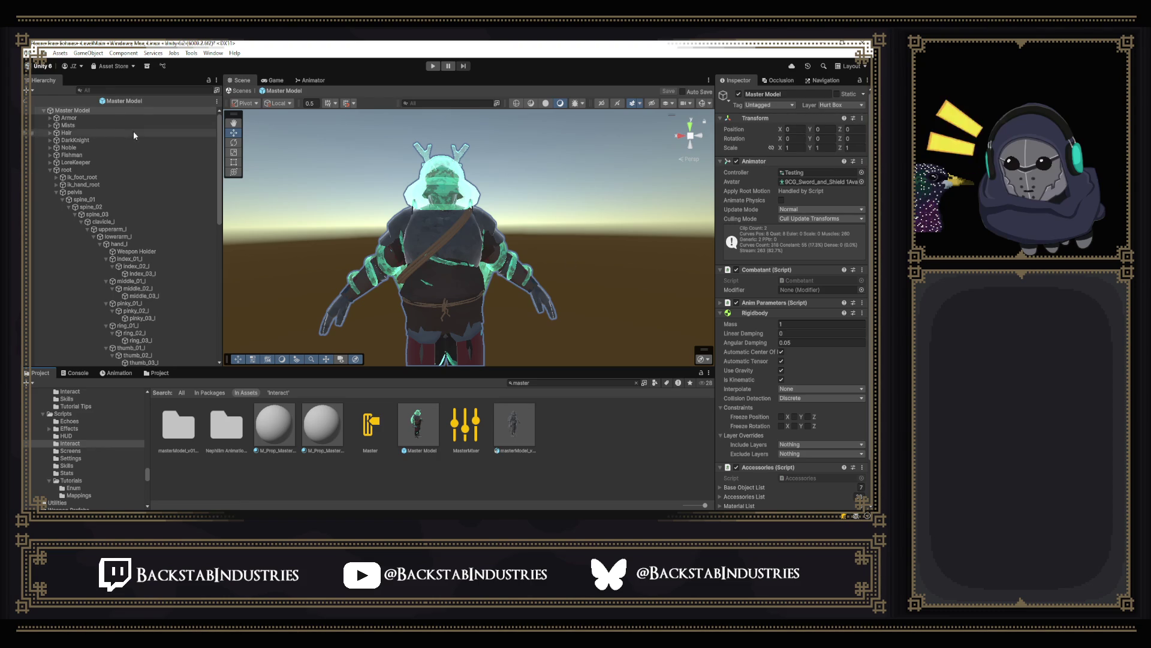
{"action": "scroll", "coordinate": [170, 232], "scroll_direction": "down", "scroll_amount": 10}
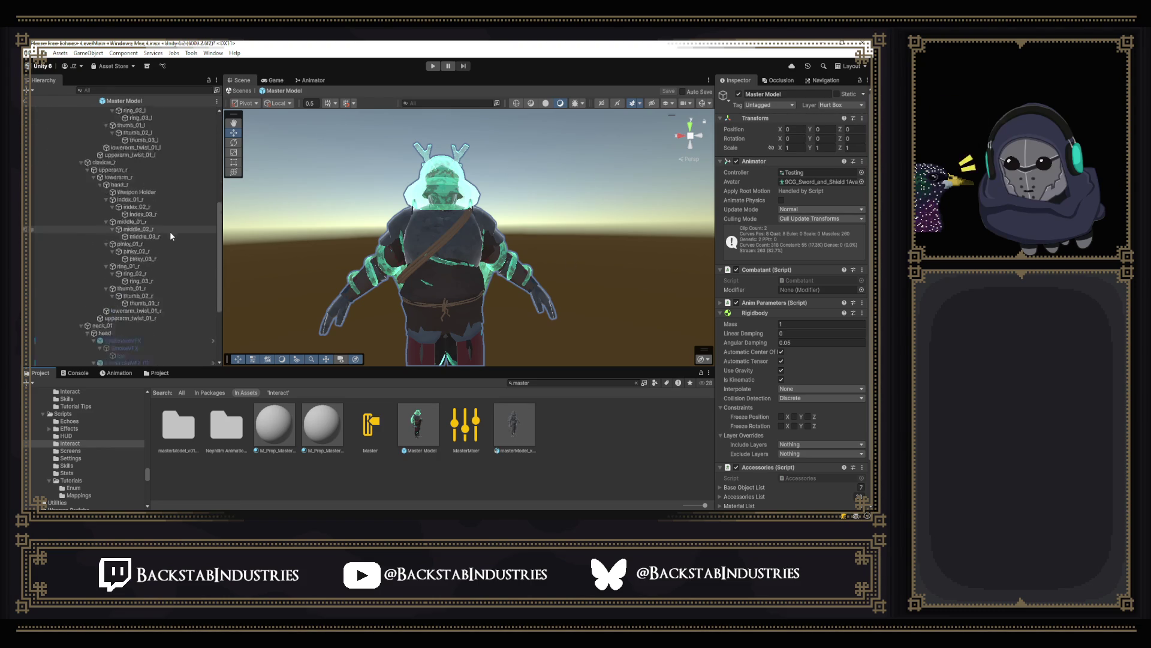
{"action": "left_click", "coordinate": [126, 289]}
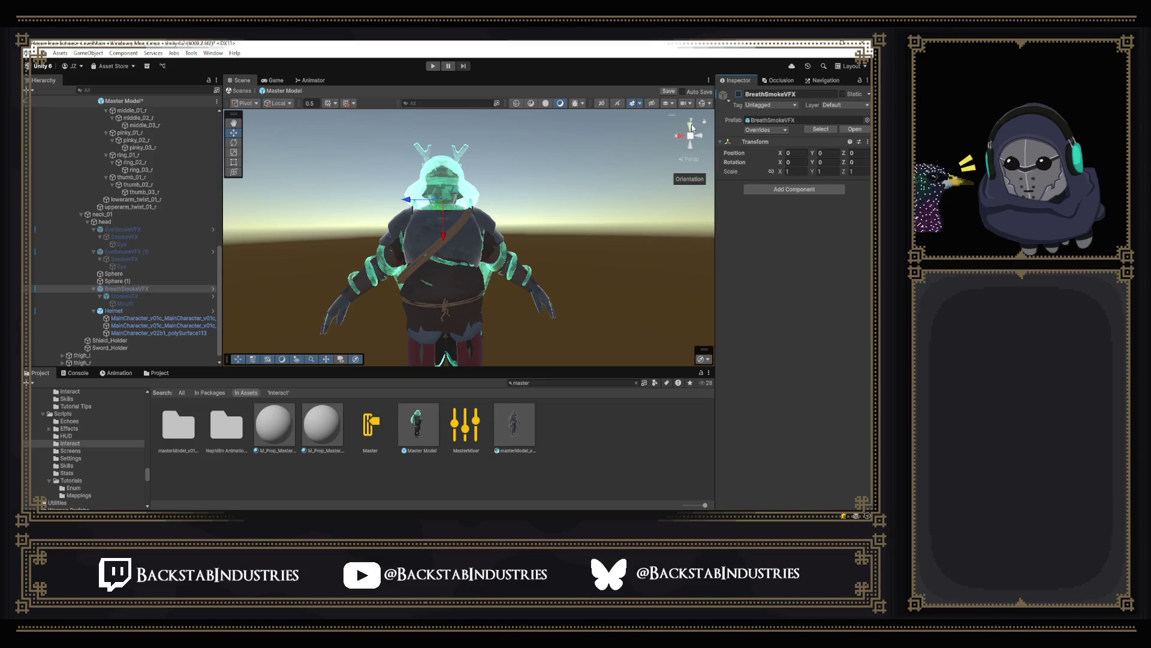
{"action": "key", "text": "ctrl+s"}
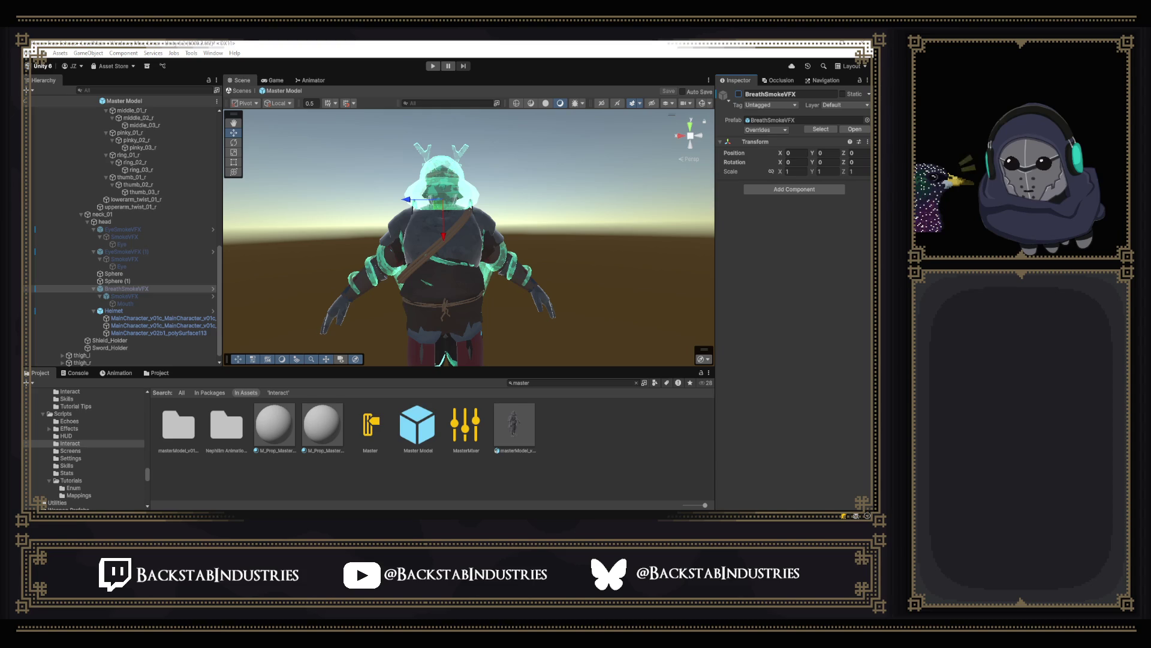
{"action": "left_click", "coordinate": [437, 69]}
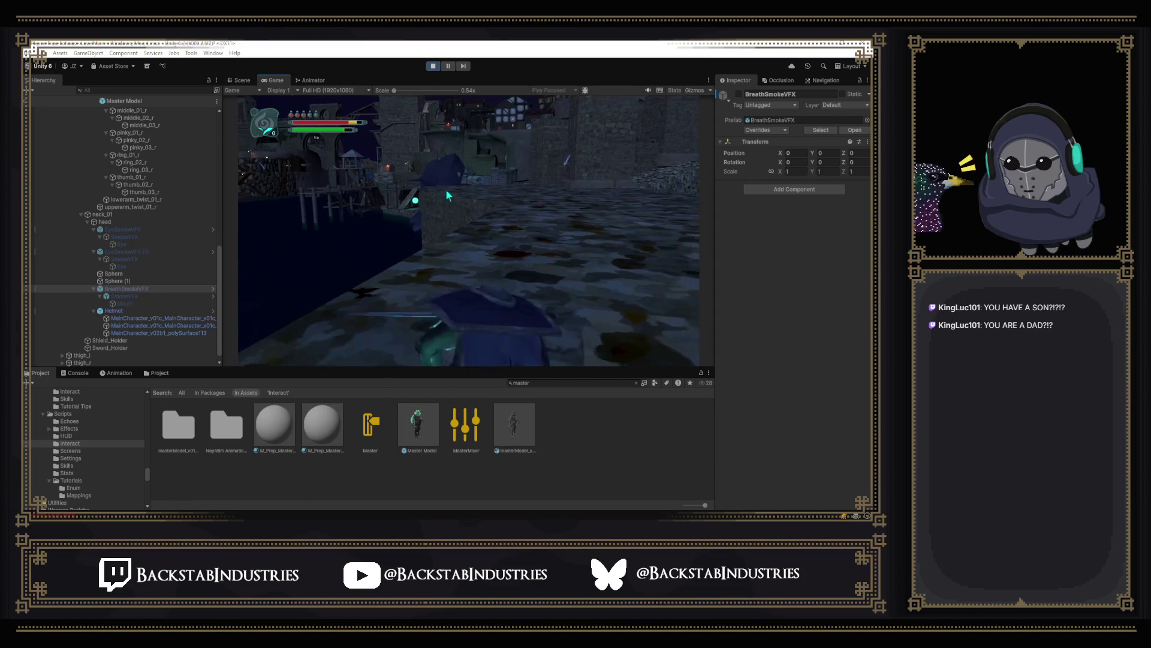
Step: Play through the level using the debug panel and pause menu with the console visible, then stop
{"action": "key", "text": "p"}
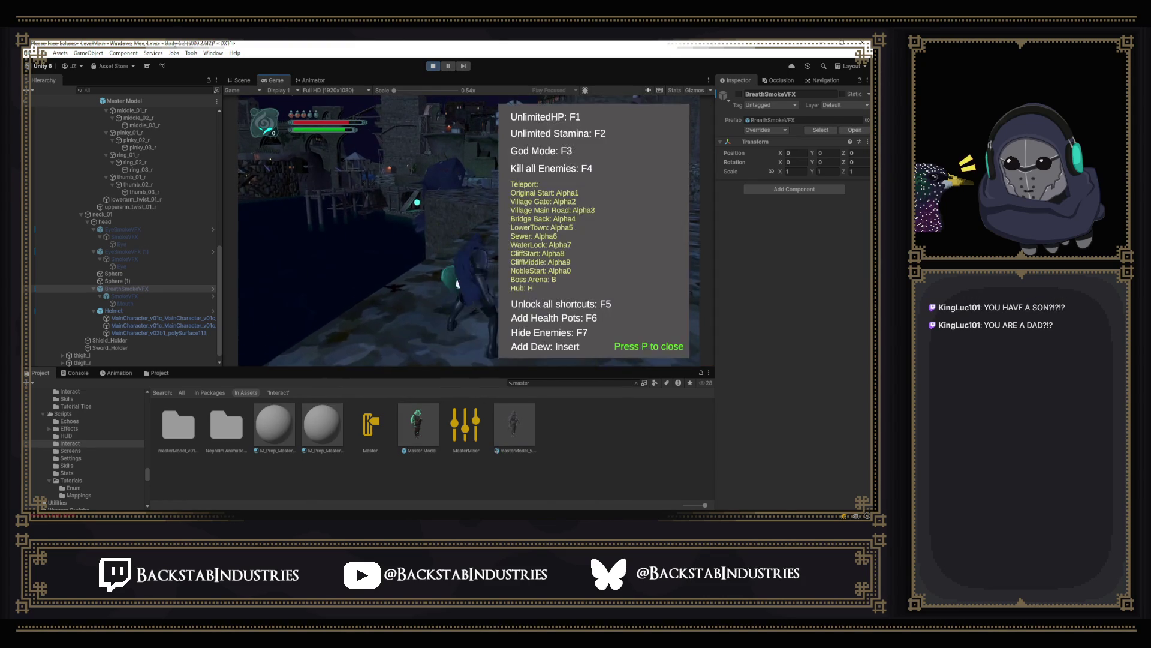
{"action": "key", "text": "p"}
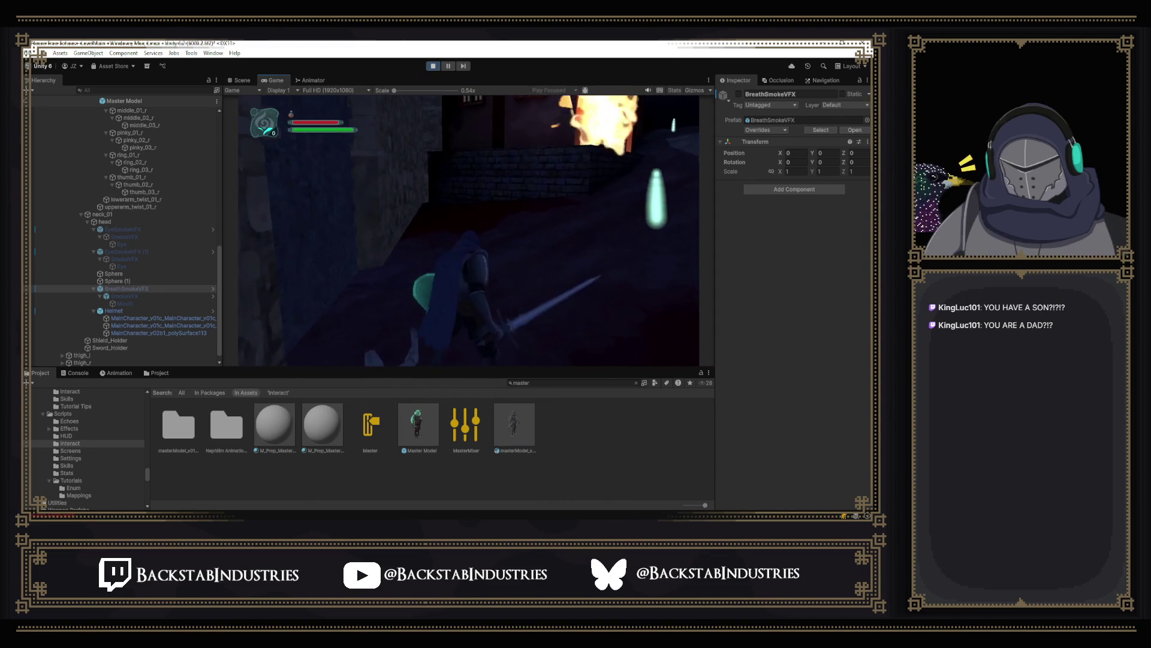
{"action": "key", "text": "Escape"}
{"action": "key", "text": "Escape"}
{"action": "left_click", "coordinate": [90, 372]}
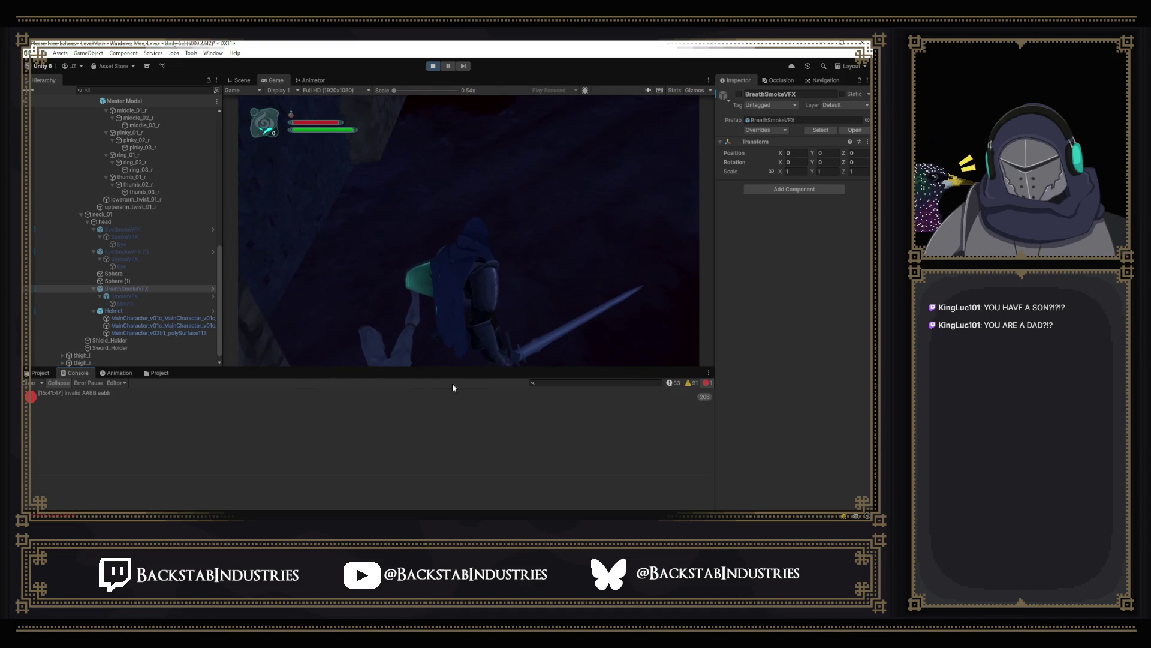
{"action": "left_click", "coordinate": [577, 350]}
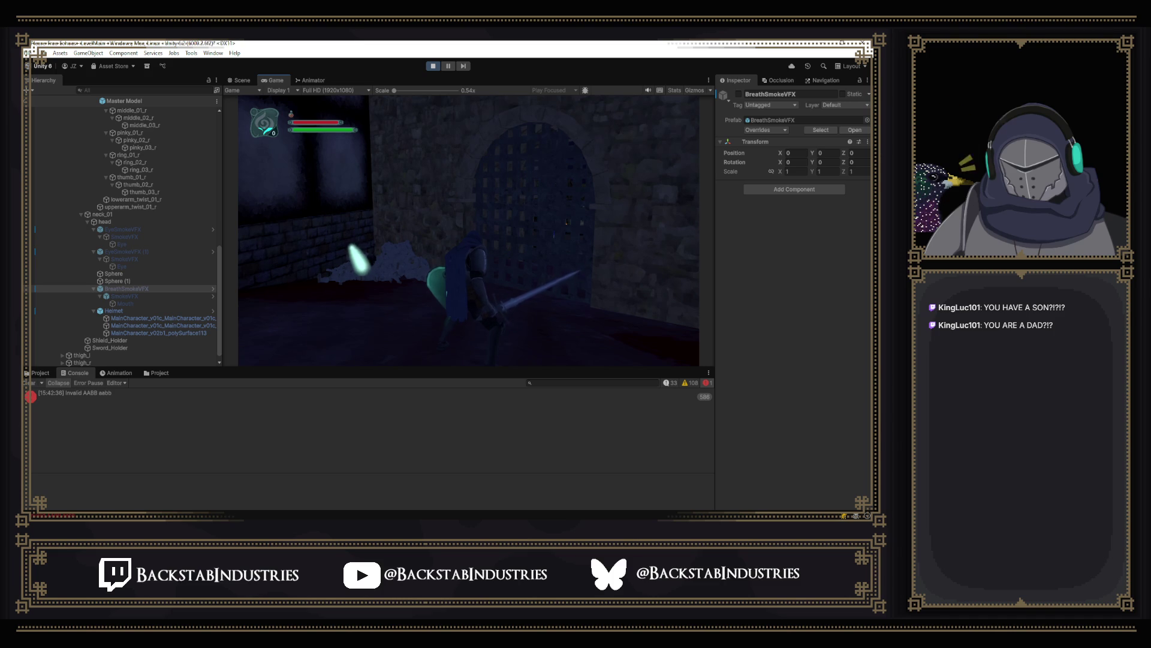
{"action": "key", "text": "Escape"}
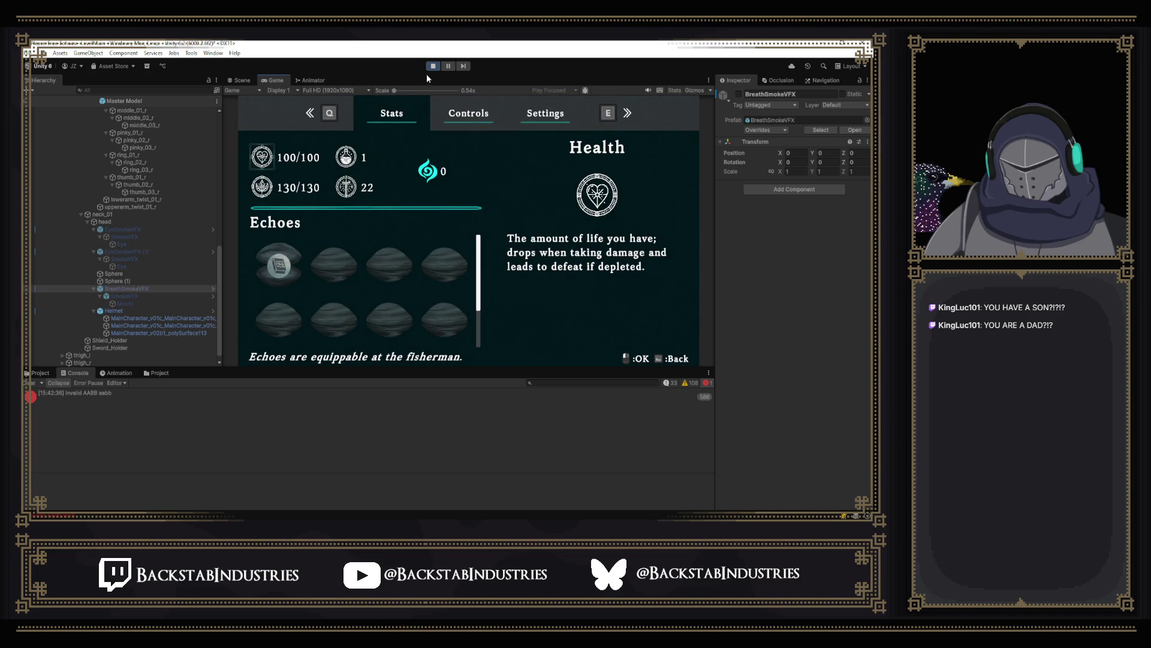
{"action": "left_click", "coordinate": [428, 68]}
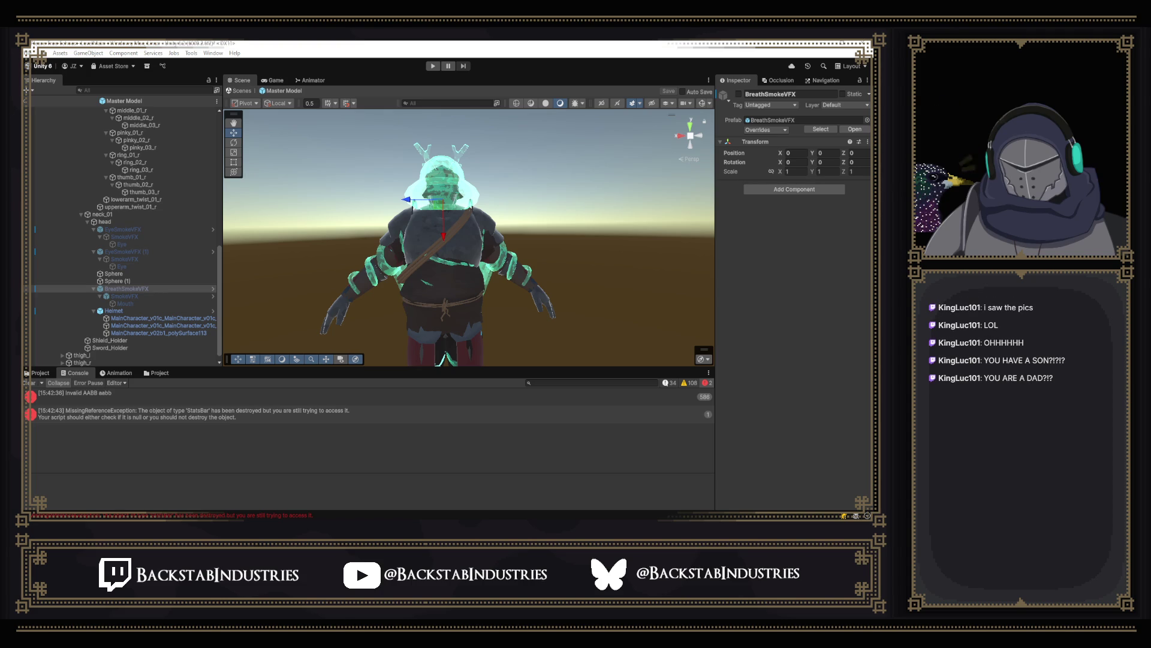
Step: Inspect the StatsBar MissingReferenceException and Invalid AABB errors, then exit the Master Model prefab to LevelMain
{"action": "left_click", "coordinate": [588, 425]}
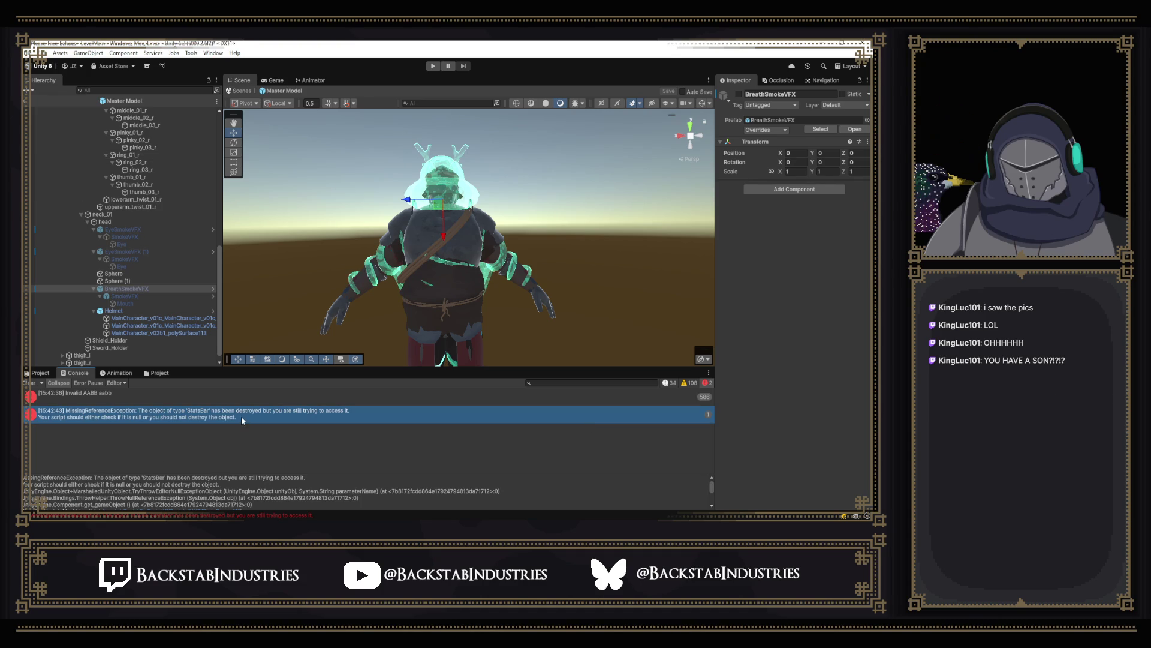
{"action": "left_click", "coordinate": [279, 393]}
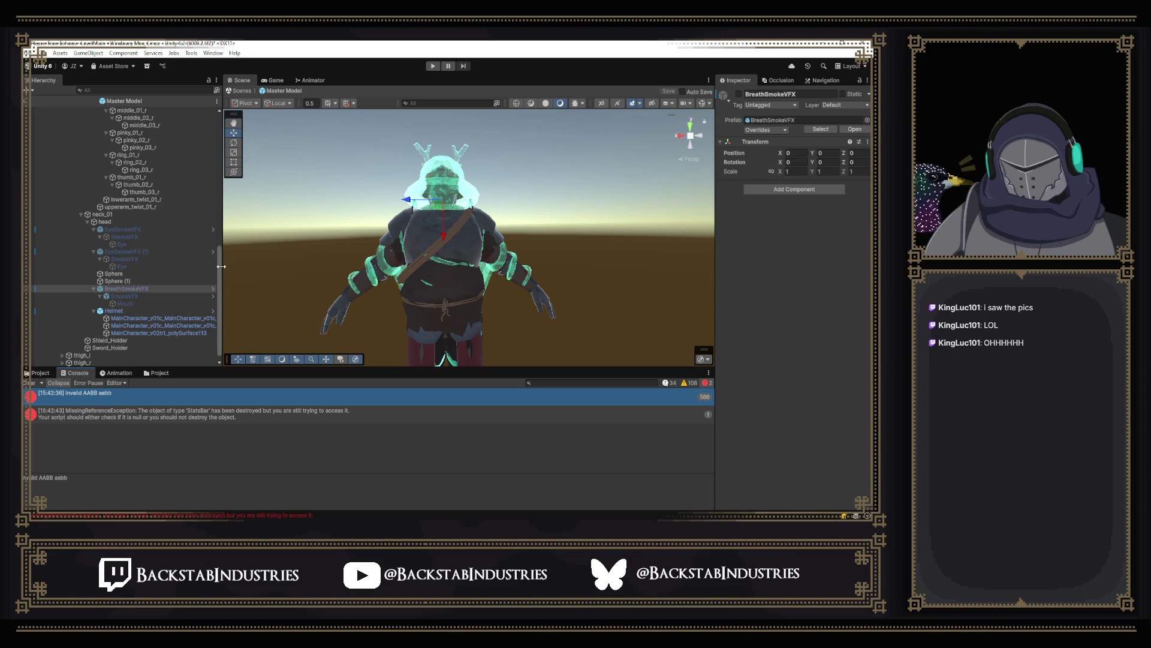
{"action": "scroll", "coordinate": [178, 267], "scroll_direction": "down", "scroll_amount": 1}
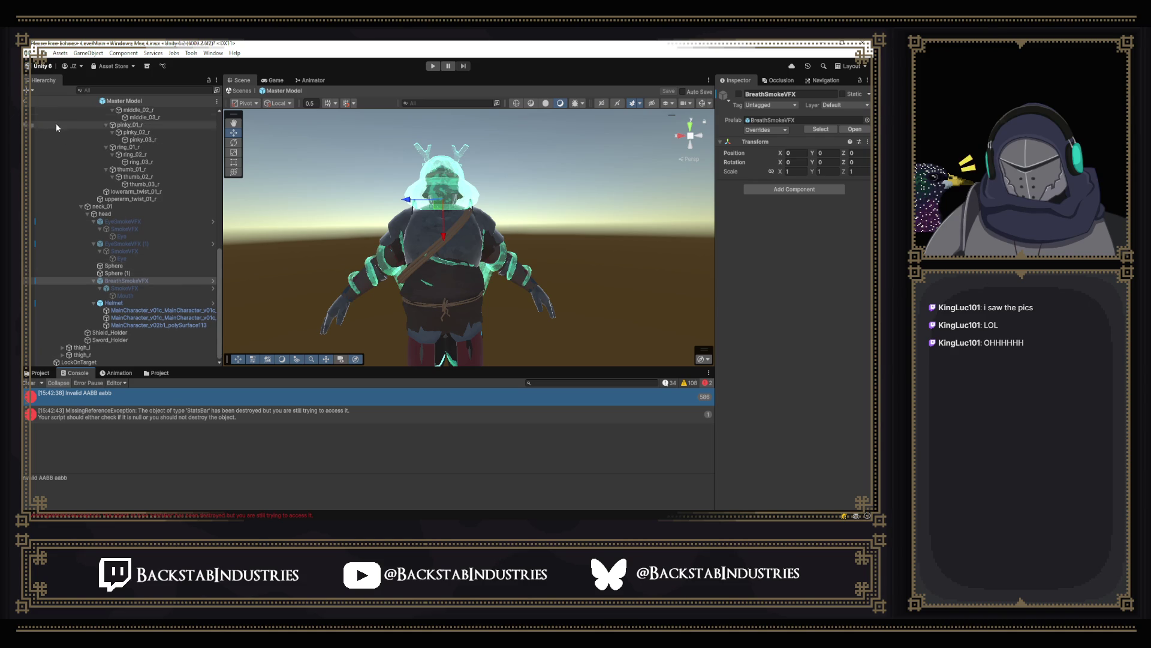
{"action": "left_click", "coordinate": [34, 101]}
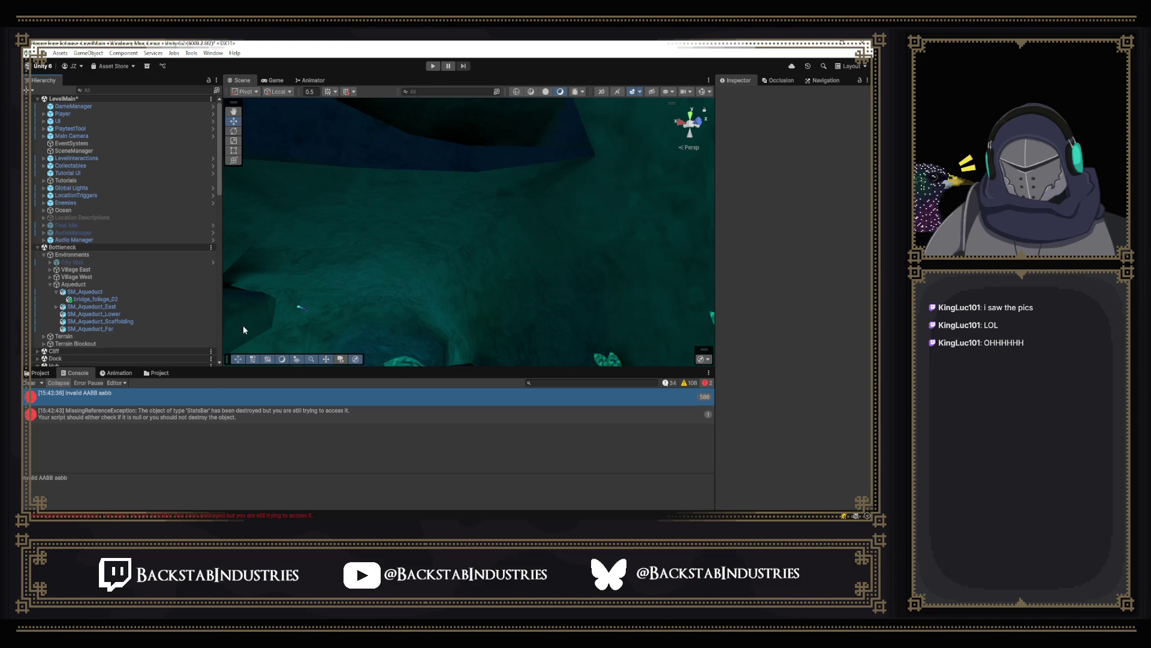
Step: Show the Interact scripts folder in the Project window, then start another playtest
{"action": "left_click", "coordinate": [159, 373]}
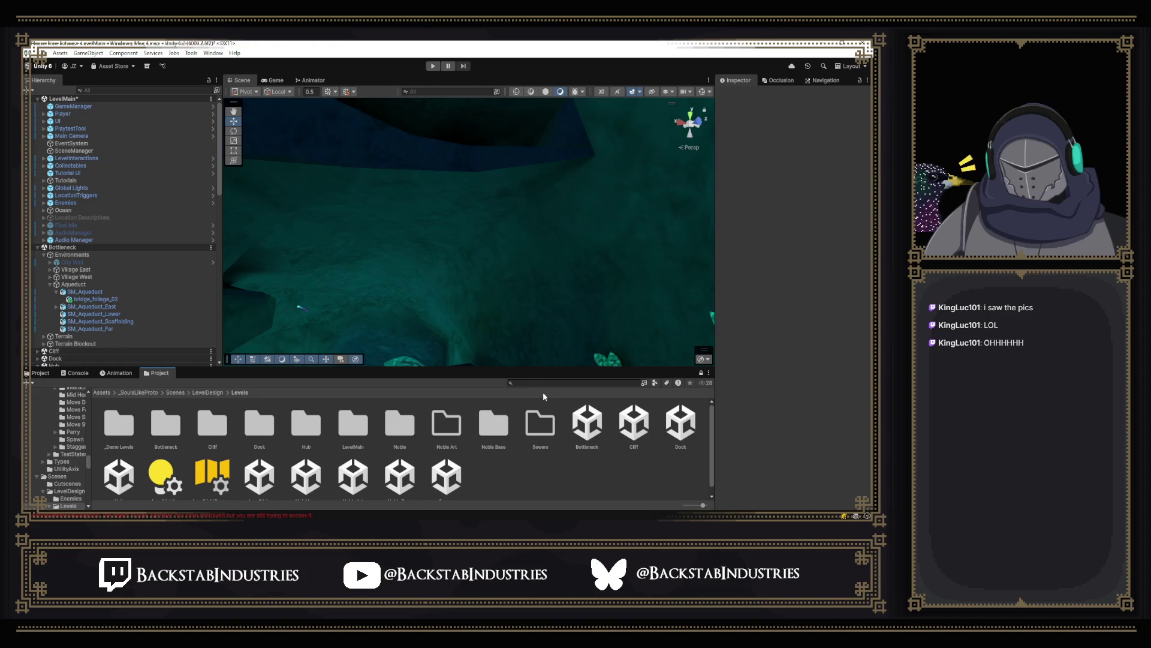
{"action": "left_click", "coordinate": [40, 373]}
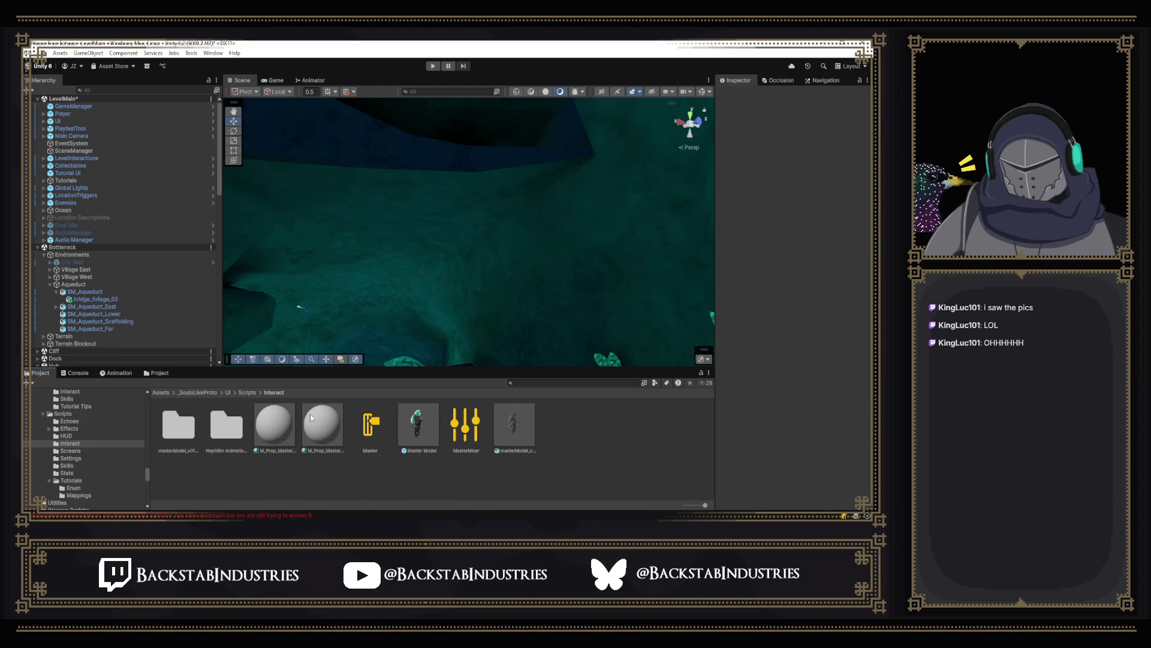
{"action": "left_click", "coordinate": [544, 383]}
{"action": "left_click", "coordinate": [433, 66]}
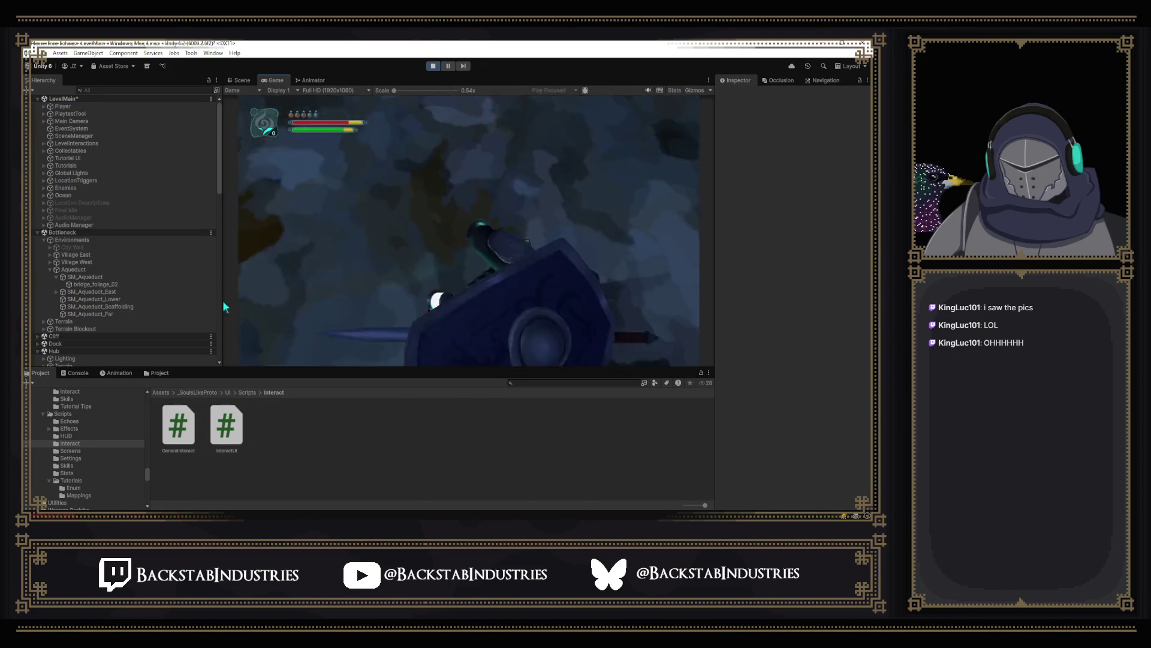
Step: Watch the console during play, then open the pause menu and stop the playtest
{"action": "left_click", "coordinate": [81, 374]}
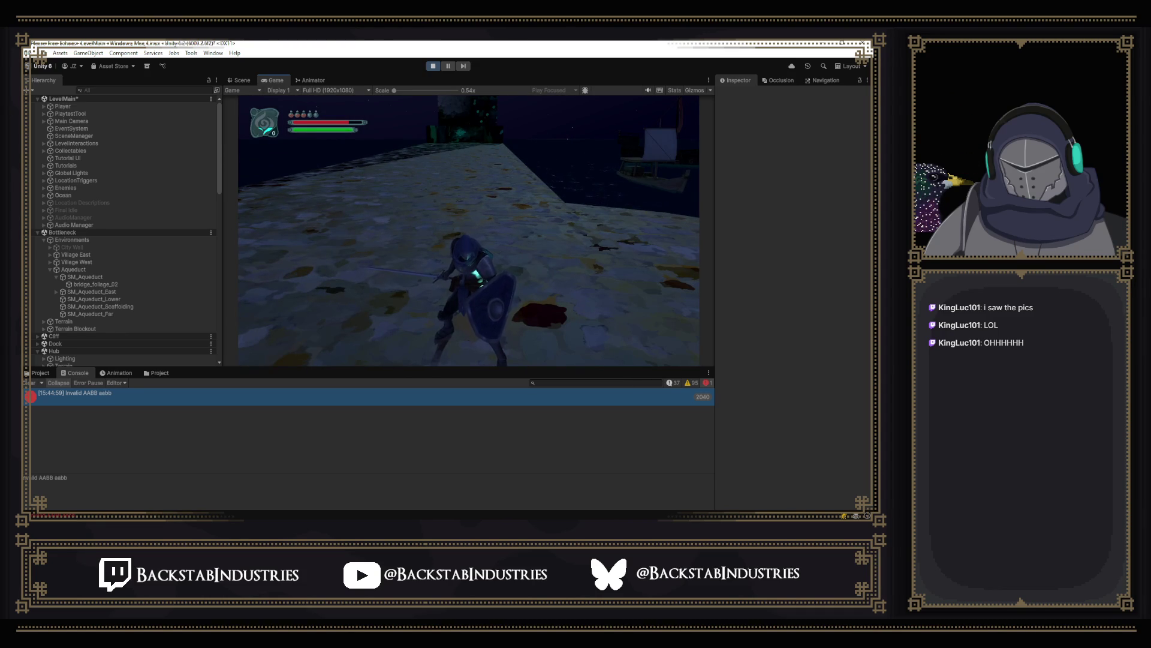
{"action": "key", "text": "Escape"}
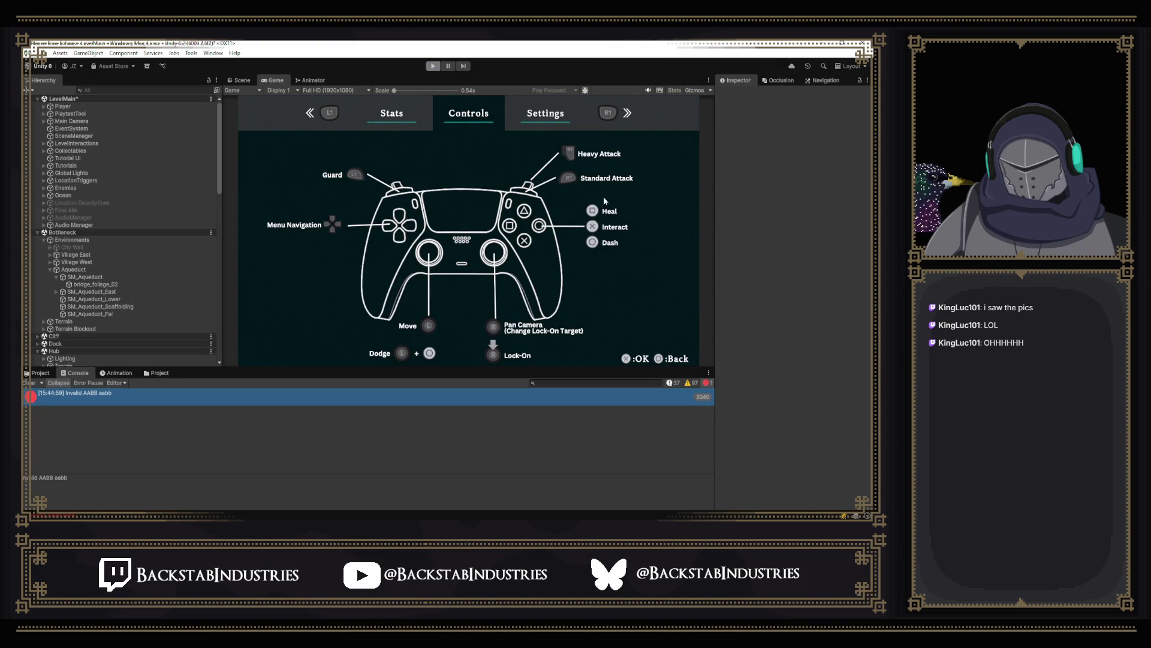
{"action": "left_click", "coordinate": [433, 66]}
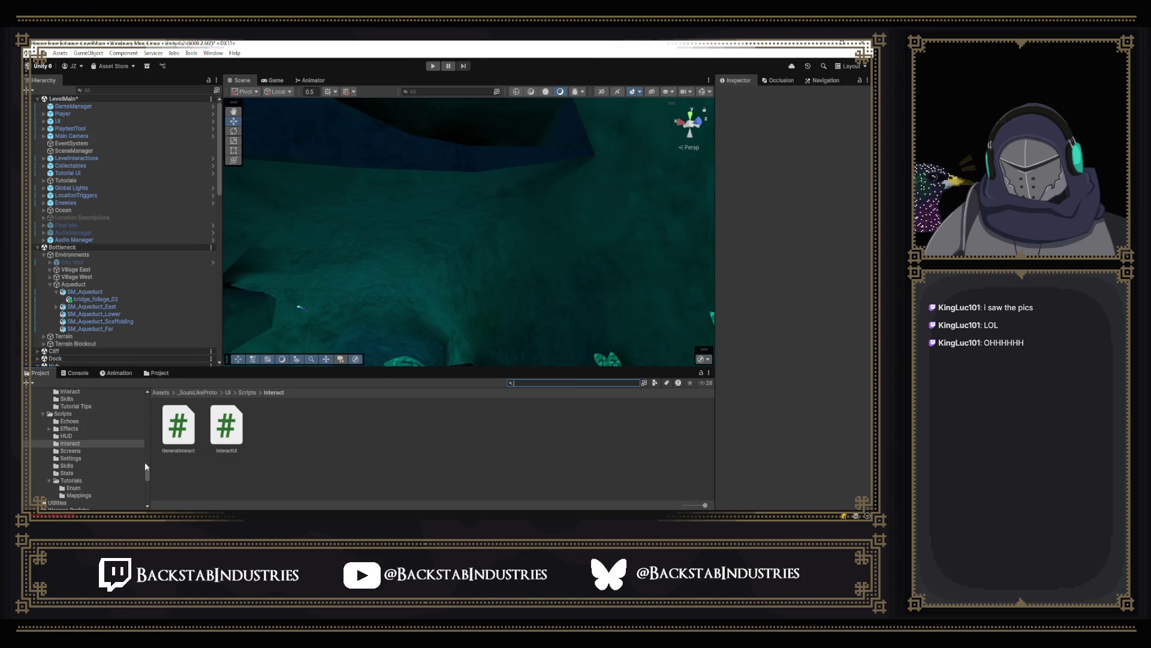
Step: Start a new playtest of the aqueduct level and bring up the debug cheat menu
{"action": "scroll", "coordinate": [142, 451], "scroll_direction": "up", "scroll_amount": 10}
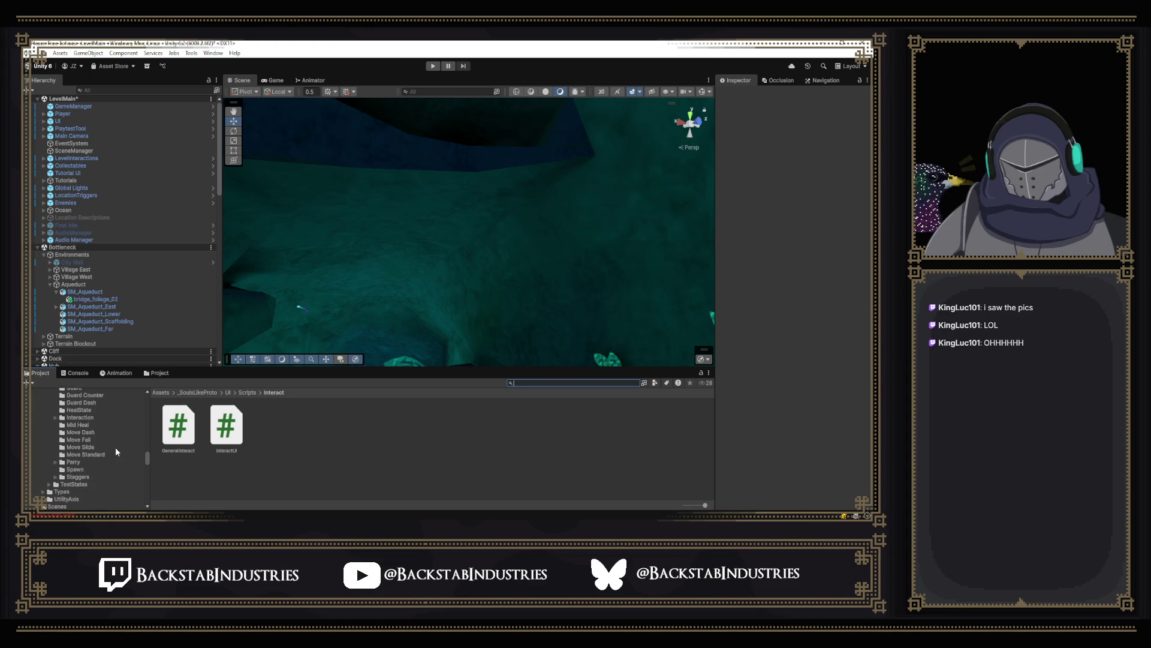
{"action": "scroll", "coordinate": [113, 451], "scroll_direction": "up", "scroll_amount": 10}
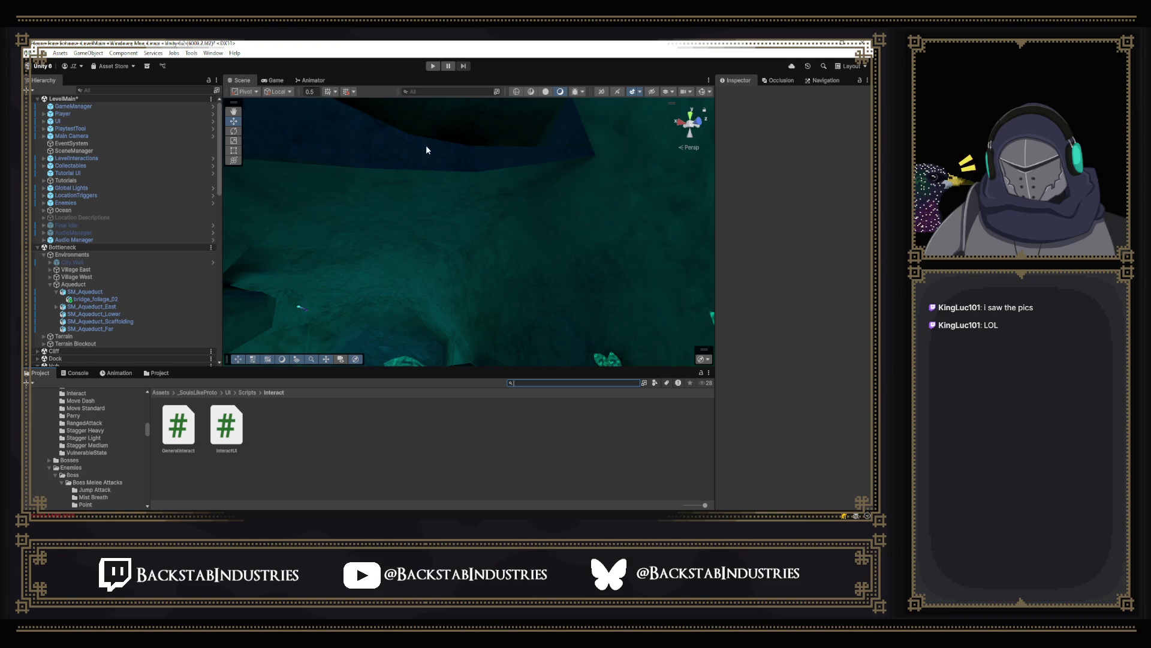
{"action": "left_click", "coordinate": [433, 67]}
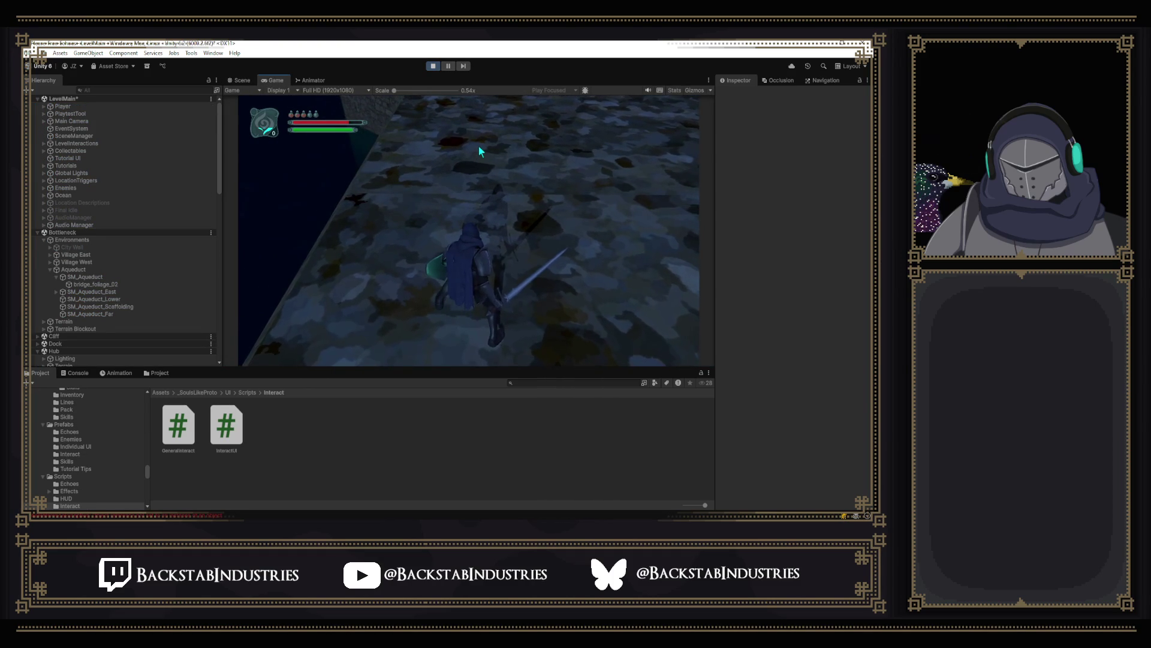
{"action": "key", "text": "p"}
{"action": "key", "text": "p"}
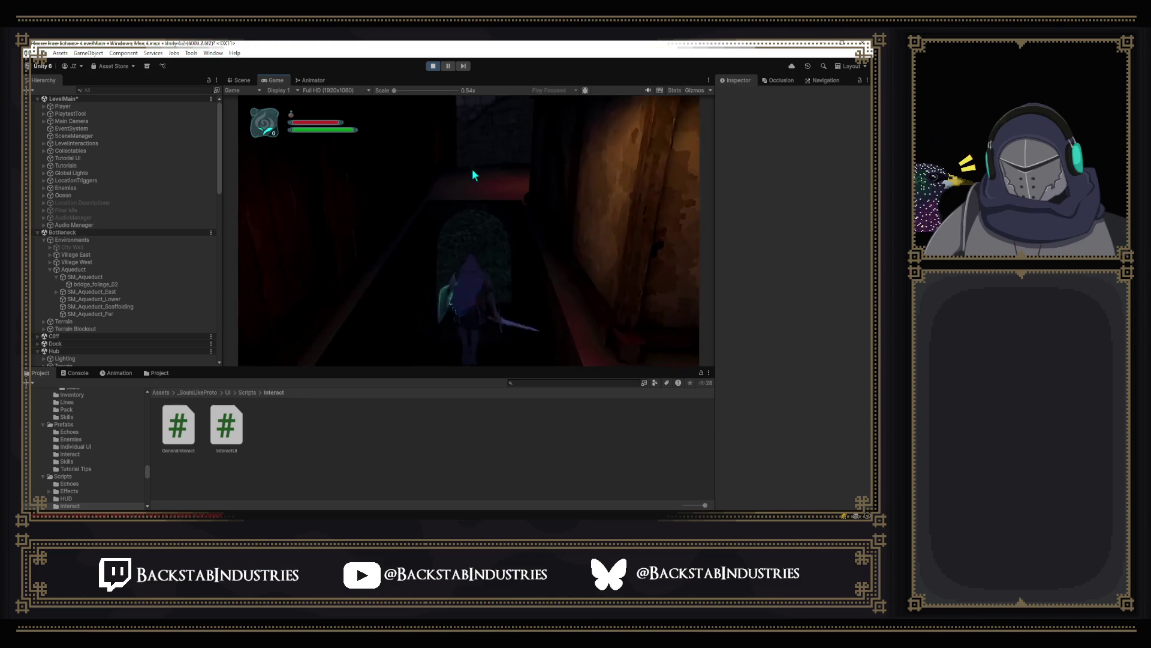
Step: Show the console errors during play, open the pause menu, then stop Play mode
{"action": "left_click", "coordinate": [79, 373]}
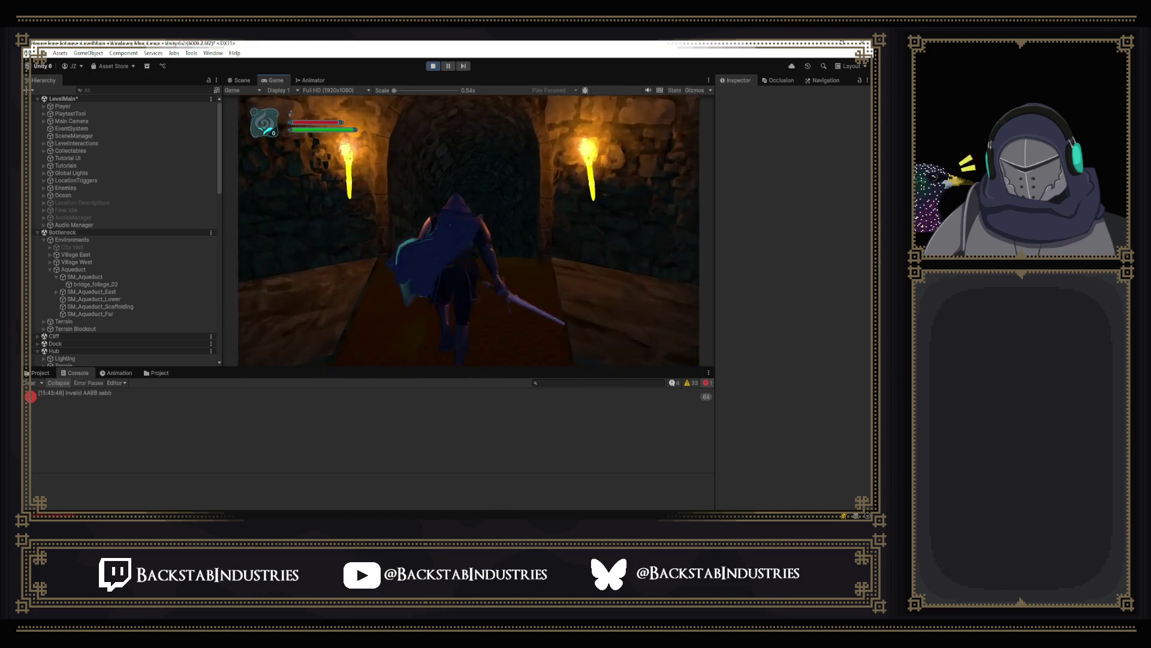
{"action": "key", "text": "Escape"}
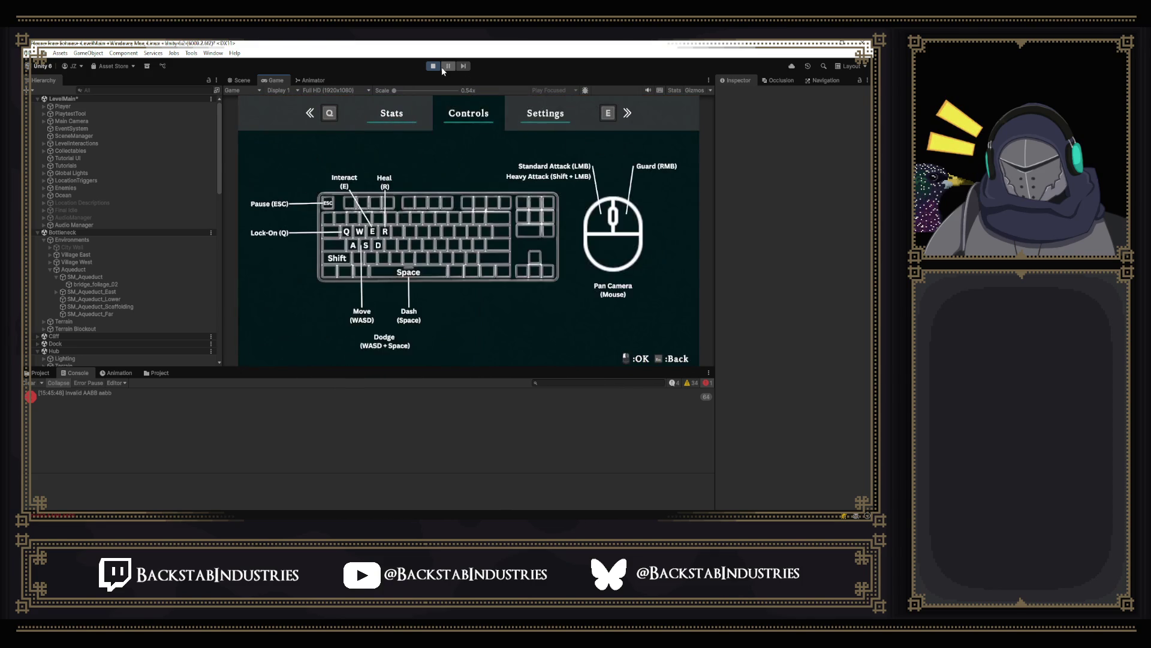
{"action": "left_click", "coordinate": [435, 66]}
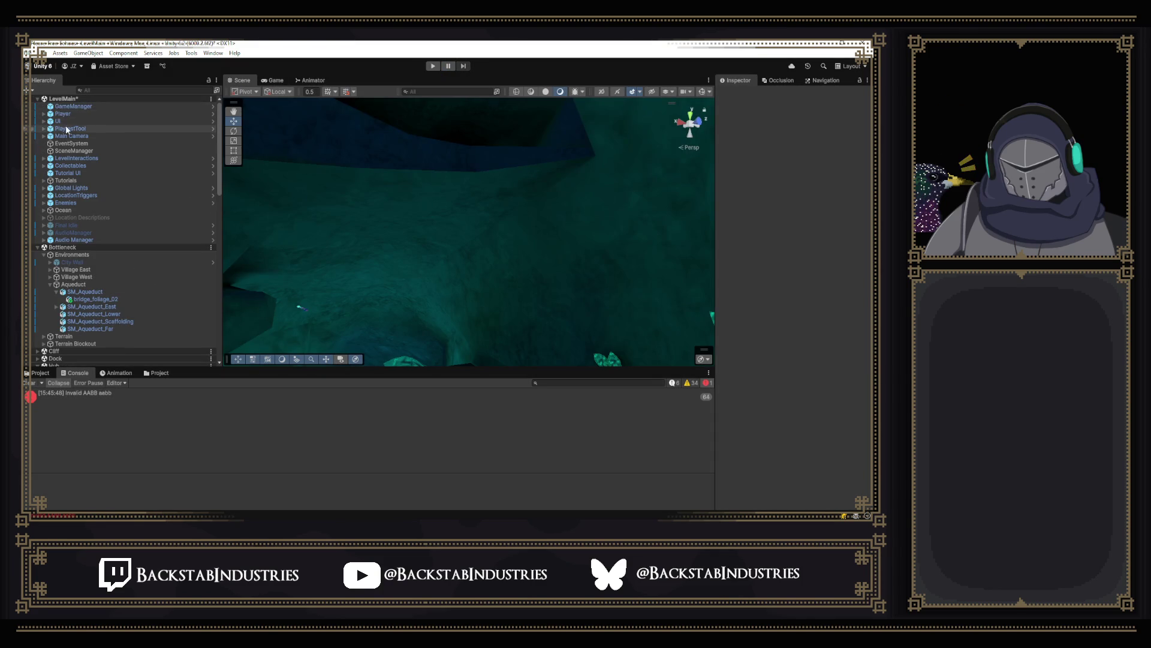
Step: Disable the Player object's Save Player Data (Script) component
{"action": "left_click", "coordinate": [67, 114]}
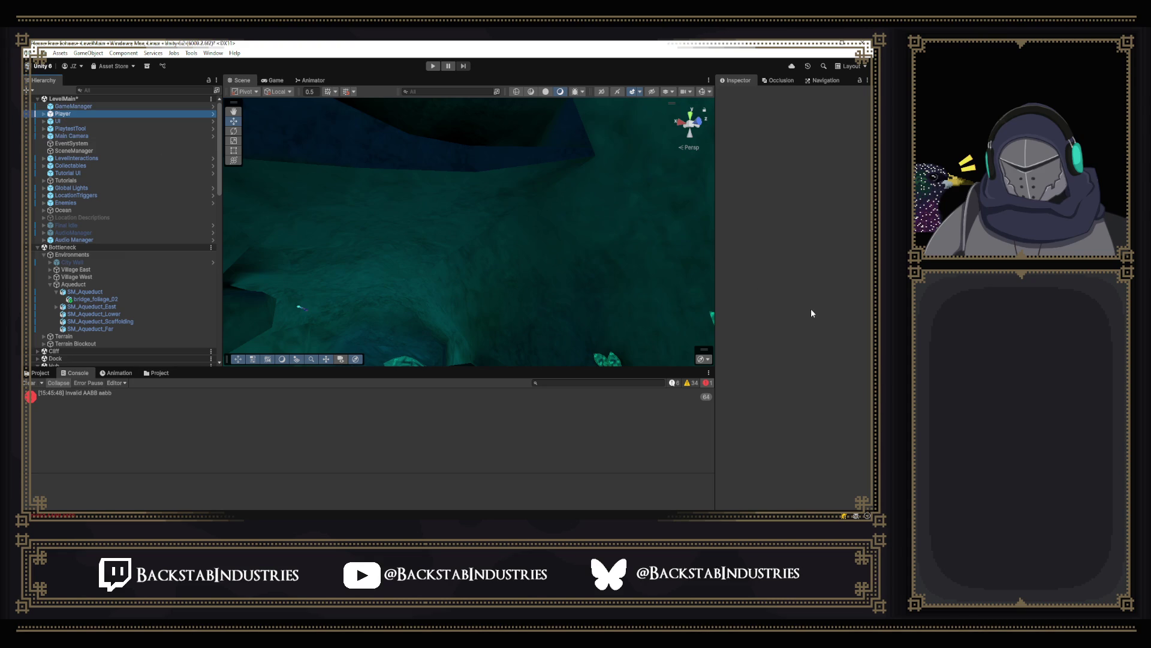
{"action": "scroll", "coordinate": [794, 323], "scroll_direction": "down", "scroll_amount": 15}
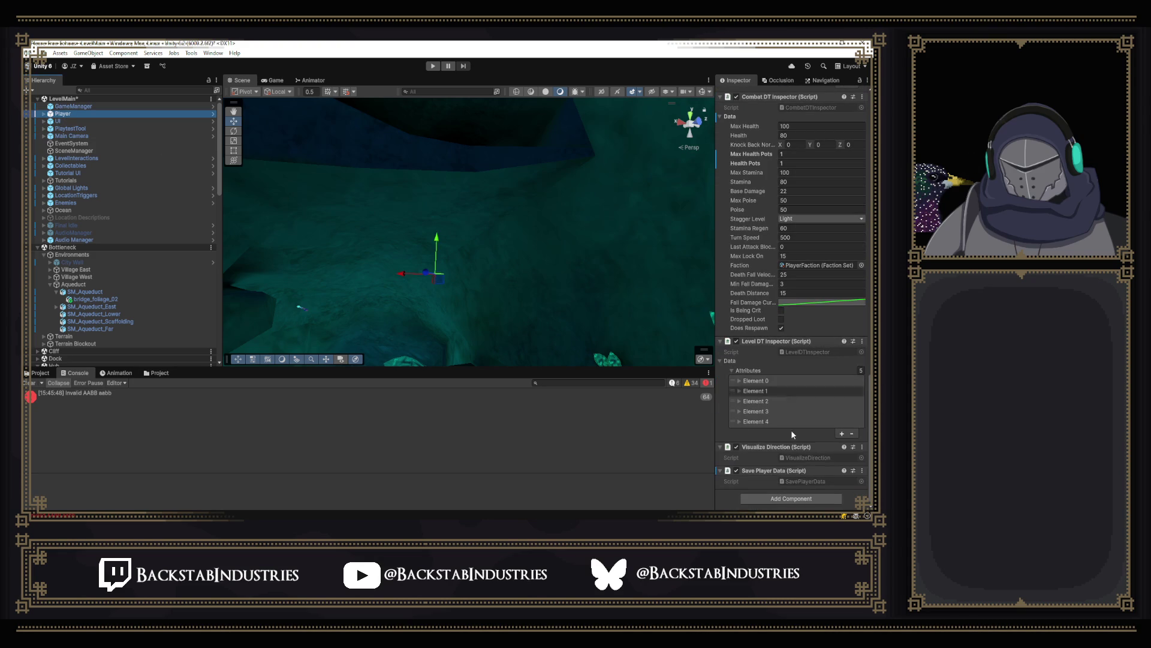
{"action": "left_click", "coordinate": [736, 471]}
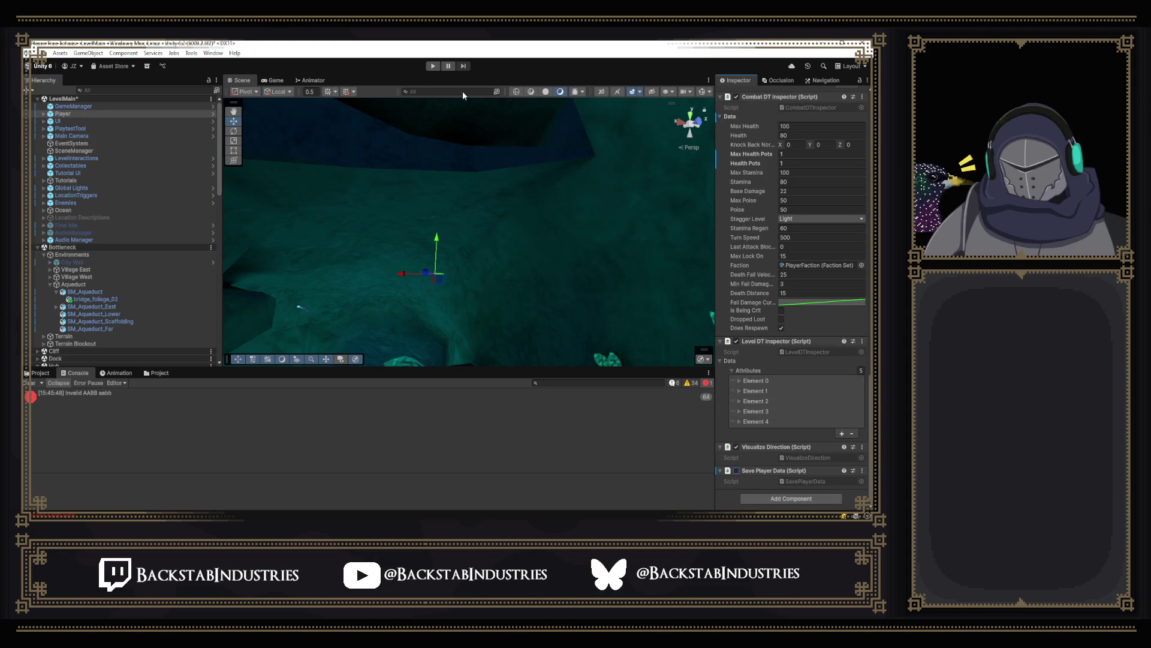
Step: Start a fresh playtest, clear old console messages, and open the debug cheat menu
{"action": "left_click", "coordinate": [432, 67]}
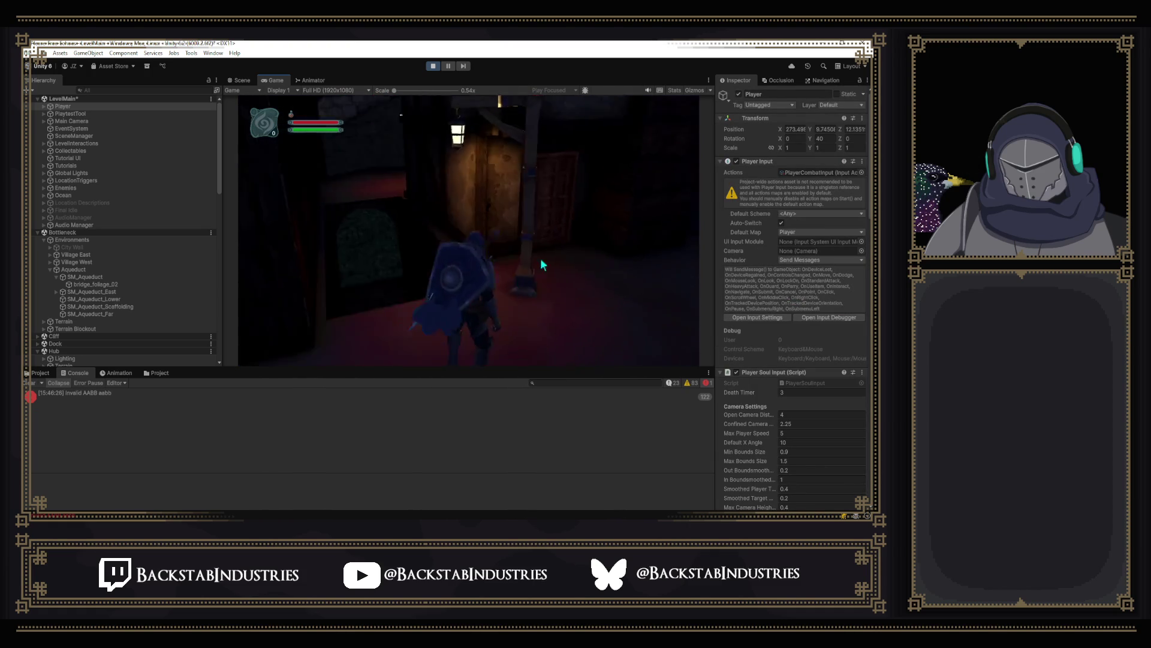
{"action": "left_click", "coordinate": [29, 384]}
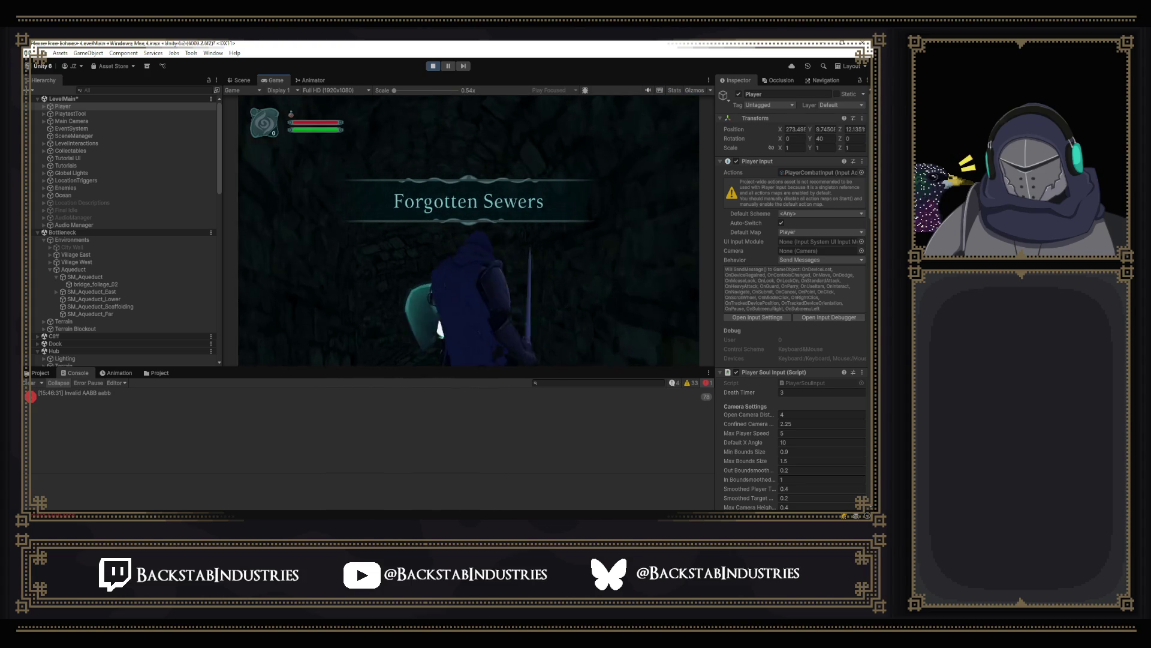
{"action": "key", "text": "p"}
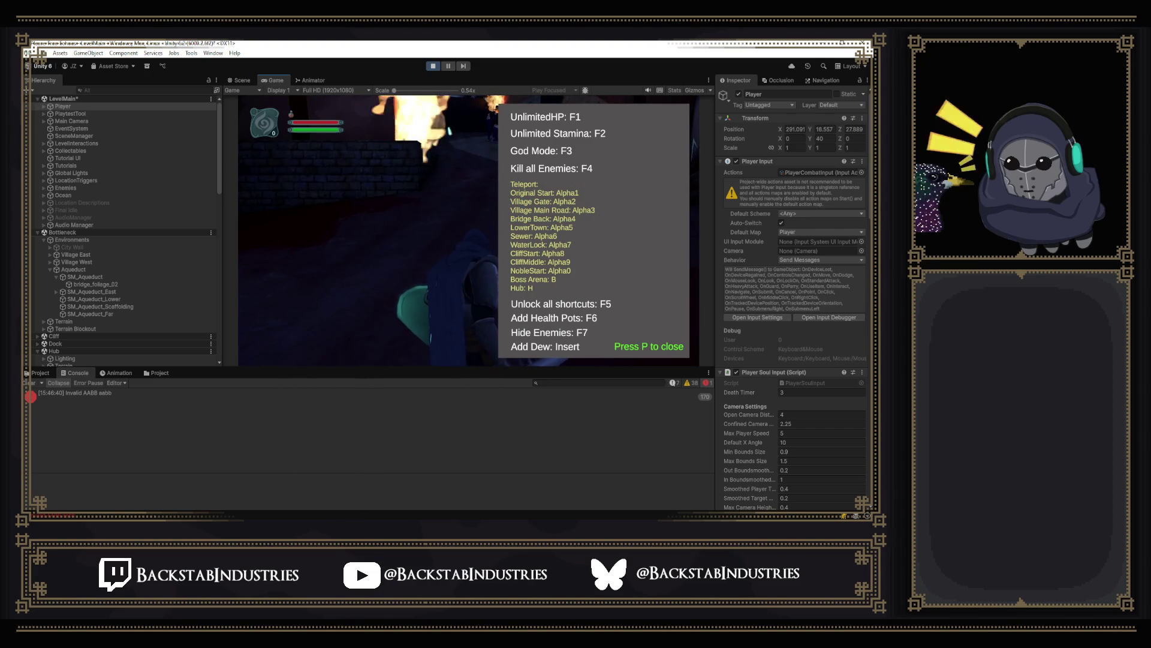
Step: Close the cheat menu and open the in-game pause menu's Stats page
{"action": "key", "text": "p"}
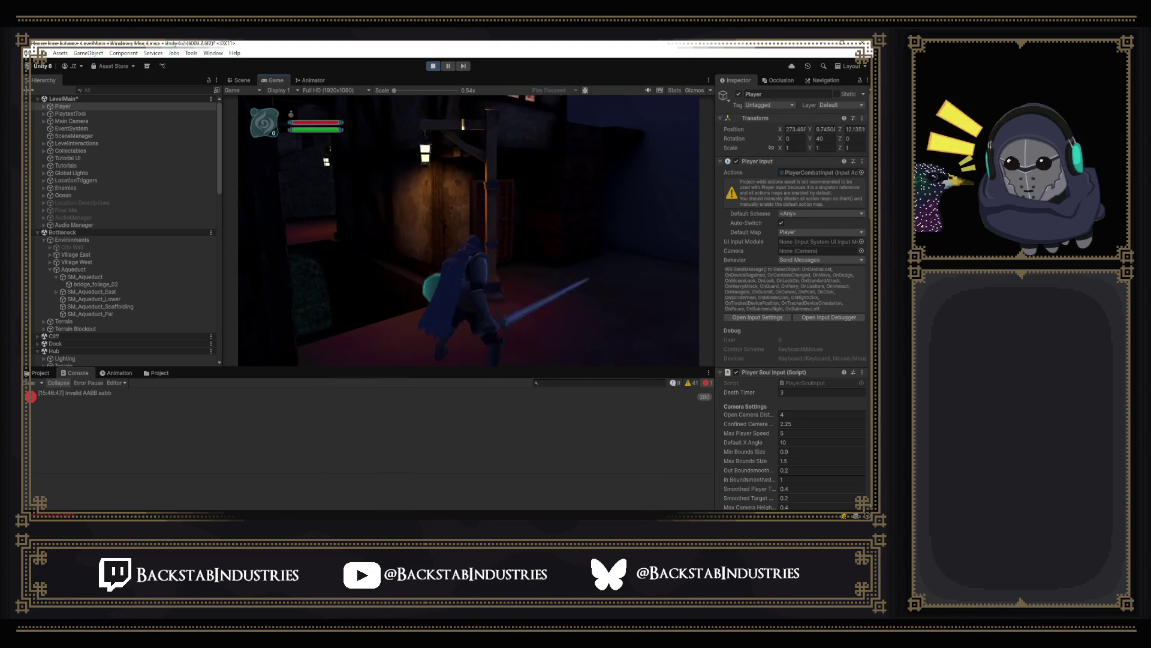
{"action": "key", "text": "Escape"}
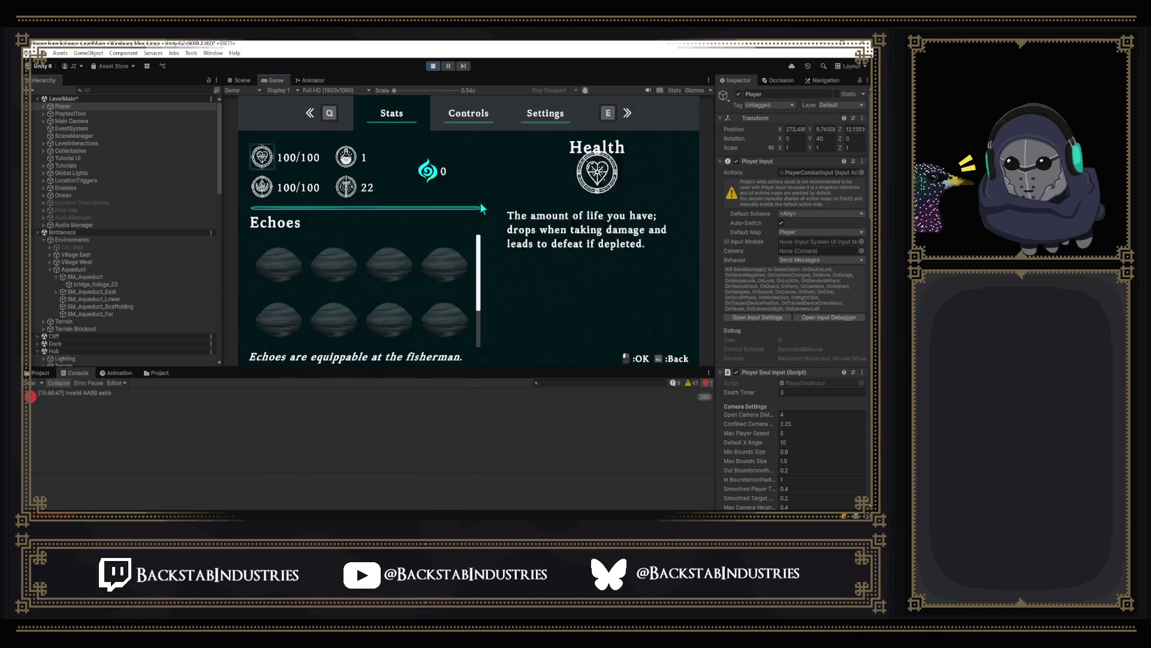
Step: Flip the pause menu page with E, then resume the game toward the burning street
{"action": "key", "text": "e"}
{"action": "key", "text": "e"}
{"action": "left_click", "coordinate": [433, 67]}
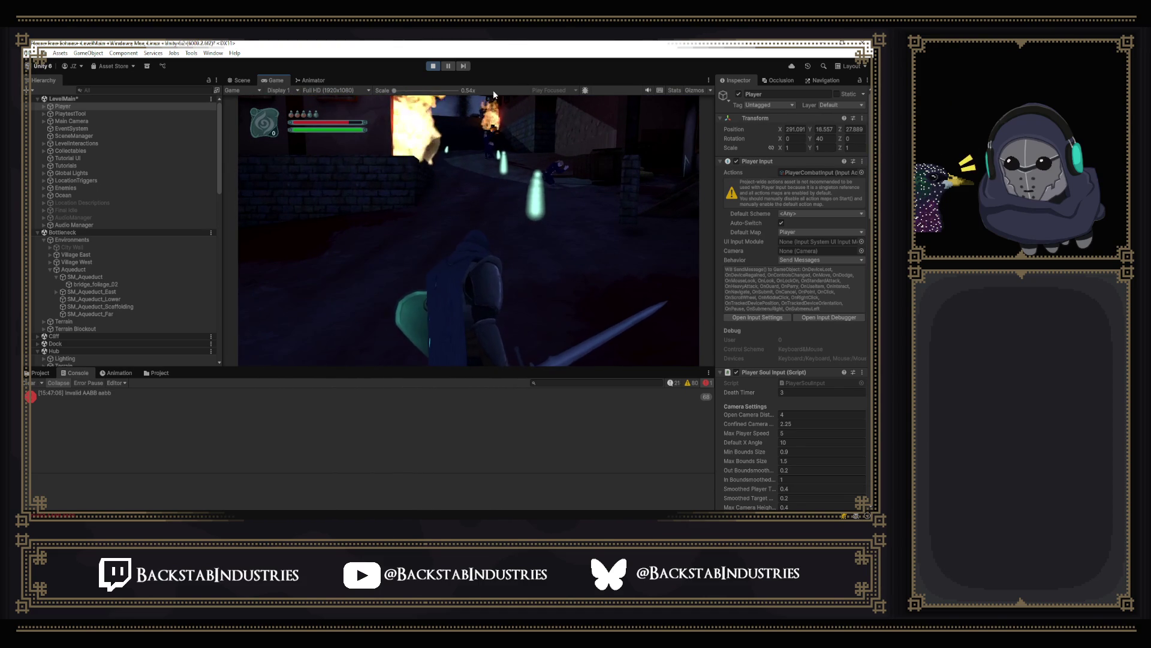
Step: Teleport the knight to the lantern-lit alley via the cheat menu and swing the sword
{"action": "key", "text": "p"}
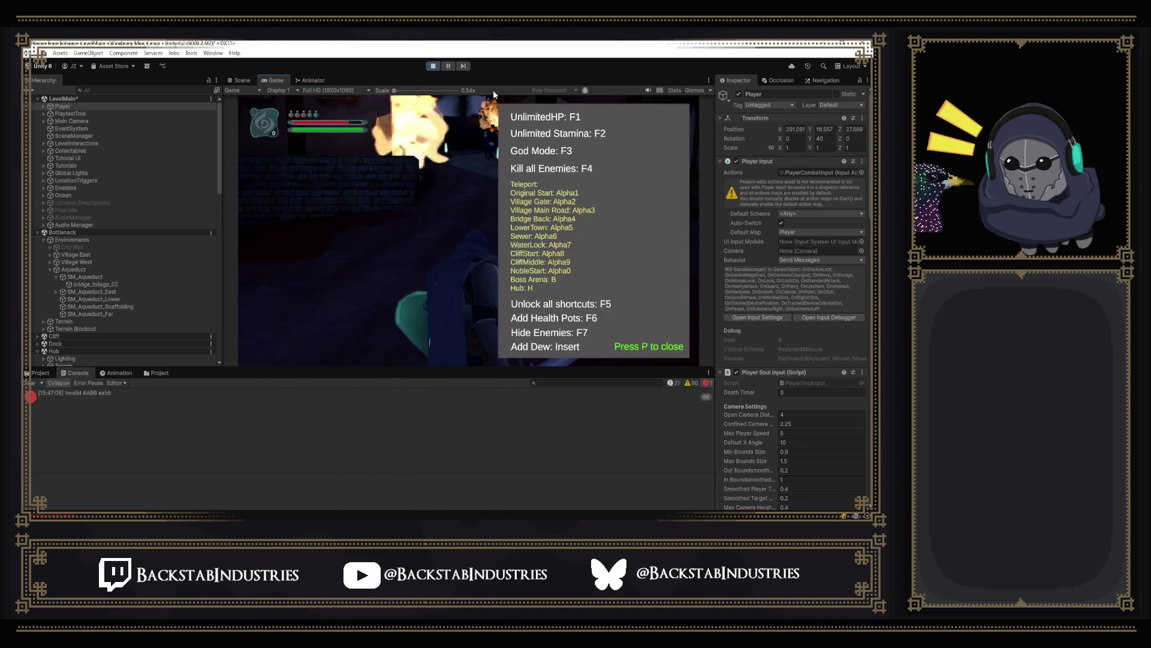
{"action": "key", "text": "p"}
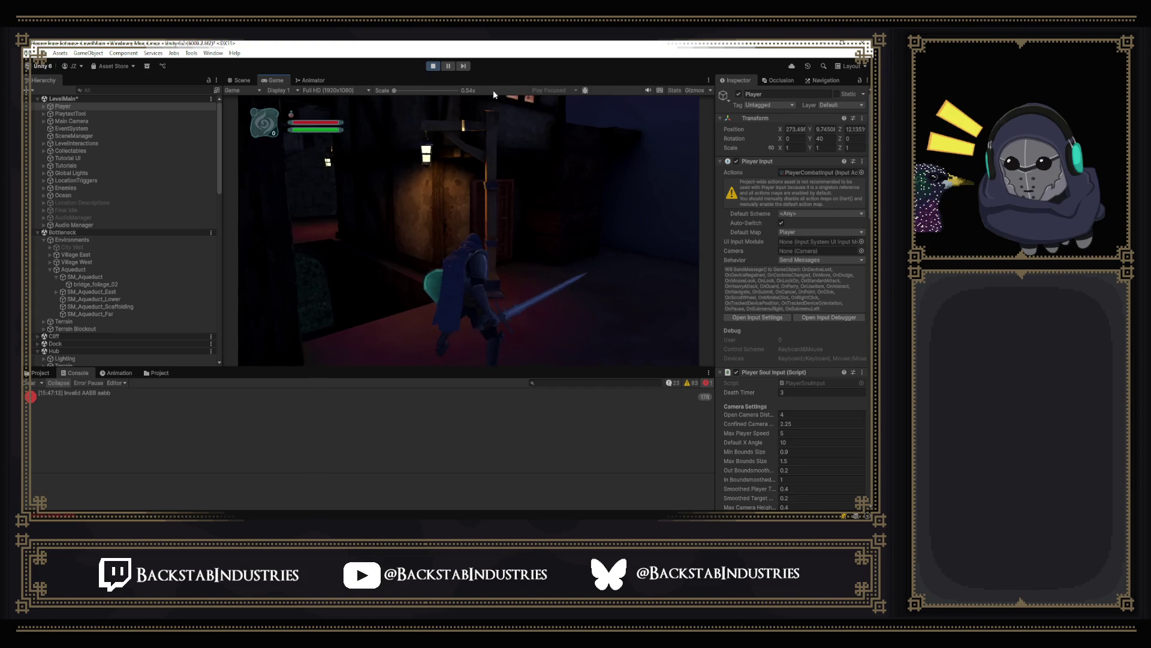
{"action": "key", "text": "w"}
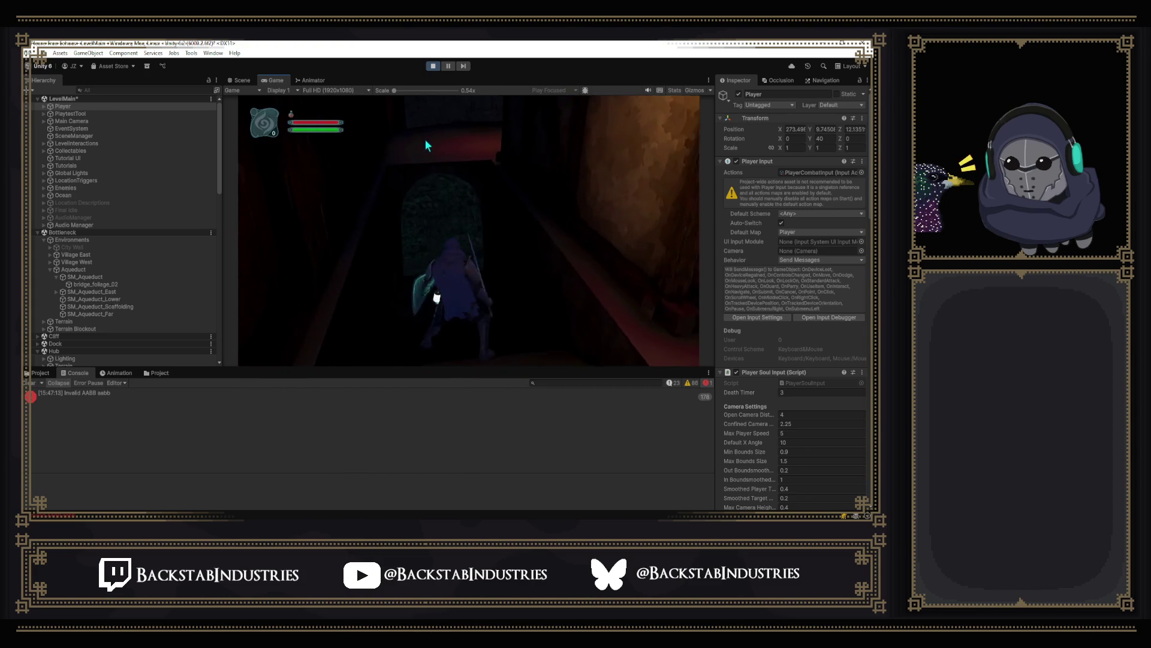
{"action": "left_click", "coordinate": [427, 145]}
Step: Walk through the Forgotten Sewers tunnel to the torch-lit beam, then bring up the Stats menu
{"action": "key", "text": "w"}
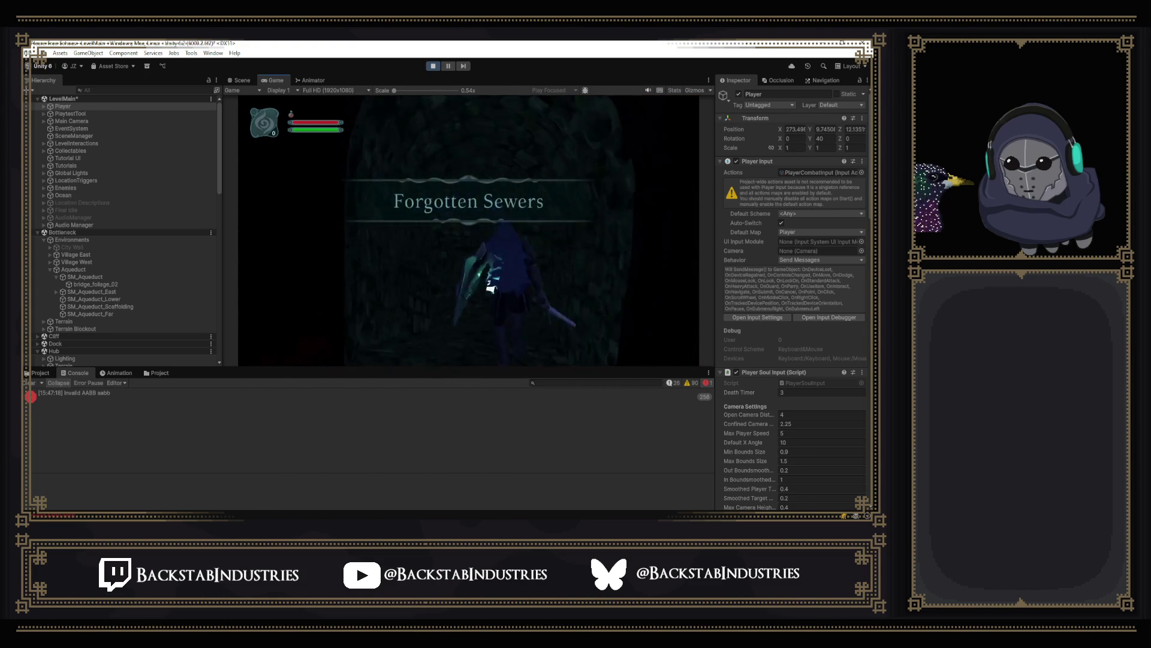
{"action": "key", "text": "w"}
{"action": "key", "text": "w"}
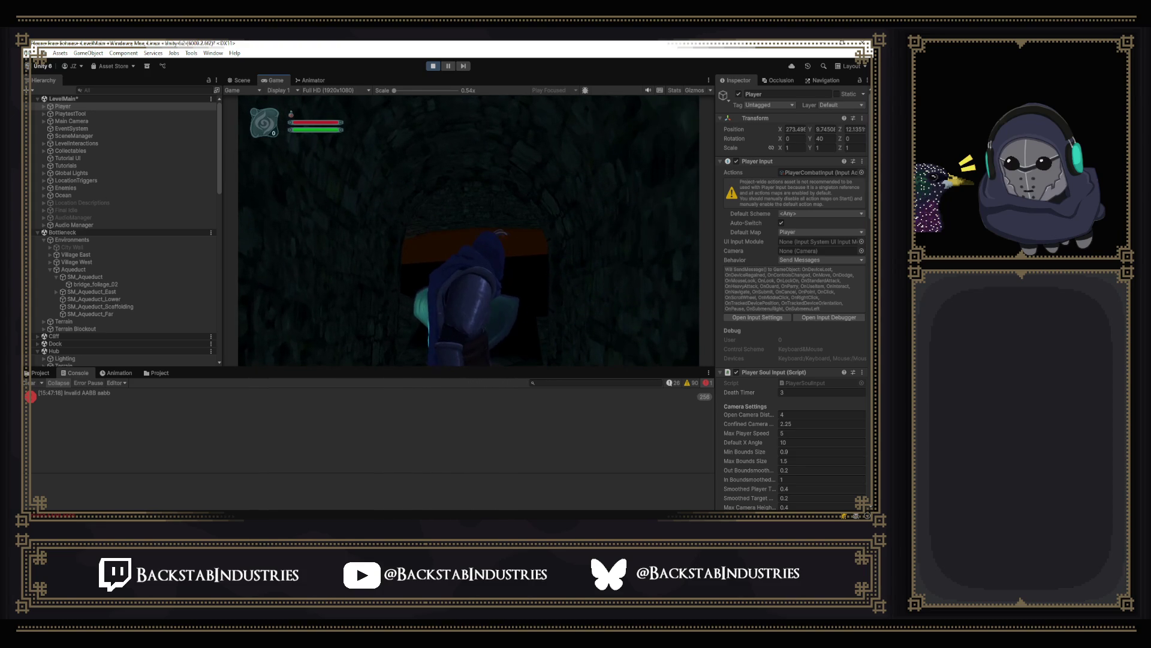
{"action": "key", "text": "w"}
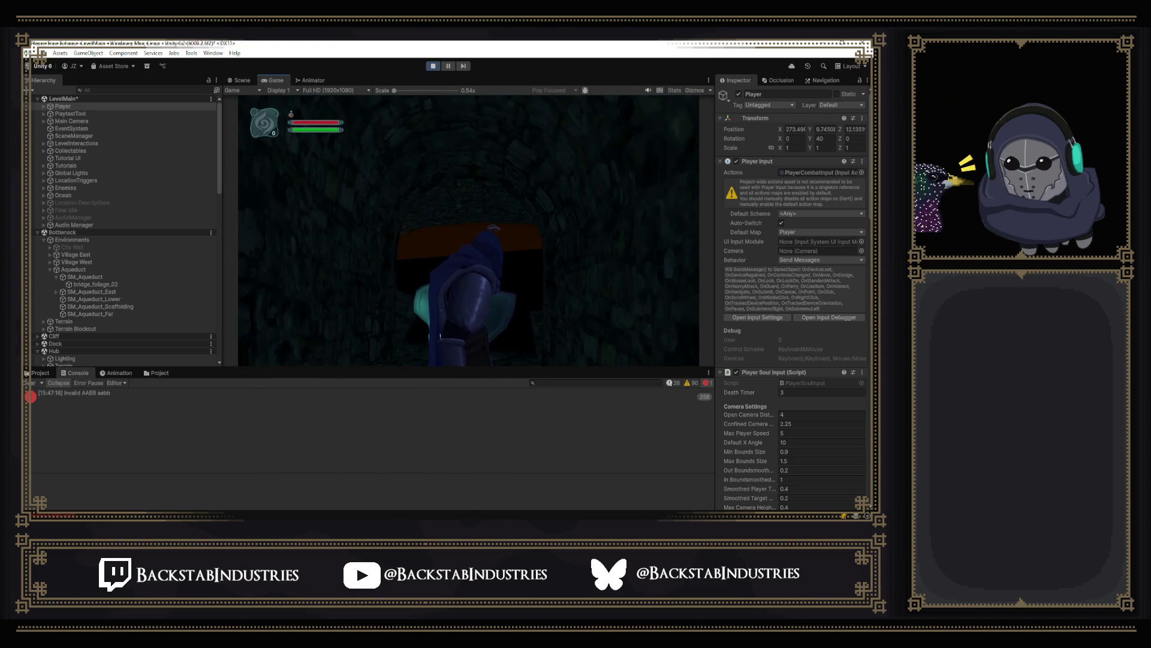
{"action": "key", "text": "w"}
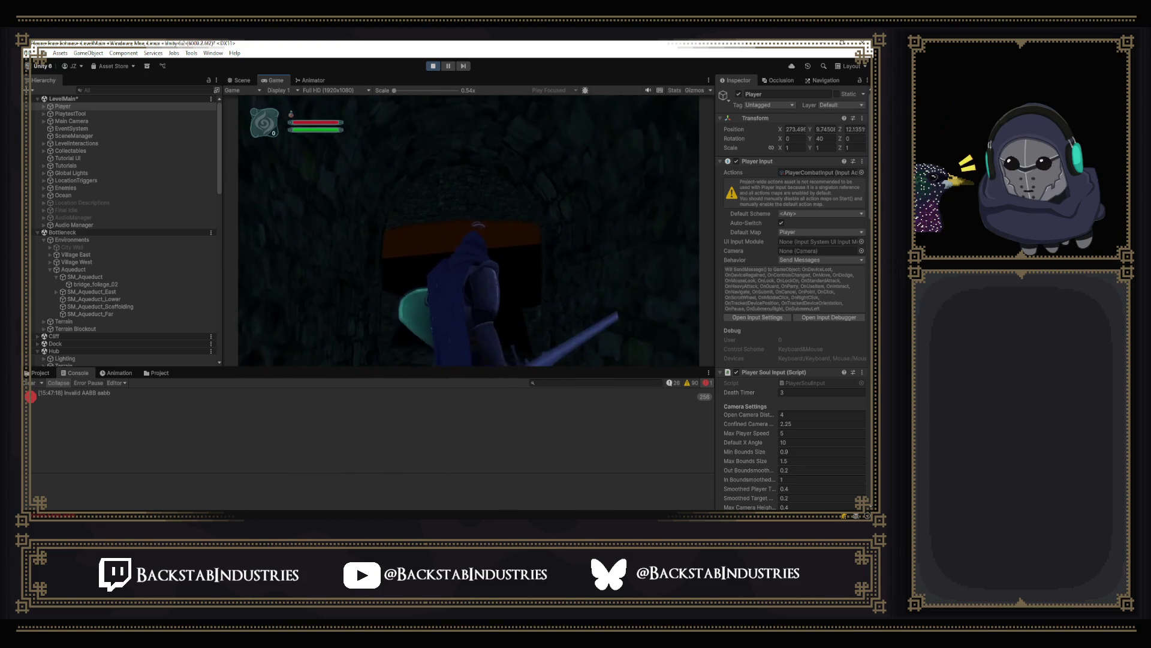
{"action": "key", "text": "w"}
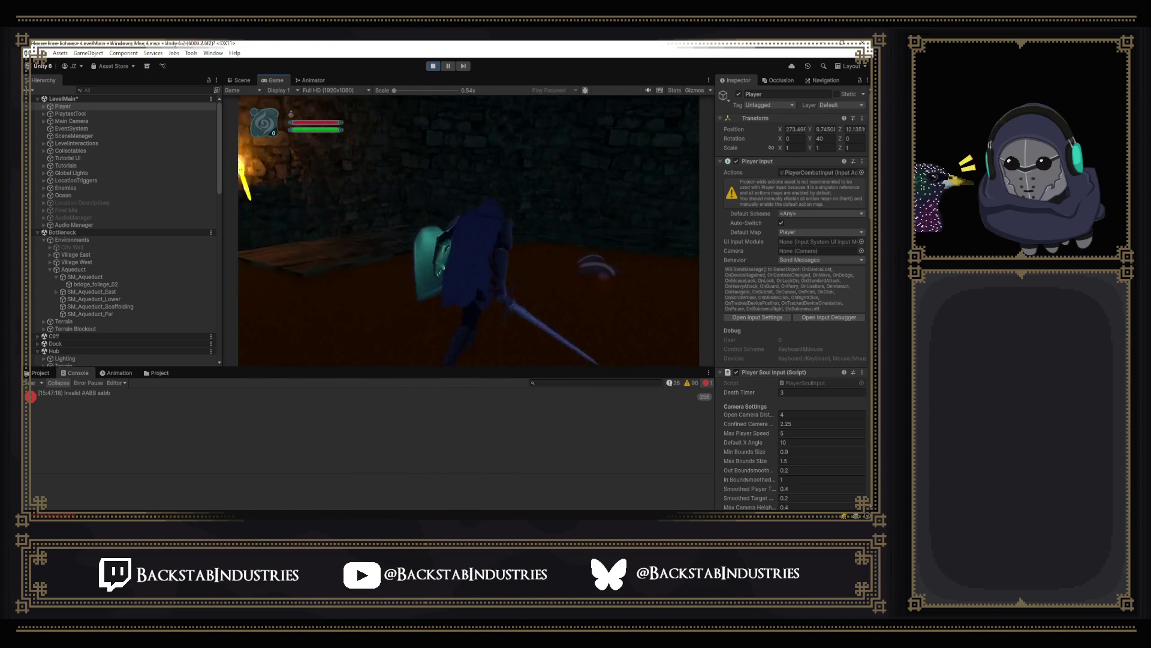
{"action": "key", "text": "w"}
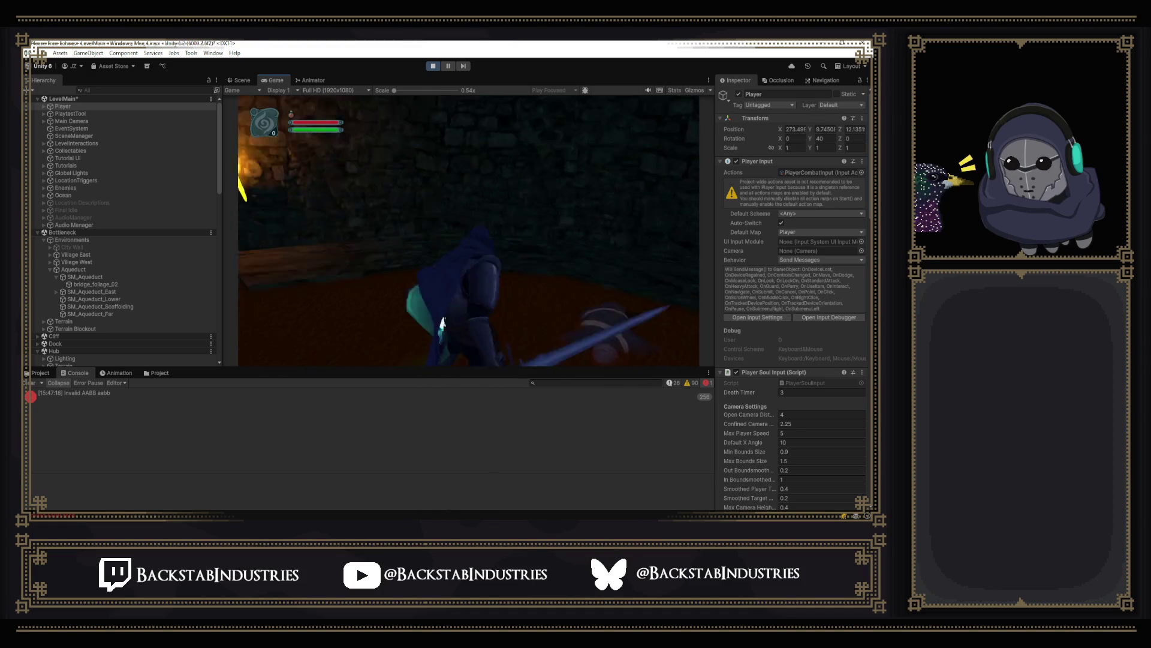
{"action": "key", "text": "w"}
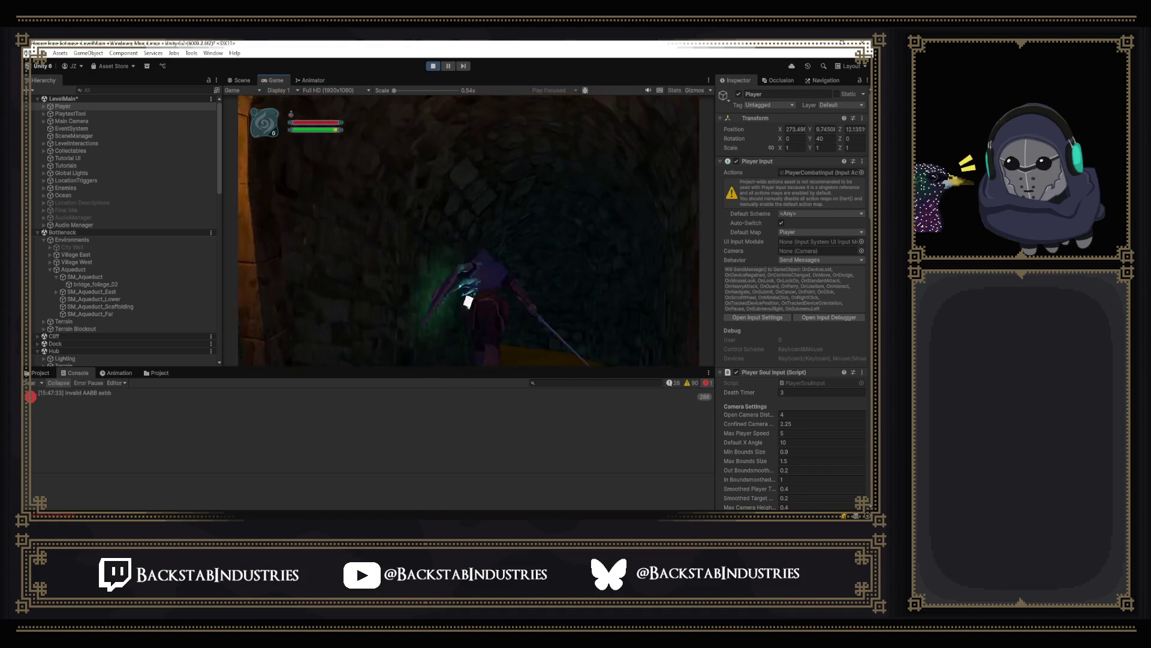
{"action": "key", "text": "w"}
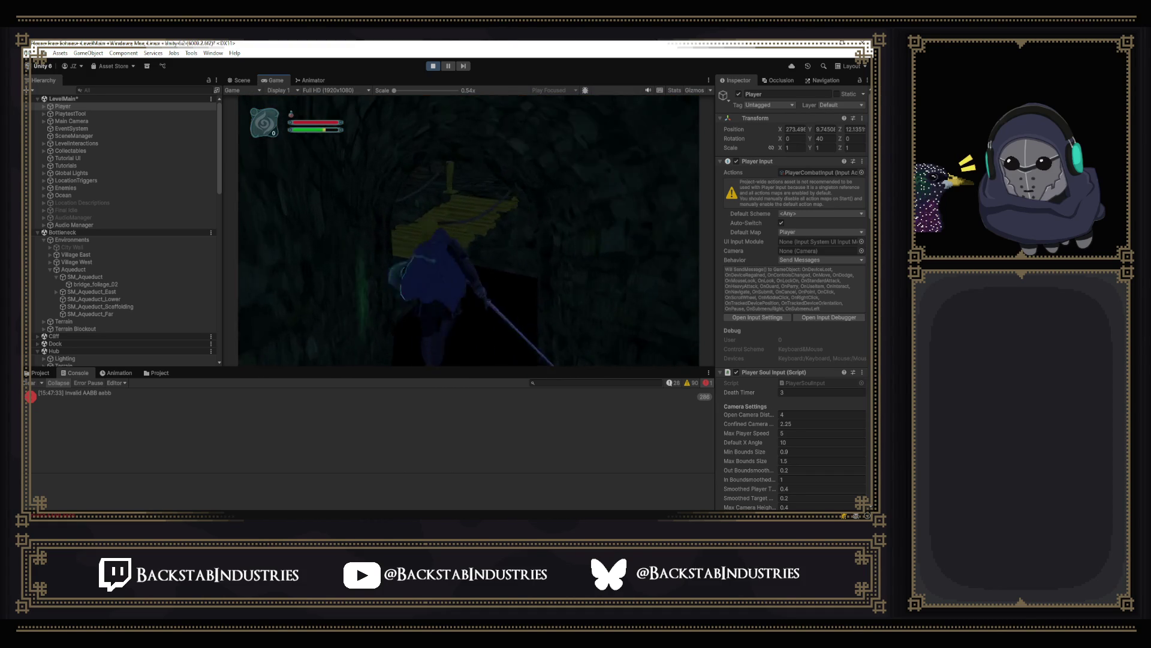
{"action": "key", "text": "w"}
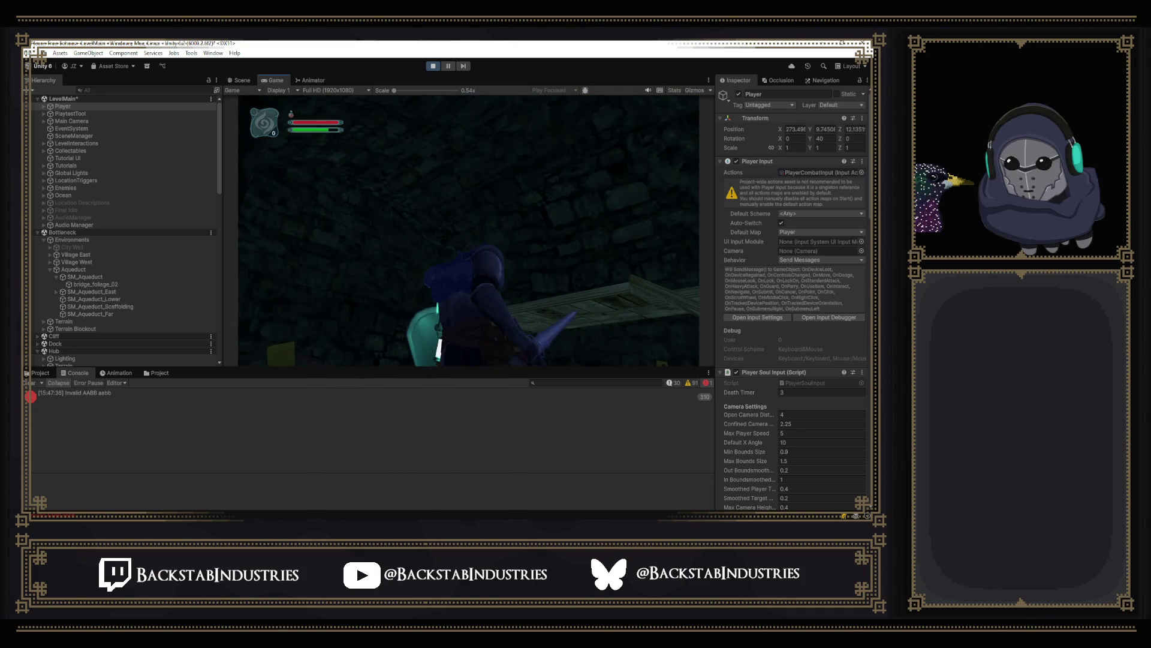
{"action": "key", "text": "Escape"}
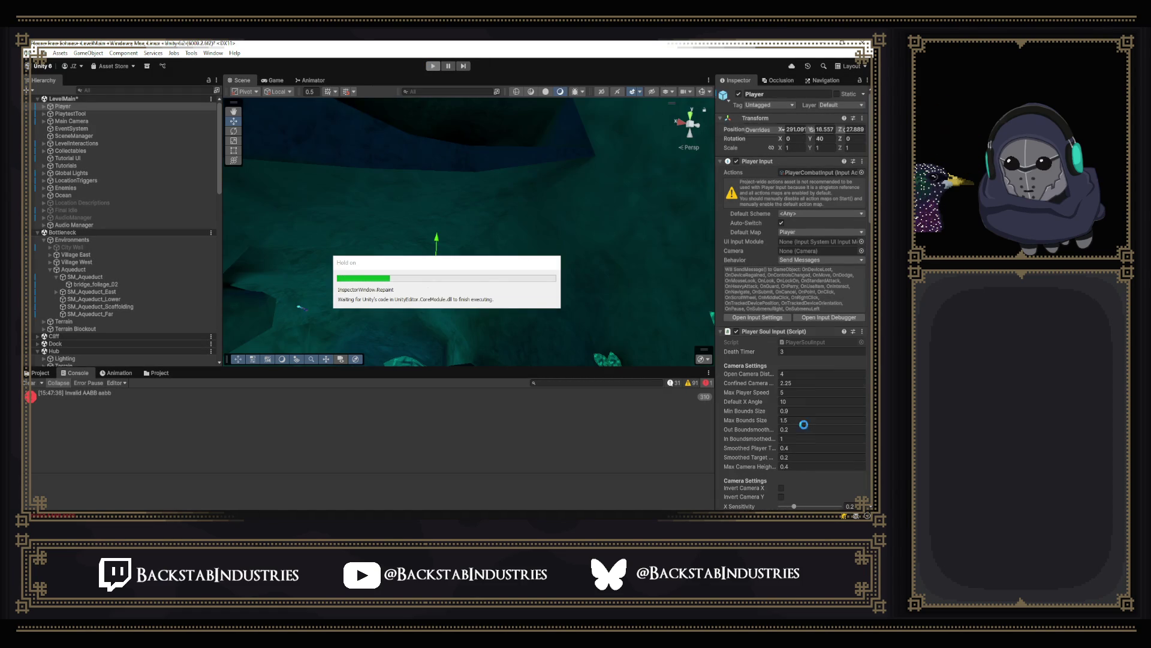
Step: Scroll the Player Inspector to Save Player Data and open that script in Visual Studio
{"action": "scroll", "coordinate": [806, 431], "scroll_direction": "down", "scroll_amount": 5}
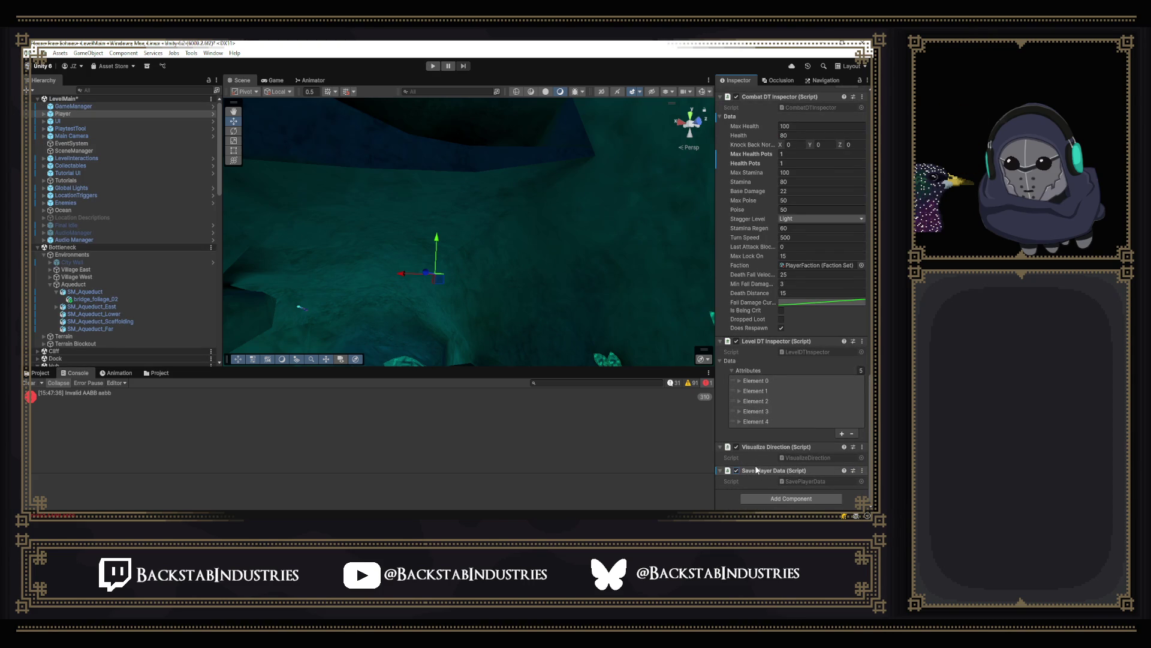
{"action": "key", "text": "alt+Tab"}
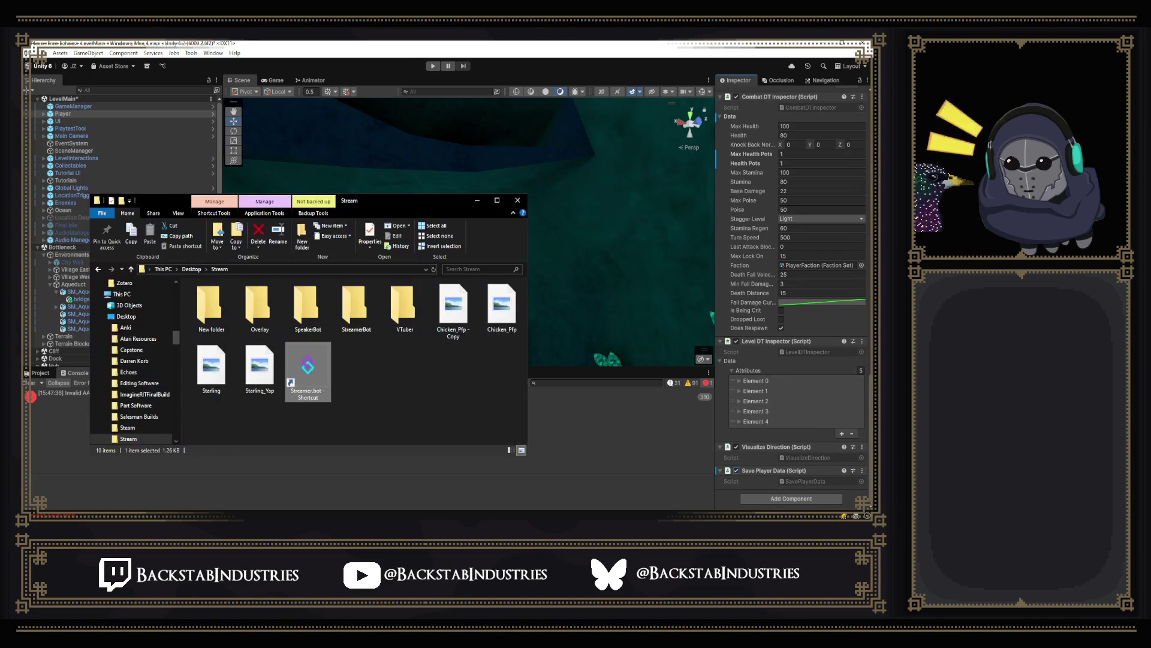
{"action": "left_click", "coordinate": [439, 491]}
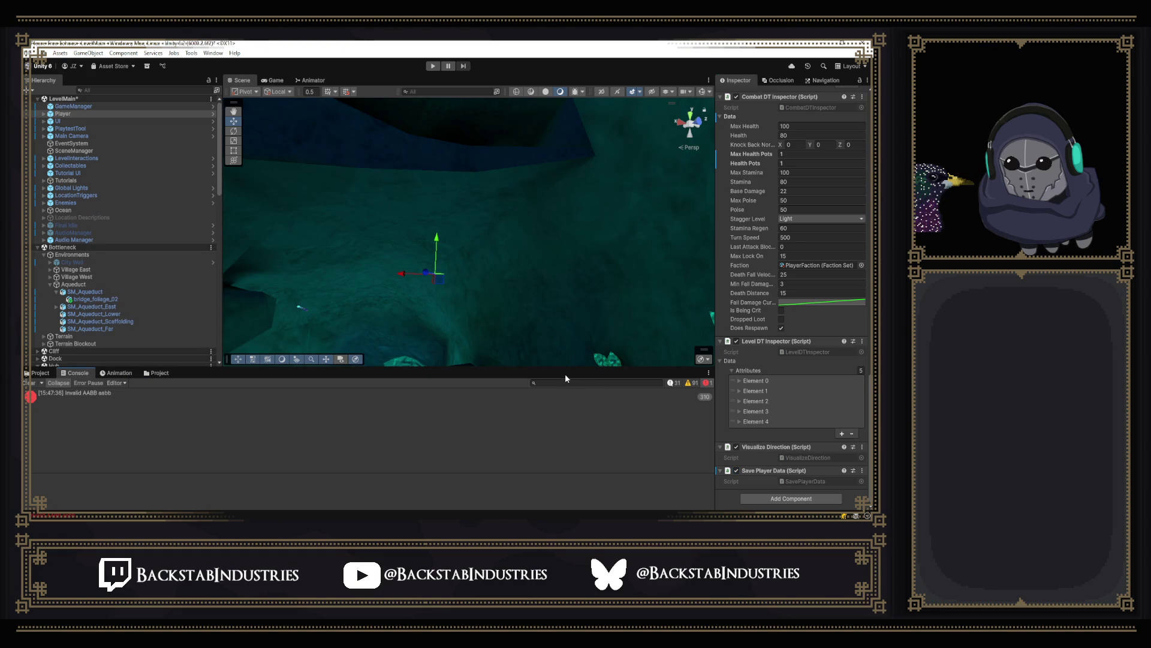
{"action": "mouse_move", "coordinate": [225, 519]}
{"action": "double_click", "coordinate": [811, 480]}
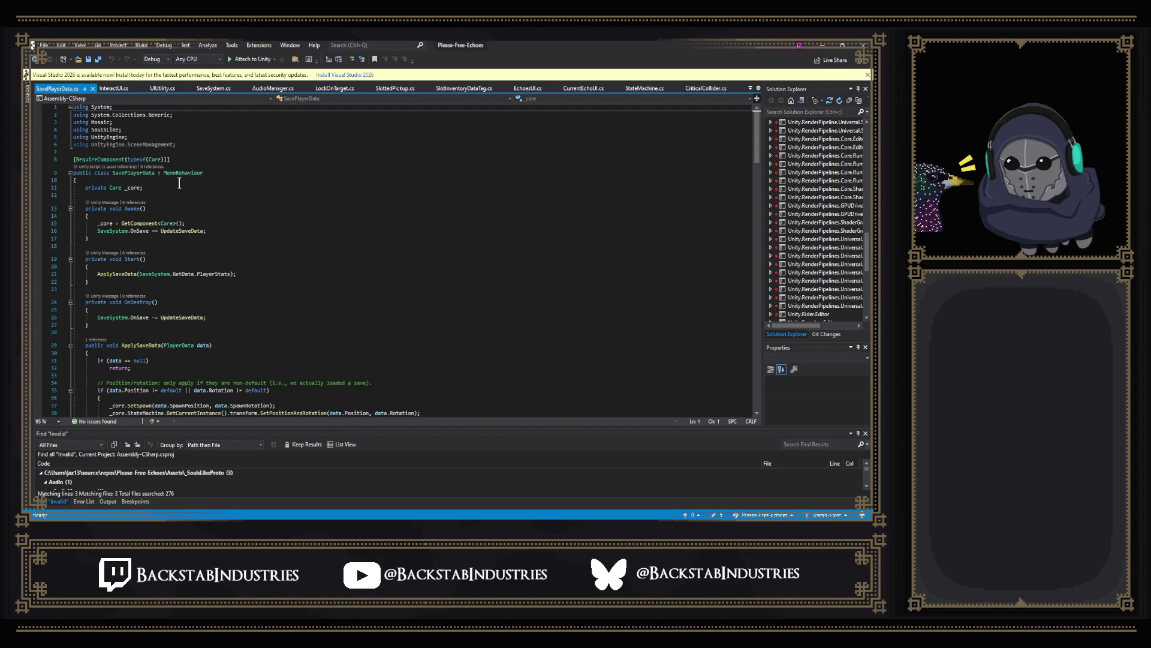
Step: Read through SavePlayerData.cs, then go to SaveSystem's definition from UpdateSaveData
{"action": "scroll", "coordinate": [251, 227], "scroll_direction": "down", "scroll_amount": 4}
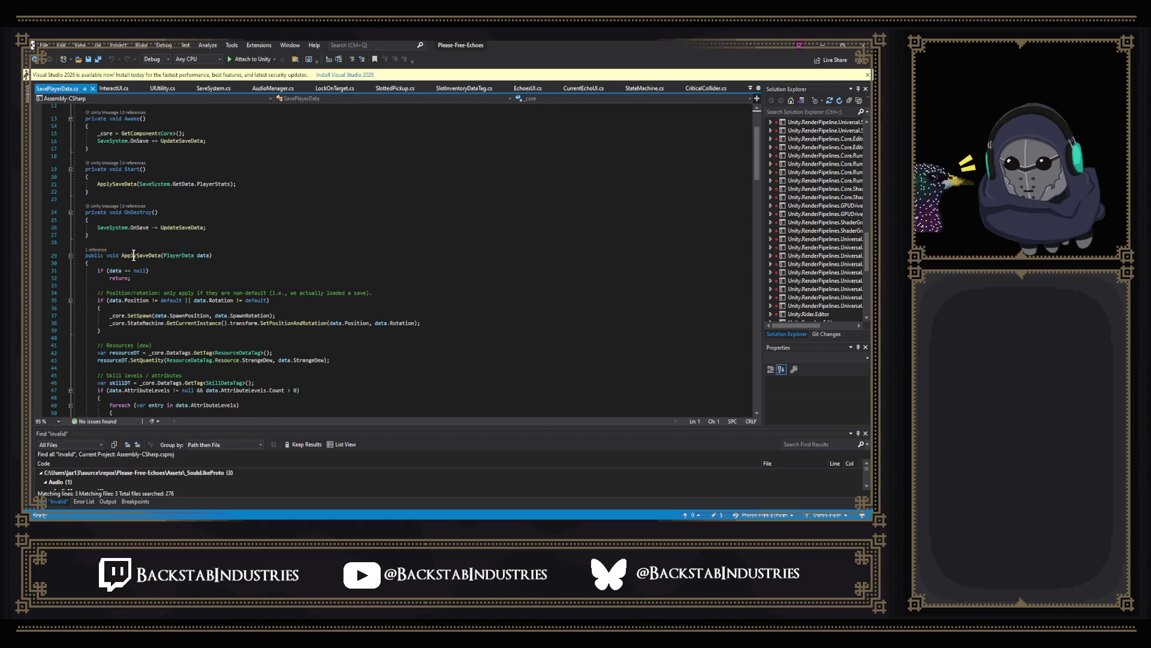
{"action": "scroll", "coordinate": [223, 255], "scroll_direction": "down", "scroll_amount": 2}
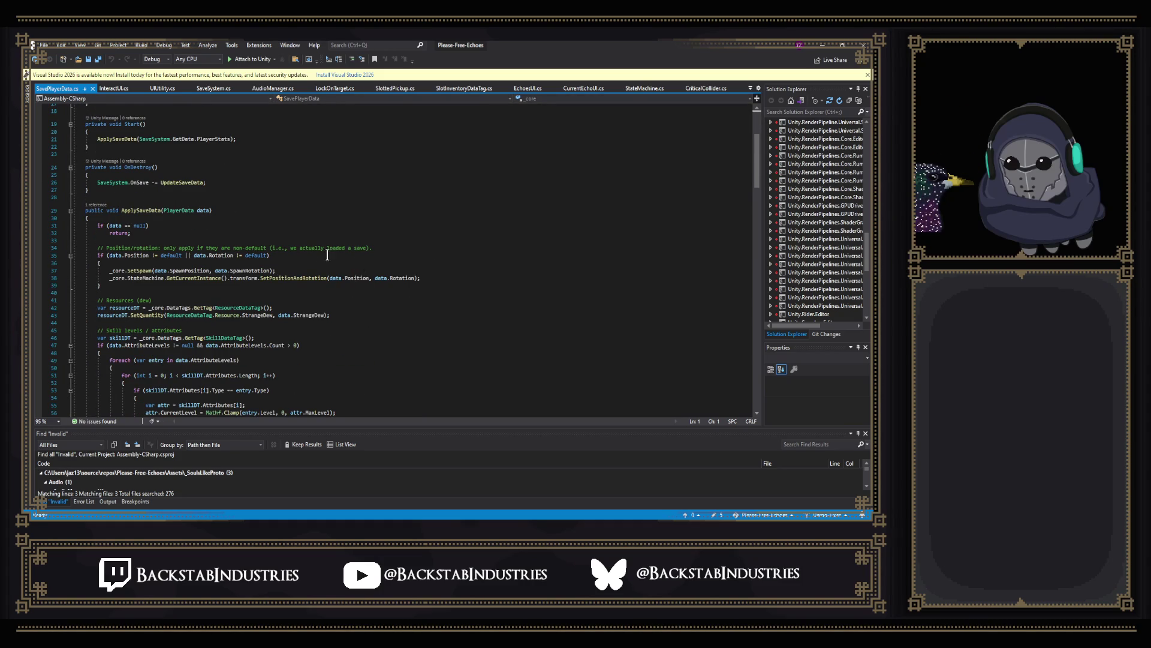
{"action": "scroll", "coordinate": [274, 253], "scroll_direction": "down", "scroll_amount": 3}
{"action": "left_click", "coordinate": [261, 270]}
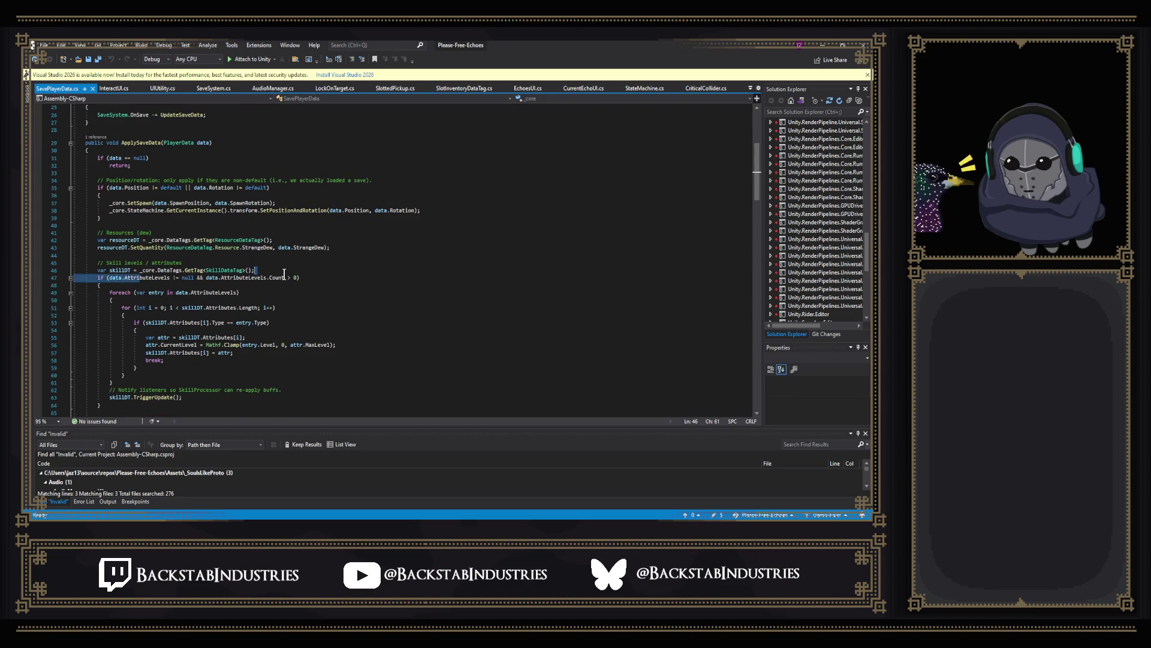
{"action": "left_click", "coordinate": [201, 344]}
{"action": "scroll", "coordinate": [200, 343], "scroll_direction": "down", "scroll_amount": 8}
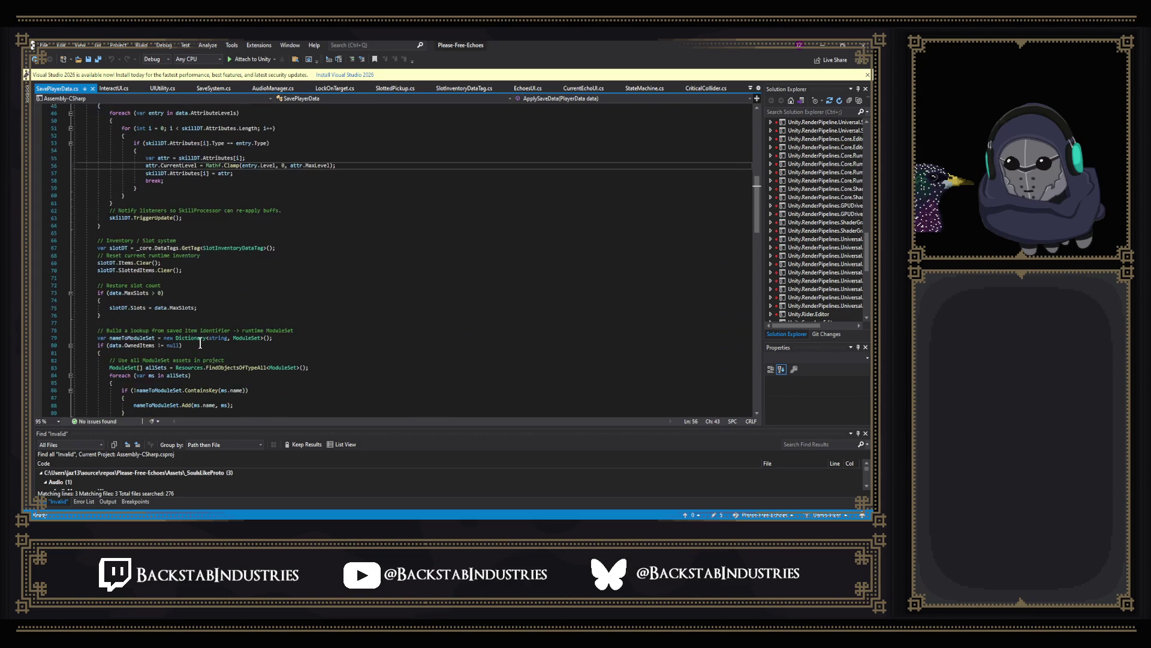
{"action": "scroll", "coordinate": [145, 252], "scroll_direction": "down", "scroll_amount": 7}
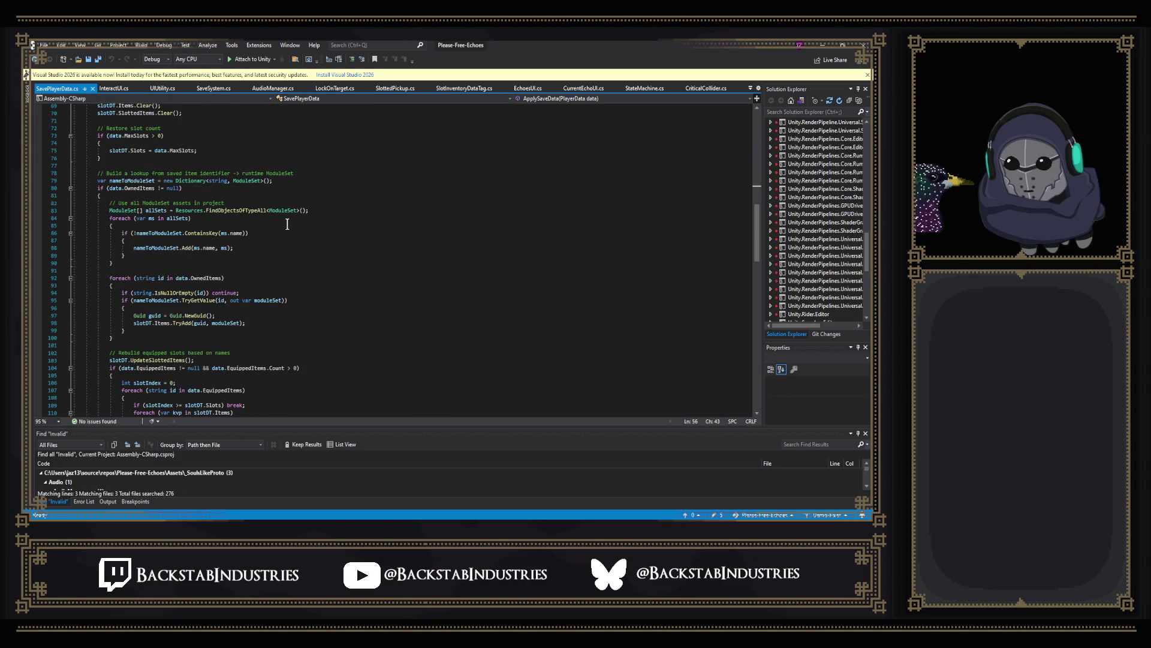
{"action": "scroll", "coordinate": [287, 224], "scroll_direction": "down", "scroll_amount": 7}
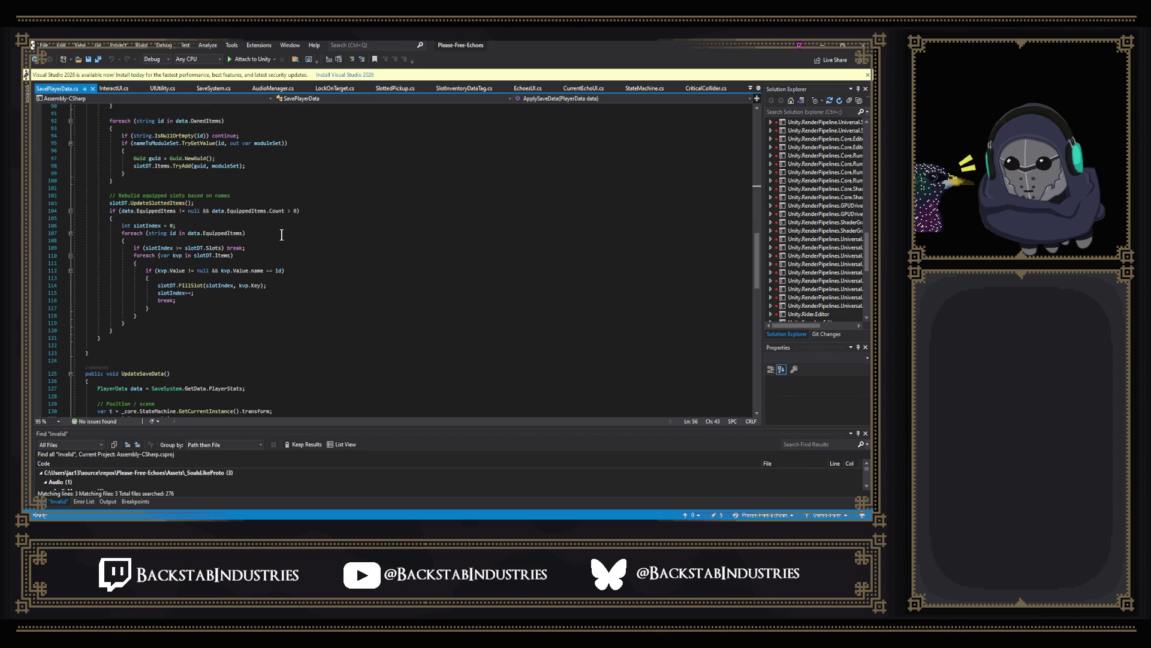
{"action": "scroll", "coordinate": [281, 234], "scroll_direction": "down", "scroll_amount": 10}
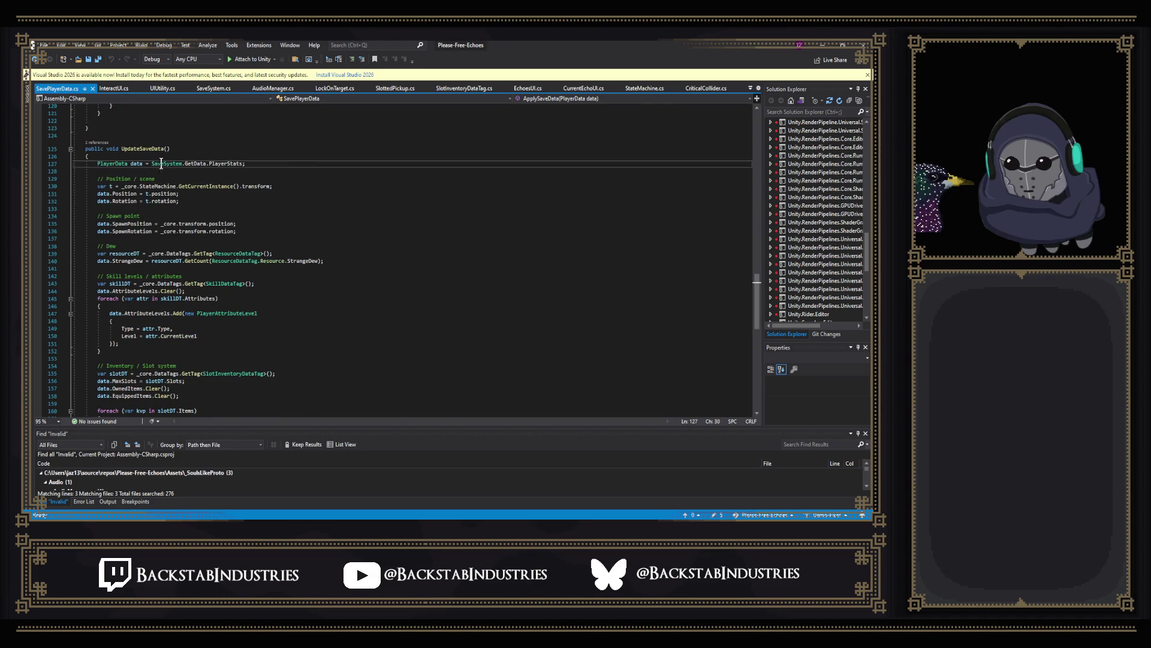
{"action": "right_click", "coordinate": [159, 164]}
{"action": "left_click", "coordinate": [228, 229]}
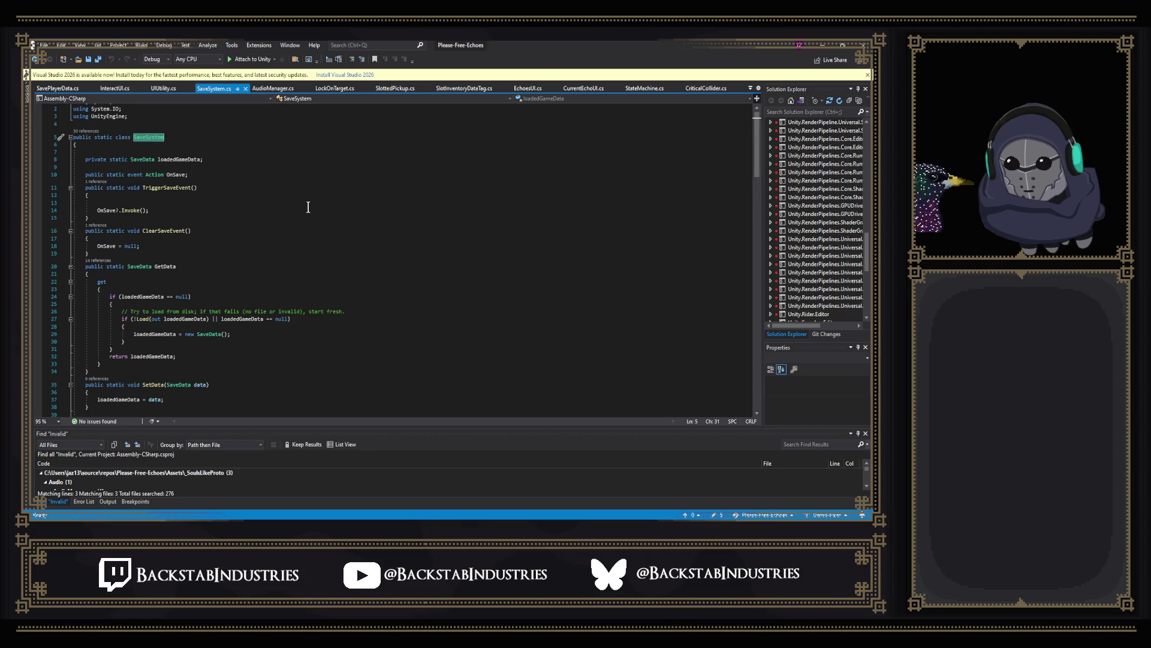
{"action": "scroll", "coordinate": [308, 206], "scroll_direction": "down", "scroll_amount": 5}
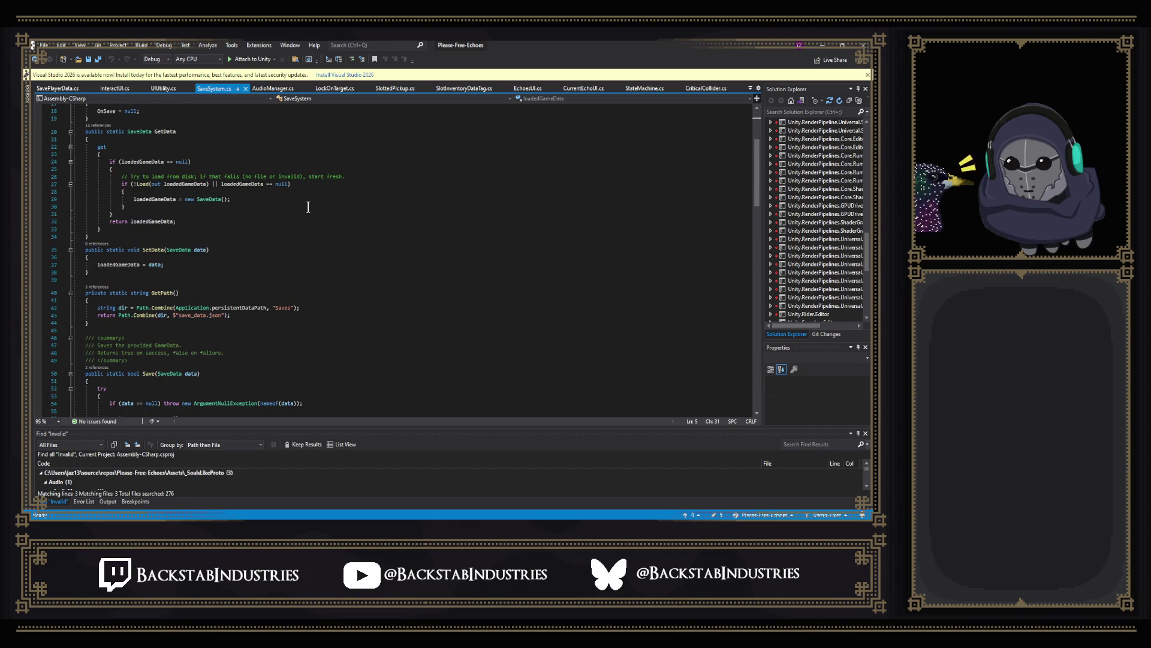
{"action": "scroll", "coordinate": [309, 207], "scroll_direction": "down", "scroll_amount": 2}
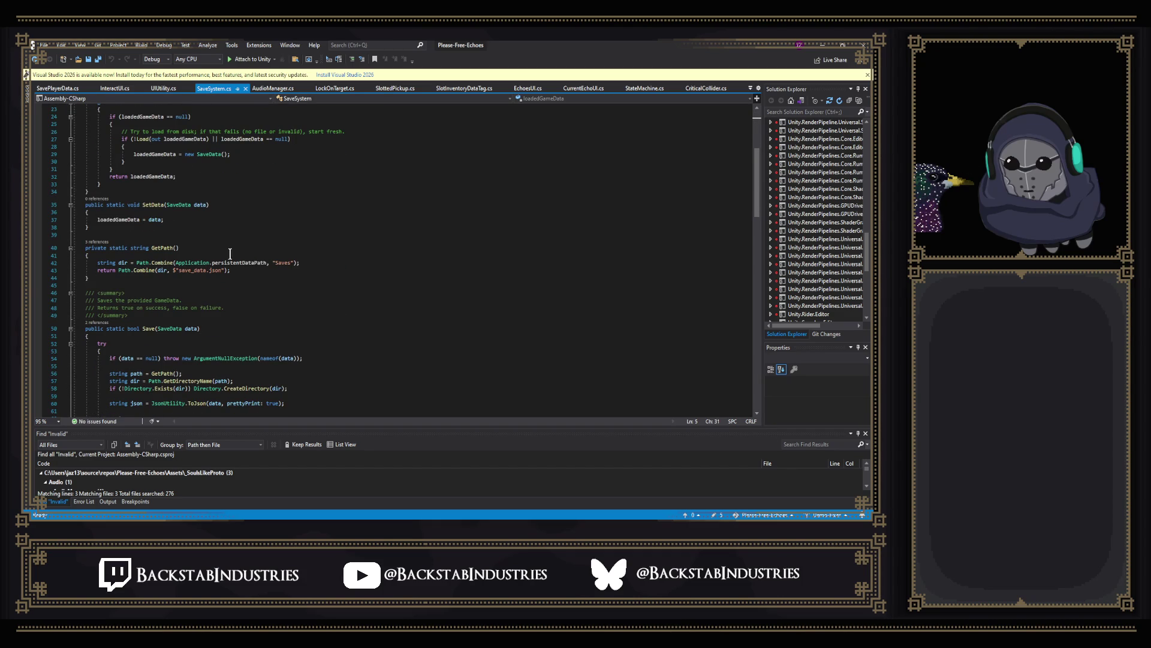
{"action": "mouse_move", "coordinate": [216, 262]}
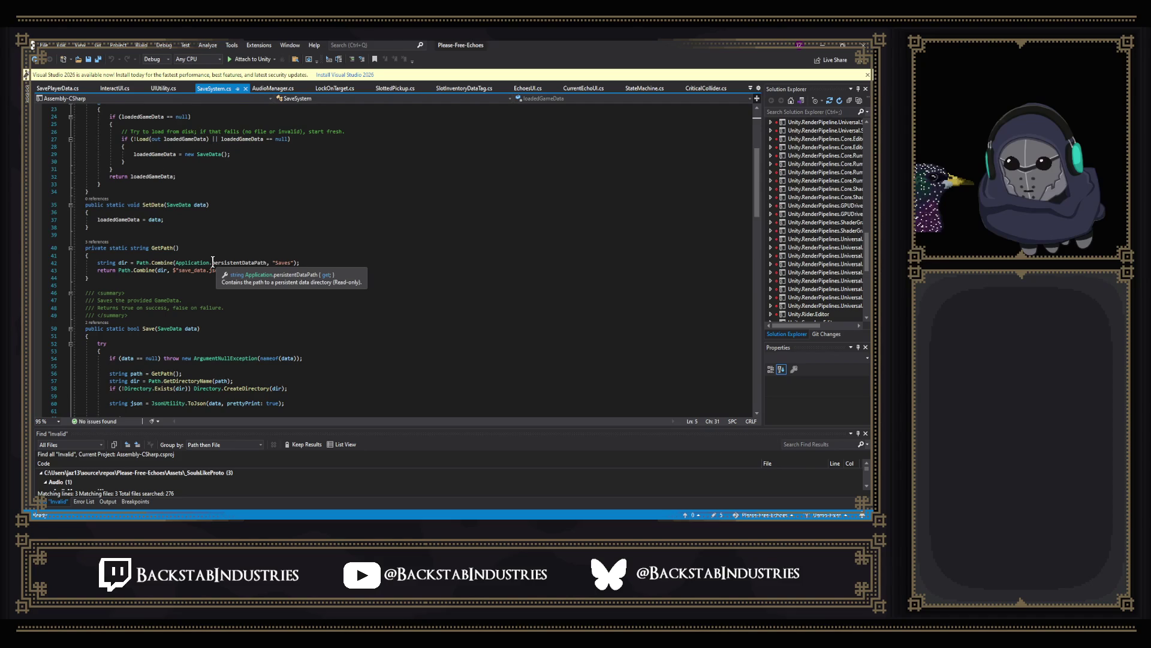
{"action": "left_click", "coordinate": [253, 249]}
{"action": "left_click", "coordinate": [312, 257]}
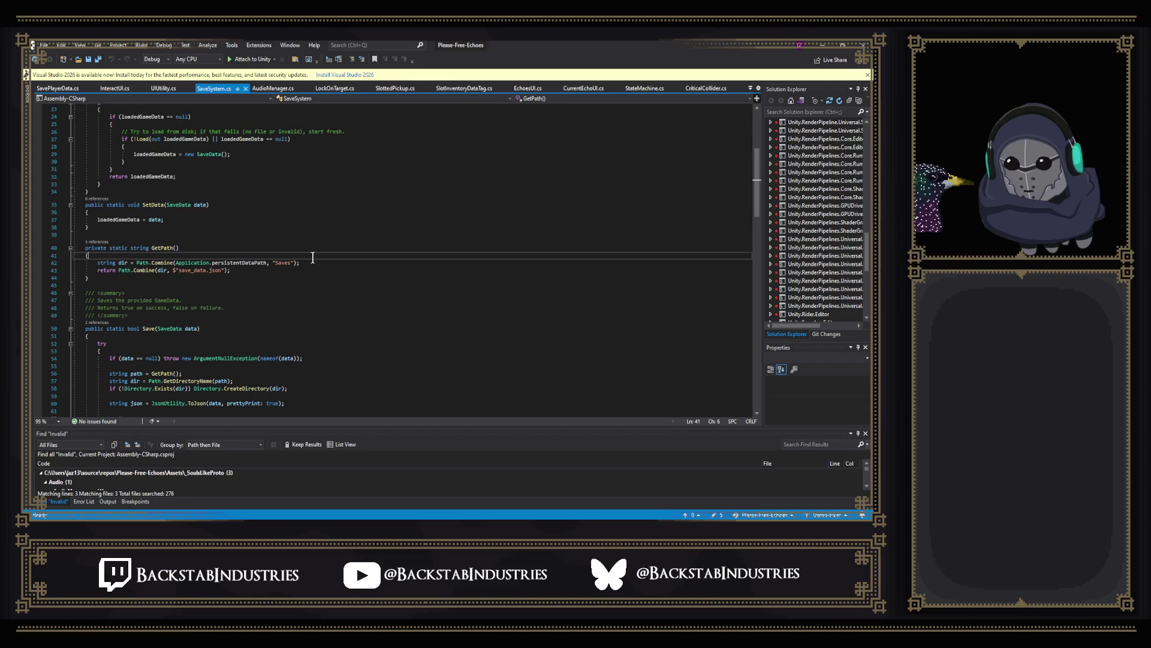
Step: Add Debug.Log(Application.persistentDataPath); as the first line of GetPath
{"action": "key", "text": "Return"}
{"action": "type", "text": "Debug.Log"}
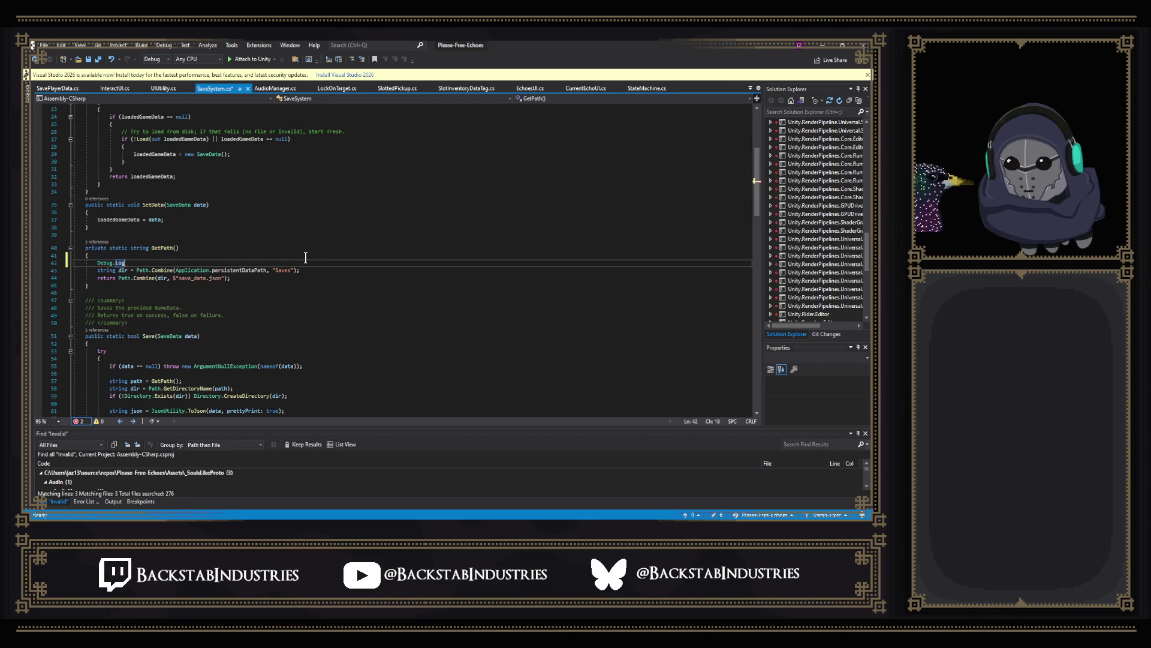
{"action": "type", "text": "()"}
{"action": "type", "text": "Ap"}
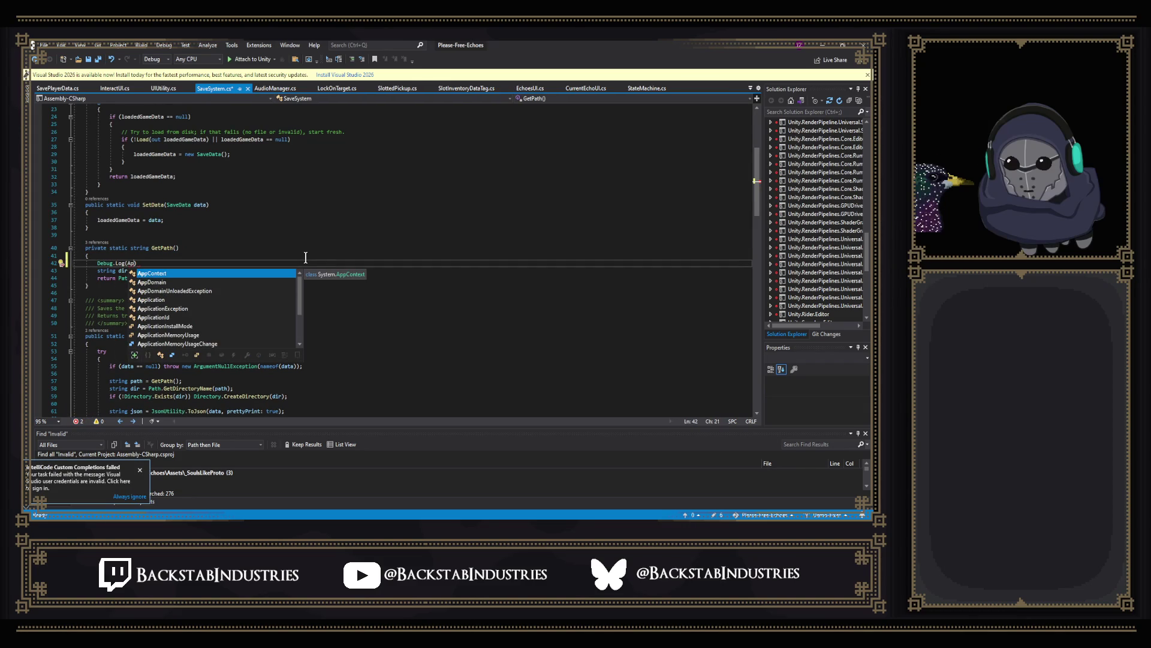
{"action": "type", "text": "pl"}
{"action": "key", "text": "Tab"}
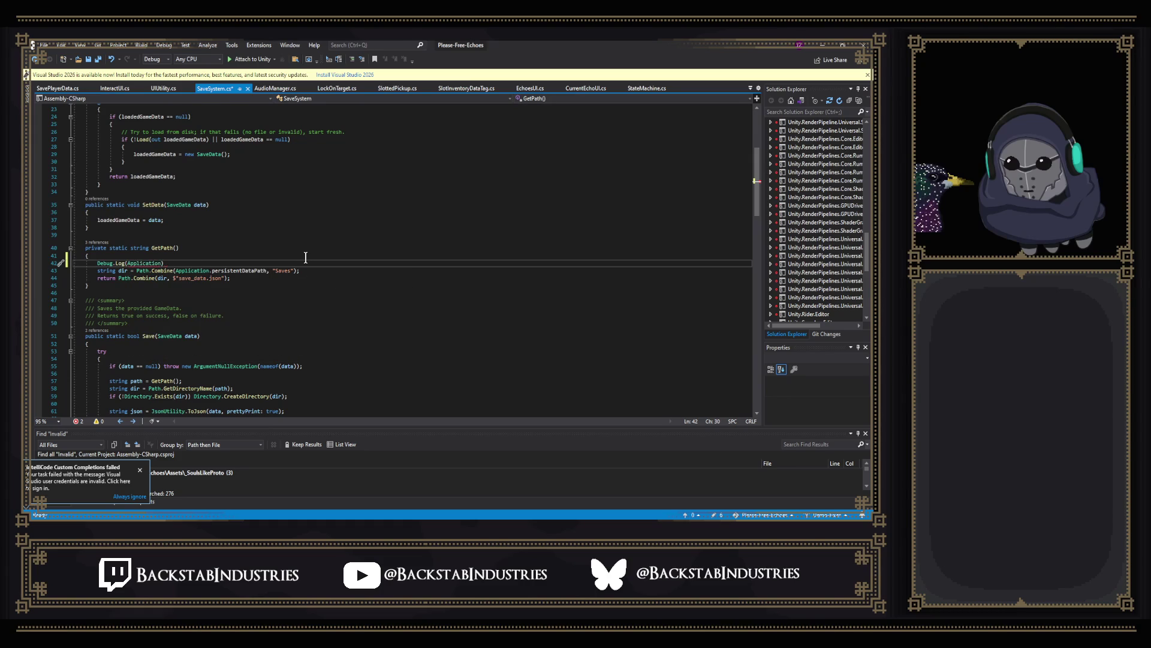
{"action": "type", "text": ".pers"}
{"action": "key", "text": "Tab"}
{"action": "type", "text": ")"}
Step: Save SaveSystem.cs and switch to Unity so the scripts recompile
{"action": "key", "text": "ctrl+s"}
{"action": "key", "text": "alt+Tab"}
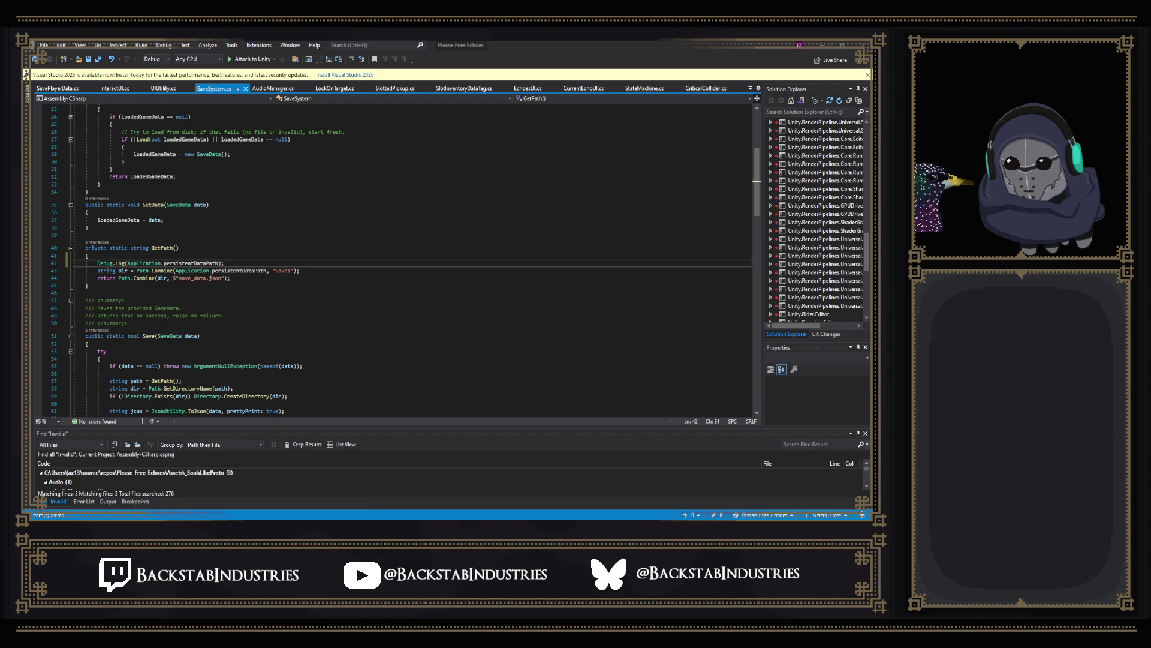
{"action": "key", "text": "alt+Tab"}
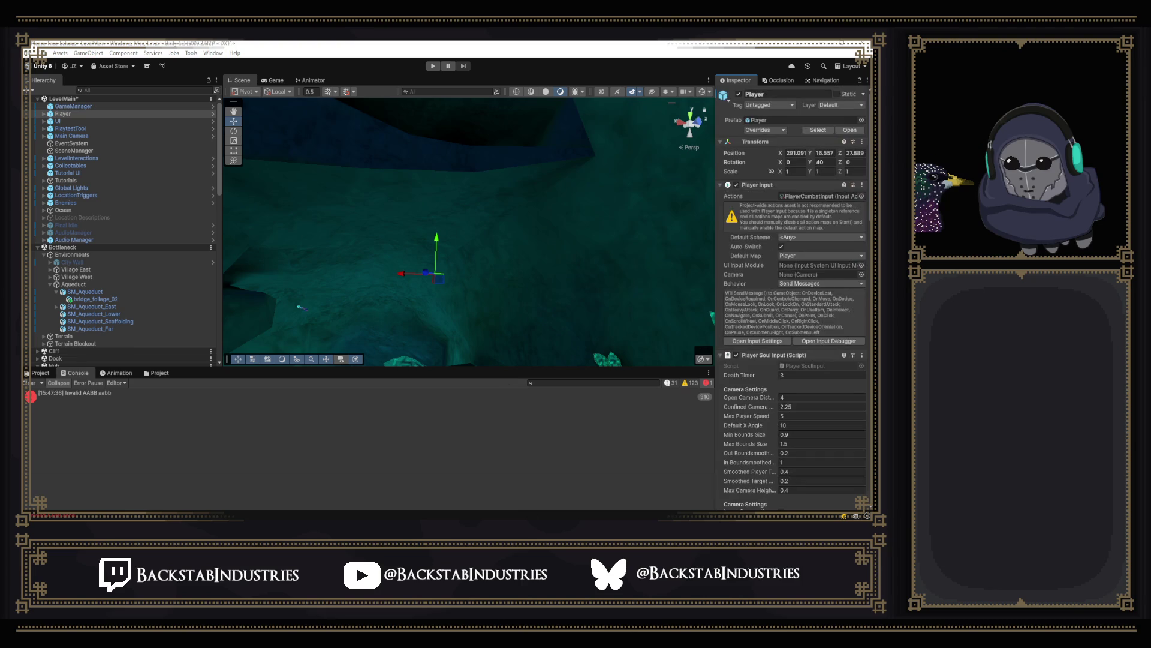
Step: Enter Play mode, switch to the Scene view, and find the logged persistent data path in the Console
{"action": "left_click", "coordinate": [432, 66]}
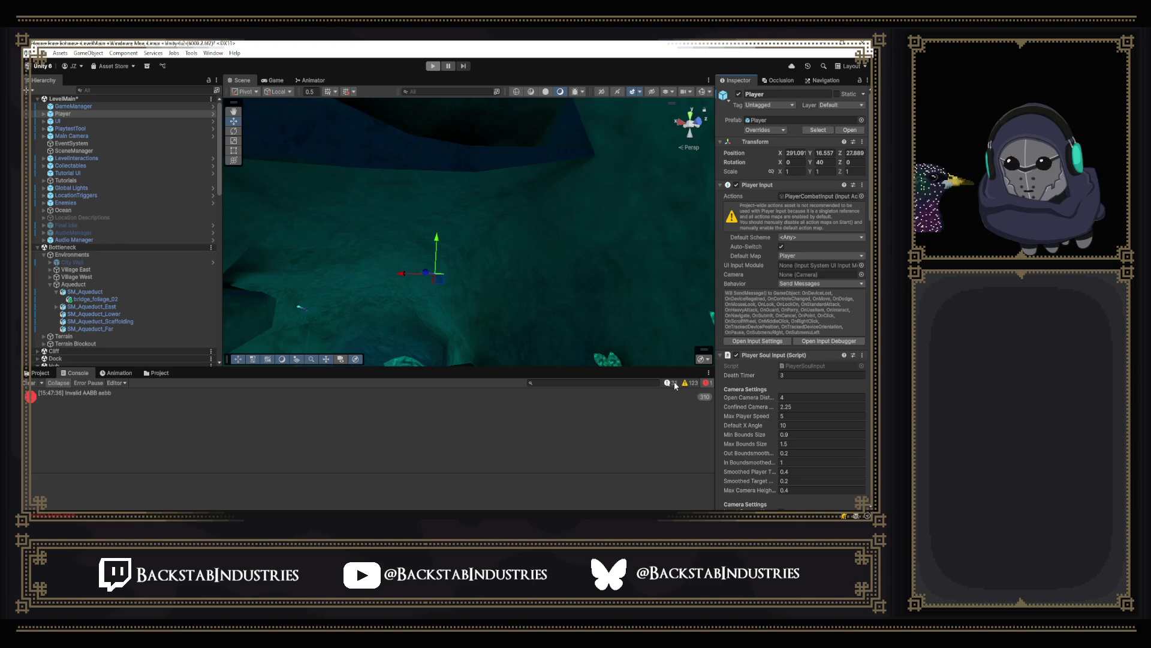
{"action": "key", "text": "ctrl+p"}
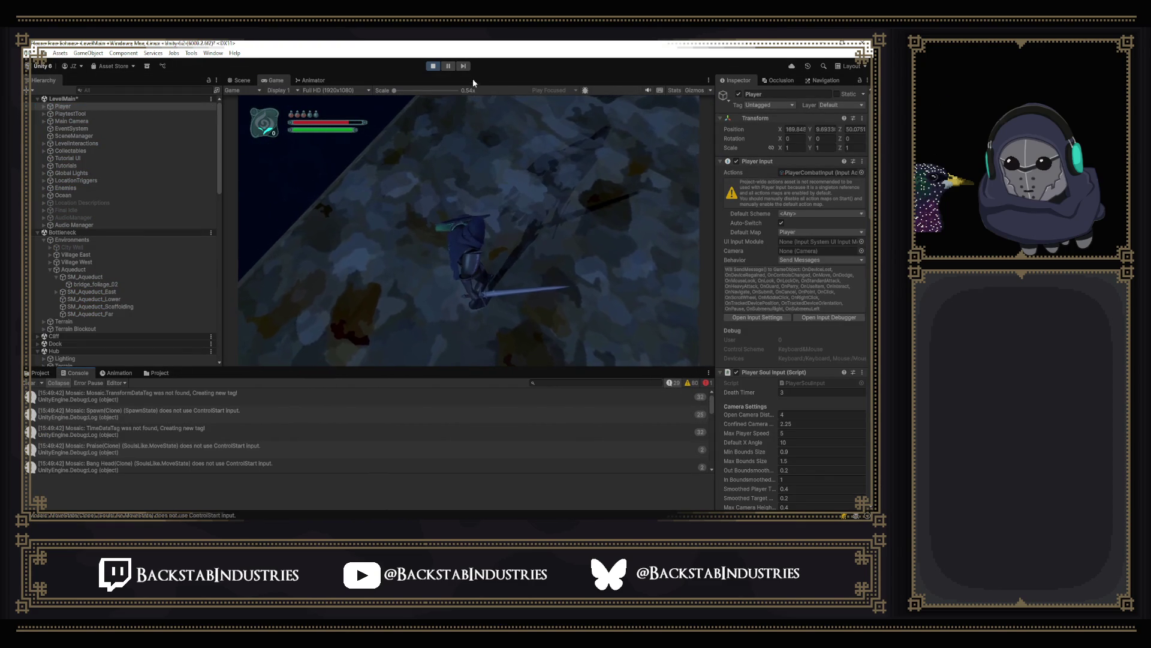
{"action": "left_click", "coordinate": [242, 80]}
{"action": "scroll", "coordinate": [251, 414], "scroll_direction": "down", "scroll_amount": 5}
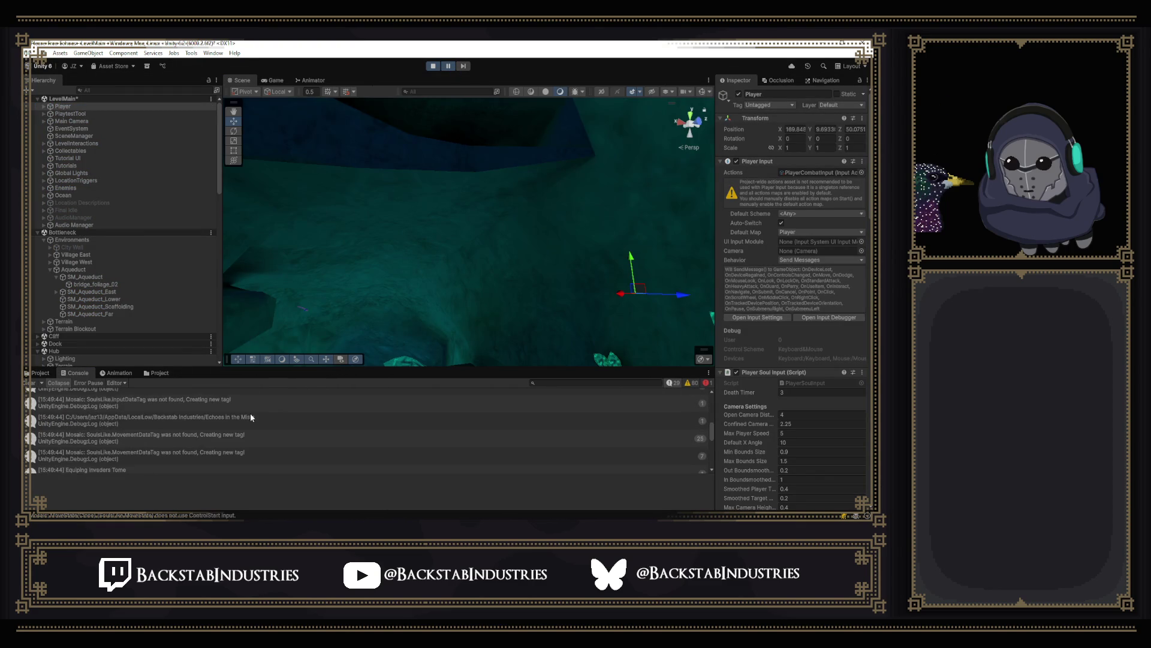
{"action": "scroll", "coordinate": [250, 414], "scroll_direction": "up", "scroll_amount": 10}
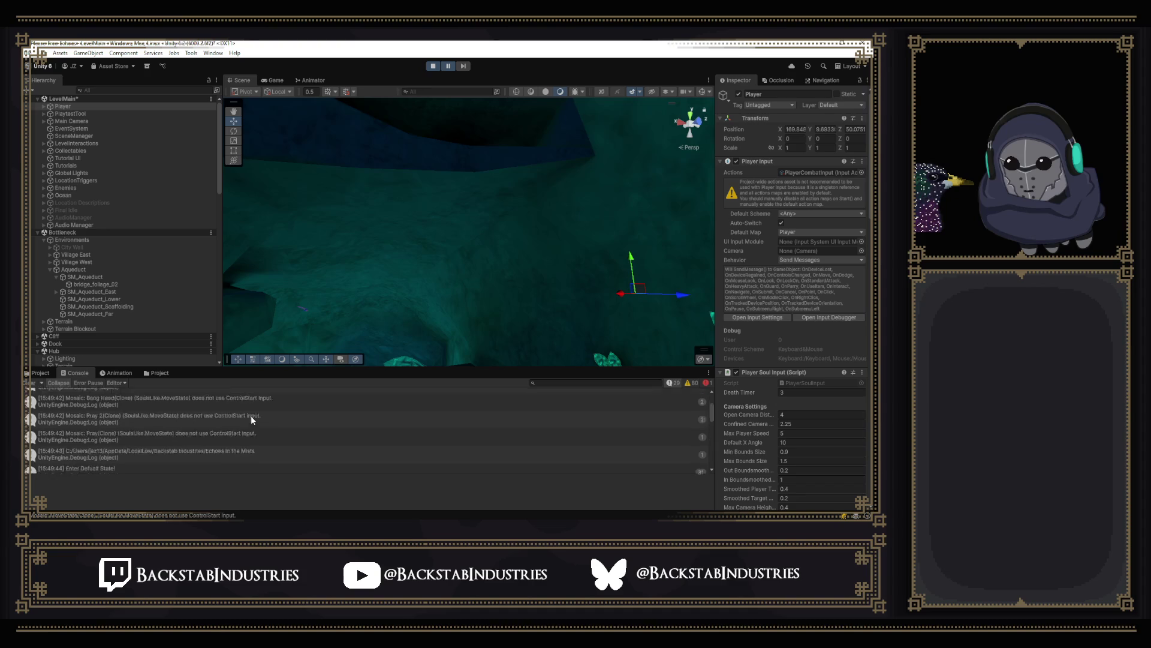
{"action": "scroll", "coordinate": [251, 416], "scroll_direction": "down", "scroll_amount": 5}
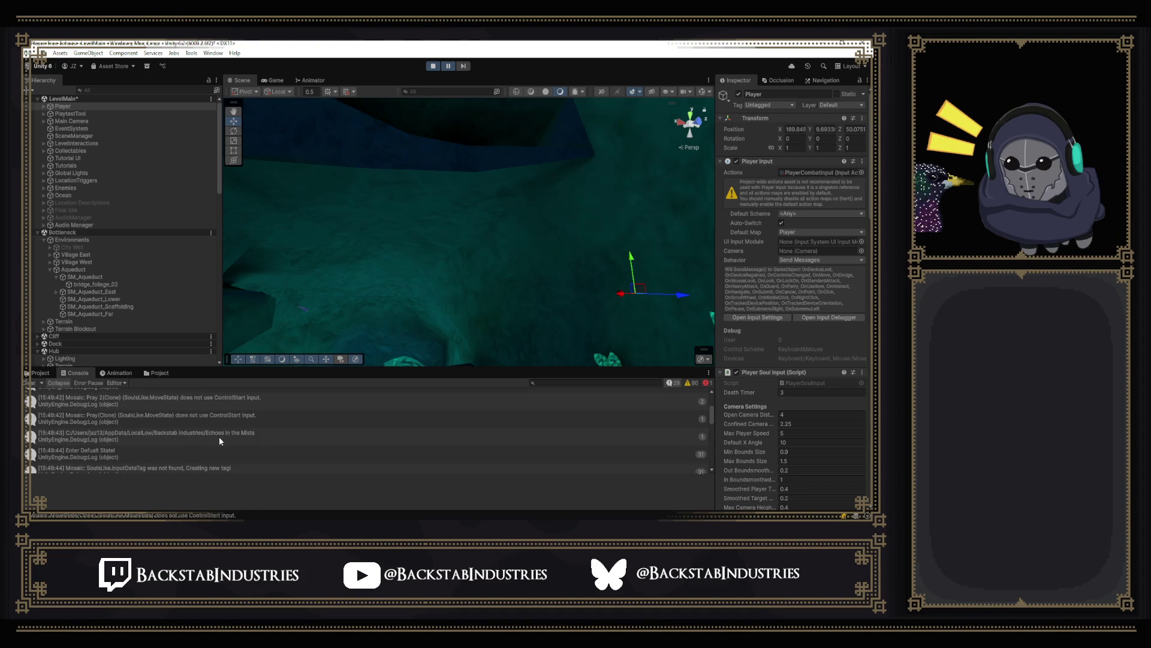
Step: Bring File Explorer forward and navigate its sidebar to This PC
{"action": "key", "text": "alt+Tab"}
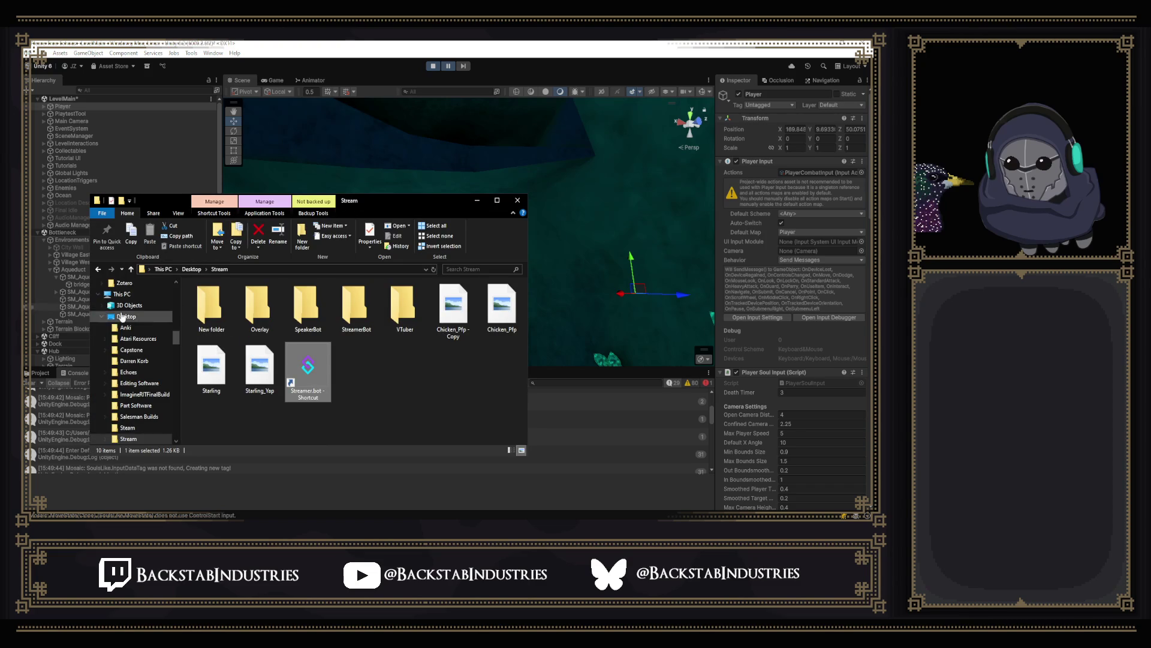
{"action": "scroll", "coordinate": [177, 336], "scroll_direction": "up", "scroll_amount": 10}
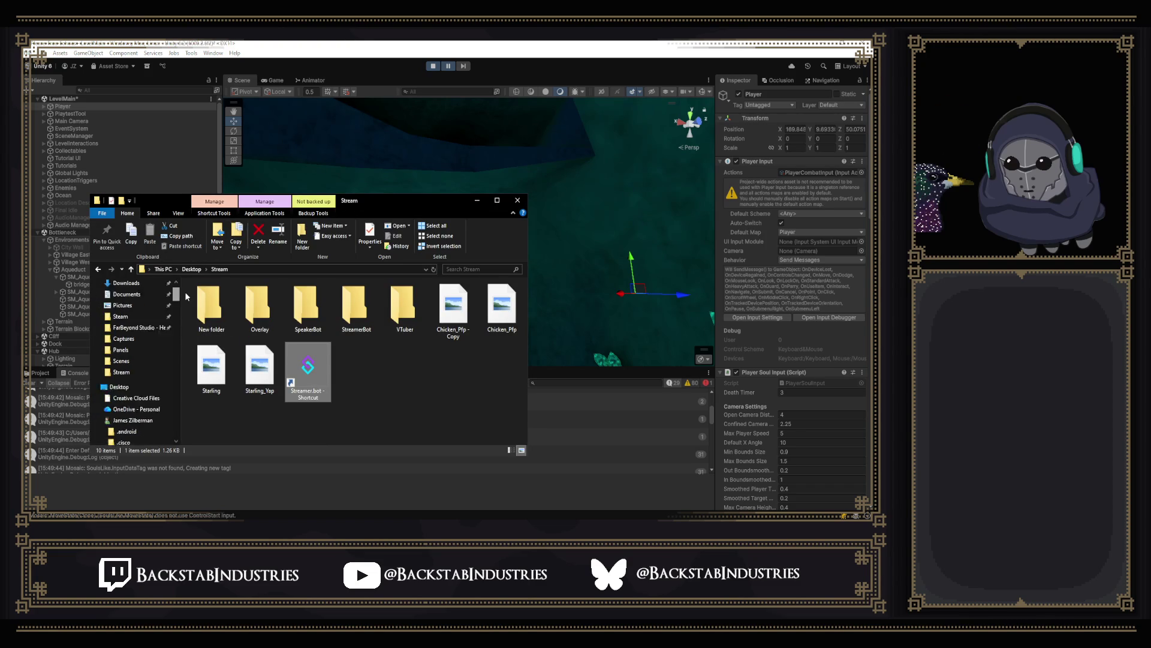
{"action": "left_click", "coordinate": [231, 269]}
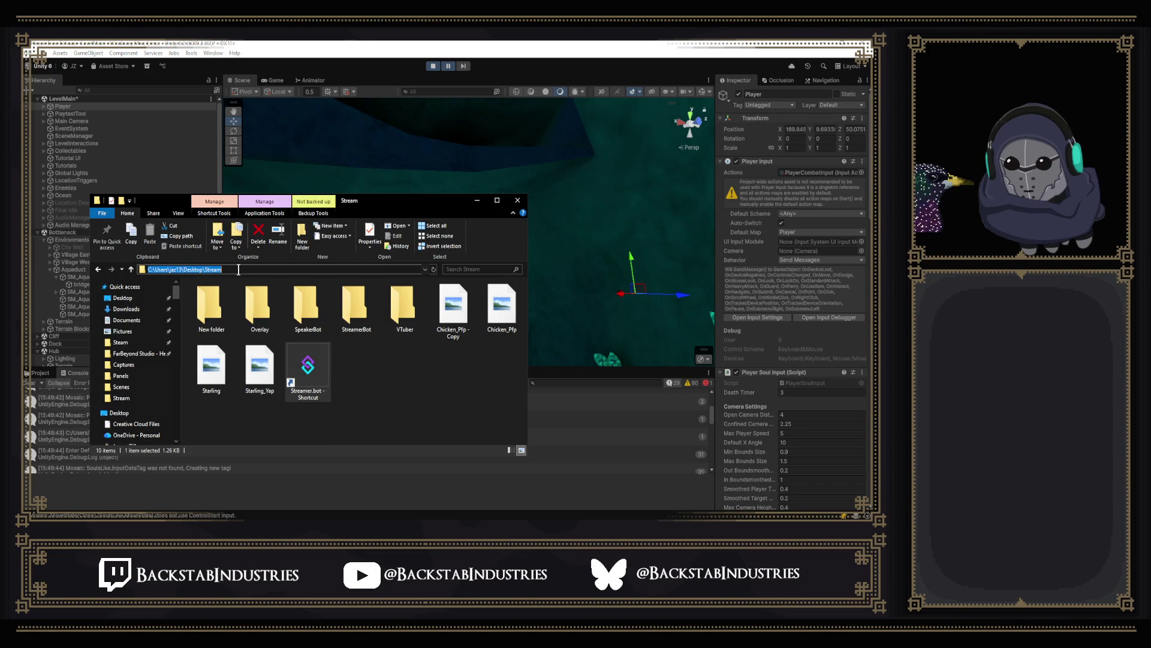
{"action": "left_click", "coordinate": [239, 269]}
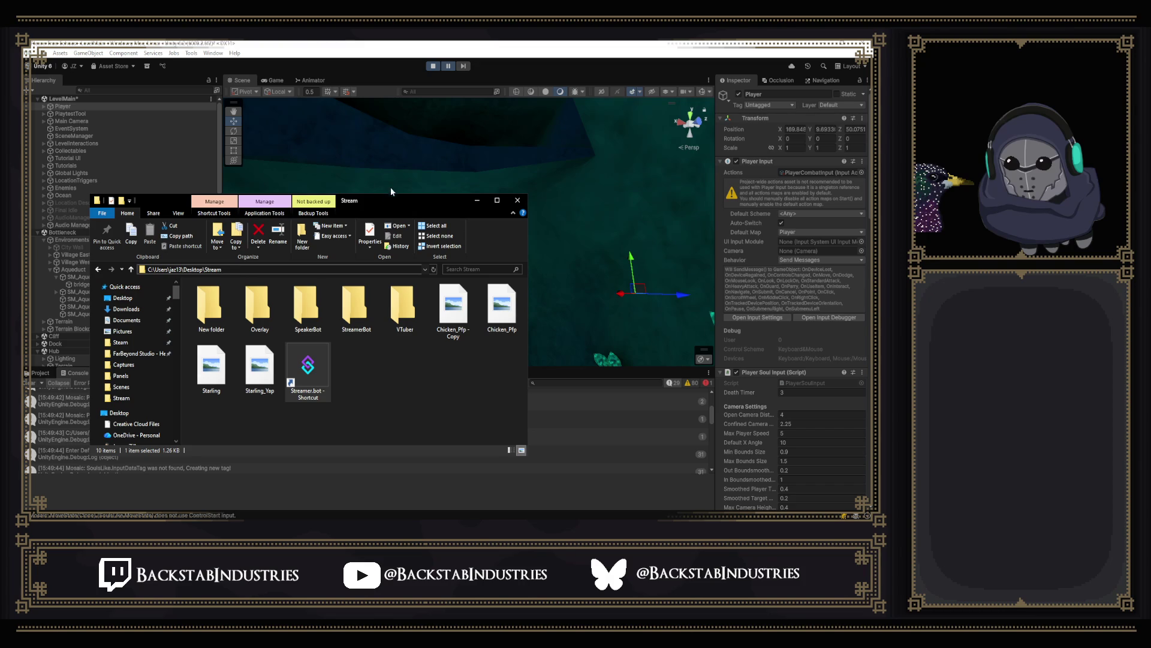
{"action": "scroll", "coordinate": [139, 329], "scroll_direction": "down", "scroll_amount": 1}
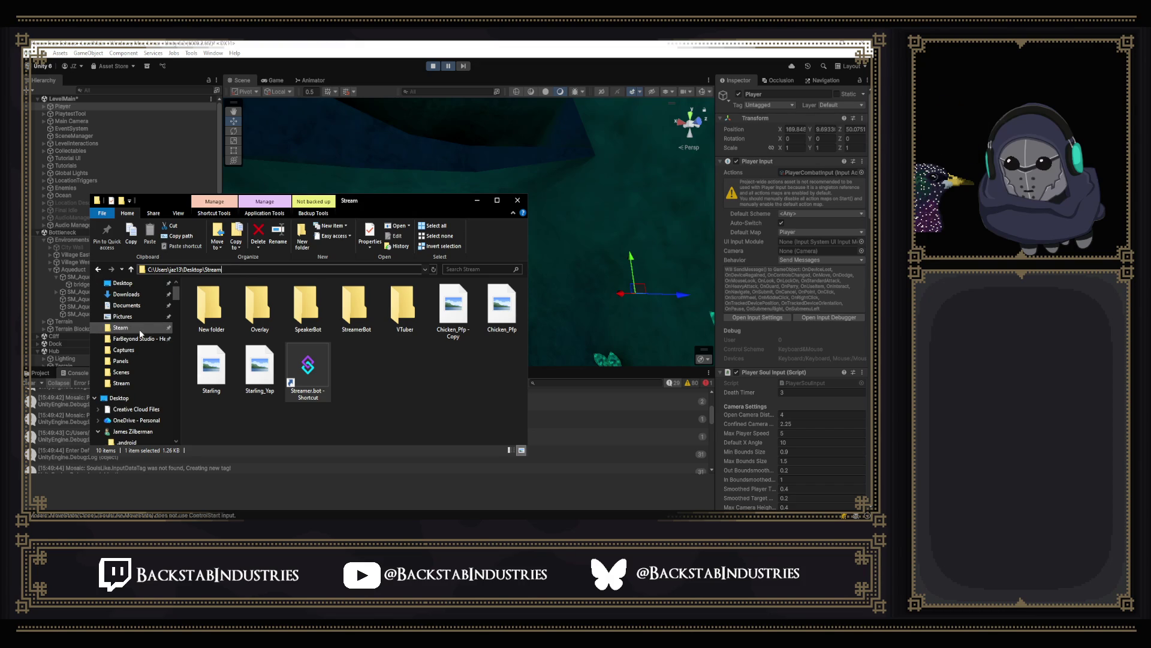
{"action": "scroll", "coordinate": [140, 332], "scroll_direction": "up", "scroll_amount": 1}
{"action": "scroll", "coordinate": [123, 312], "scroll_direction": "down", "scroll_amount": 5}
{"action": "left_click", "coordinate": [133, 376]}
{"action": "left_click", "coordinate": [98, 376]}
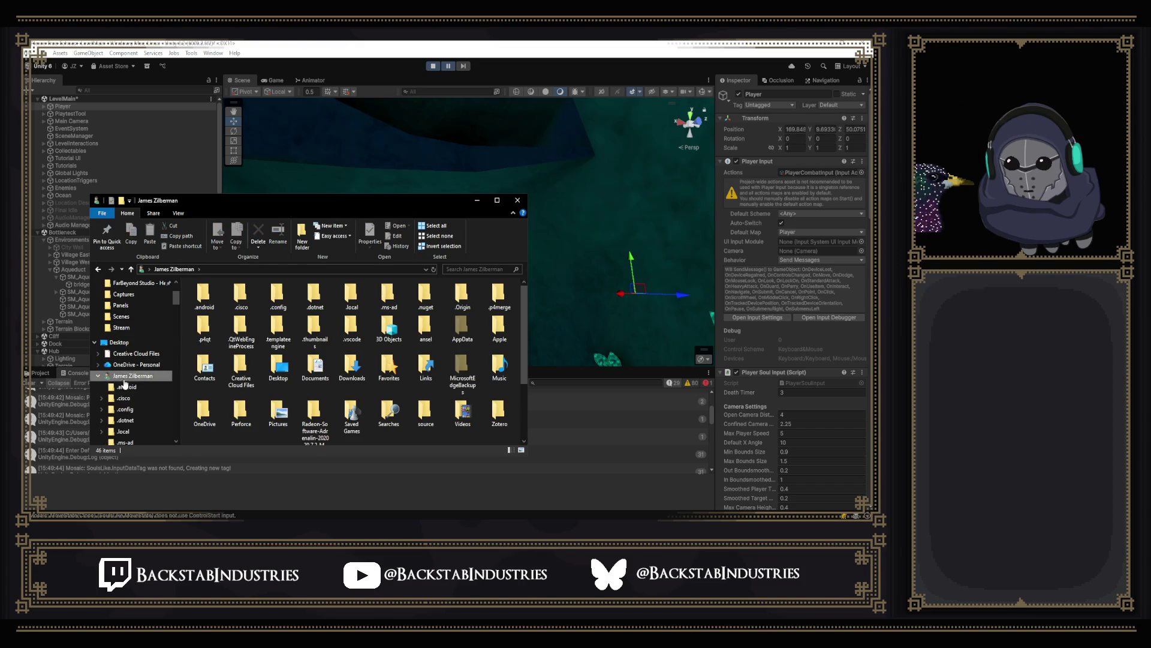
{"action": "left_click", "coordinate": [120, 387]}
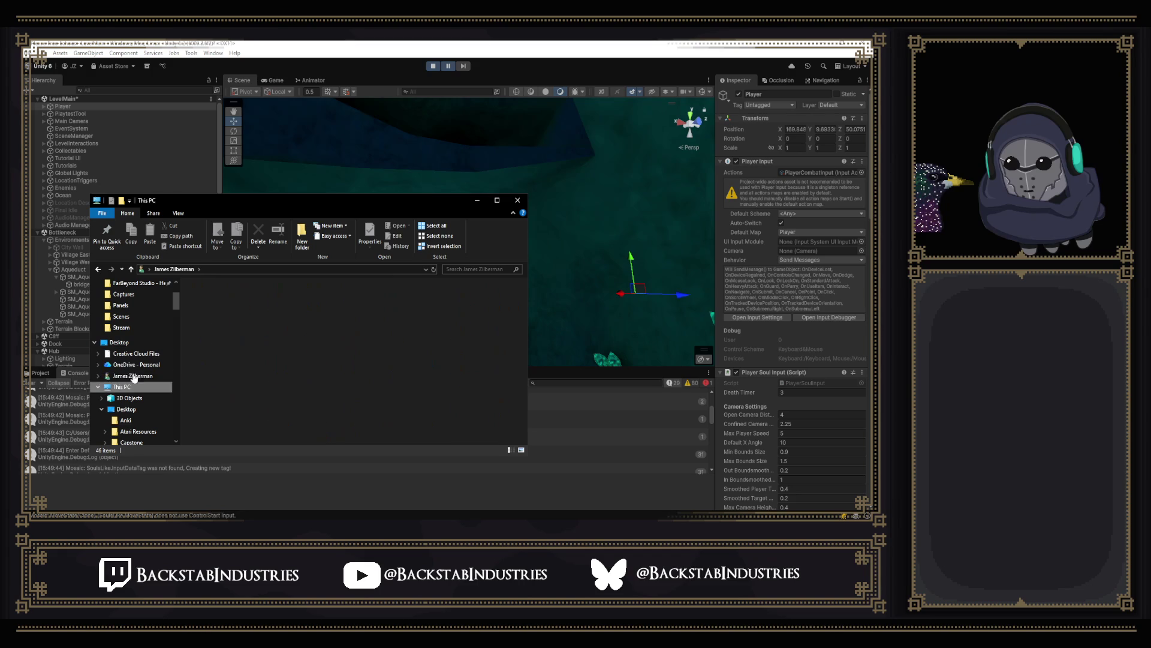
Step: Browse C:, Users, the user folder, AppData, LocalLow, Backstab Industries, Echoes in the Mists, Saves to save_data, then return to Unity
{"action": "double_click", "coordinate": [237, 395]}
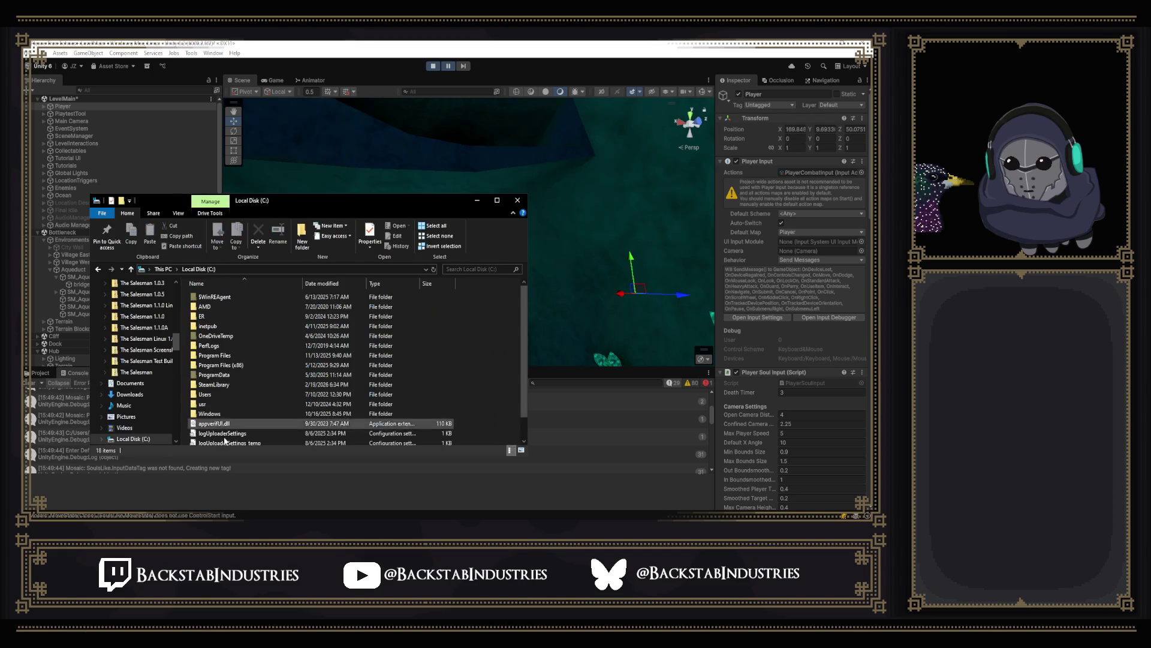
{"action": "scroll", "coordinate": [227, 342], "scroll_direction": "down", "scroll_amount": 1}
{"action": "double_click", "coordinate": [204, 371]}
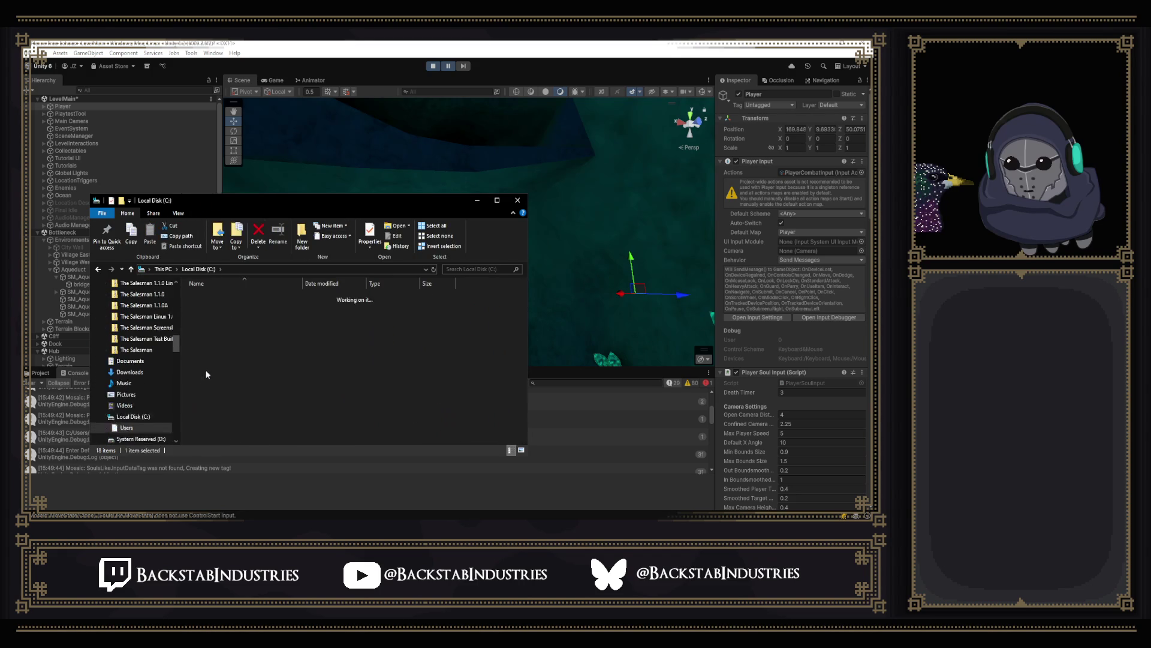
{"action": "left_click_drag", "start_coordinate": [329, 210], "coordinate": [497, 204]}
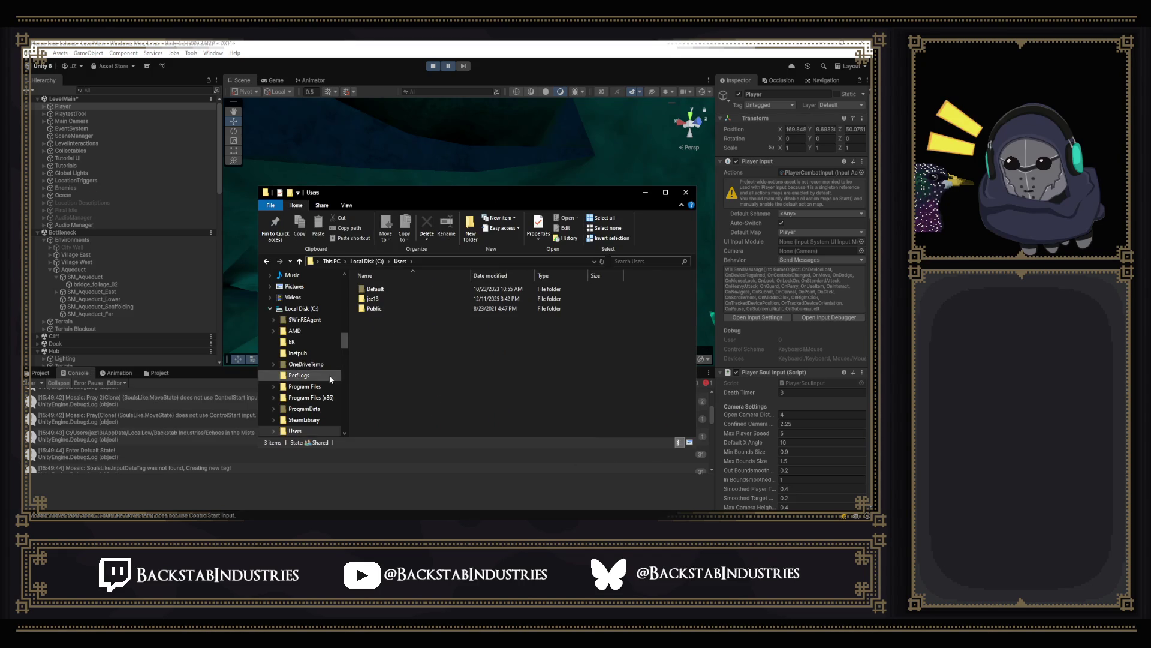
{"action": "double_click", "coordinate": [385, 300]}
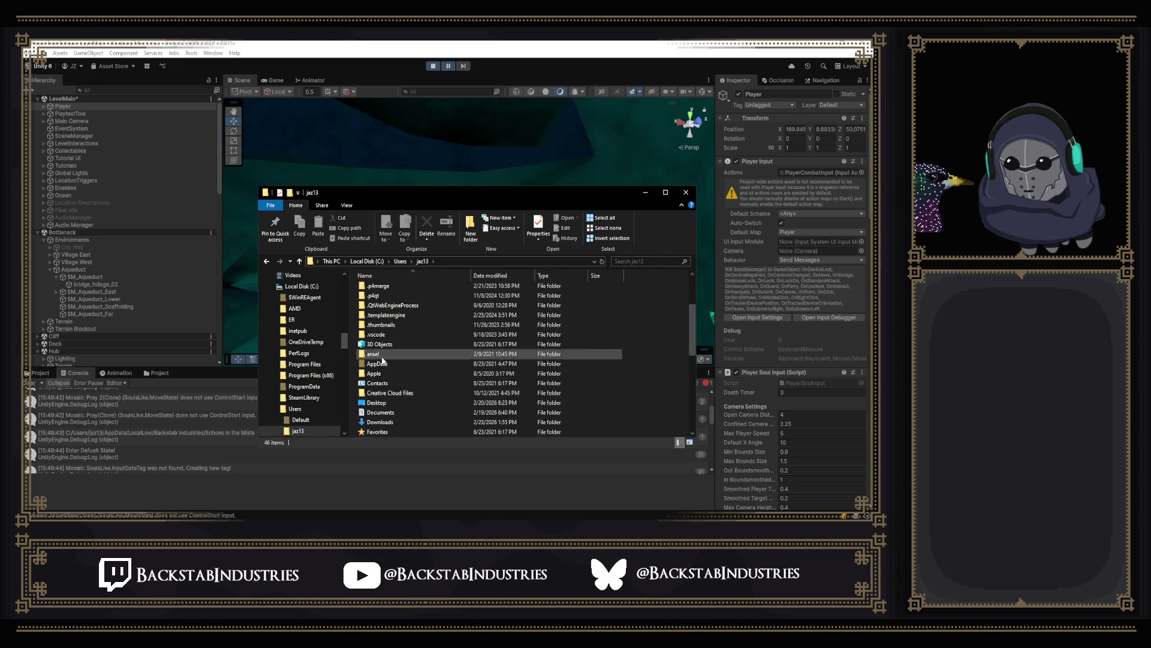
{"action": "double_click", "coordinate": [377, 393]}
{"action": "double_click", "coordinate": [393, 299]}
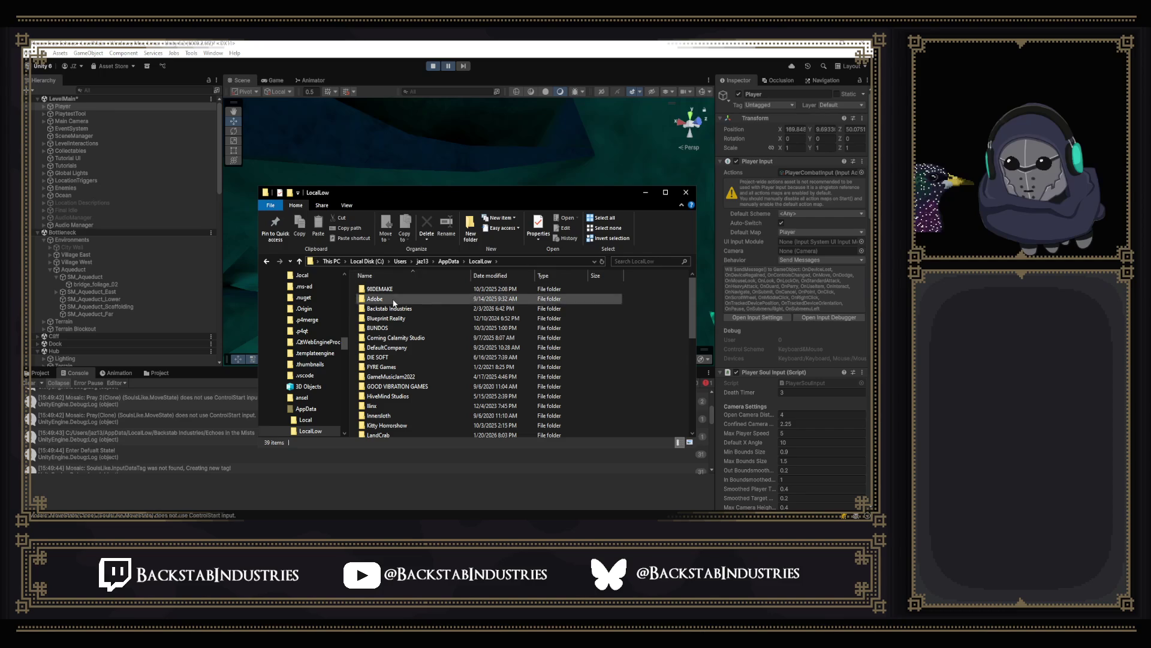
{"action": "double_click", "coordinate": [391, 308]}
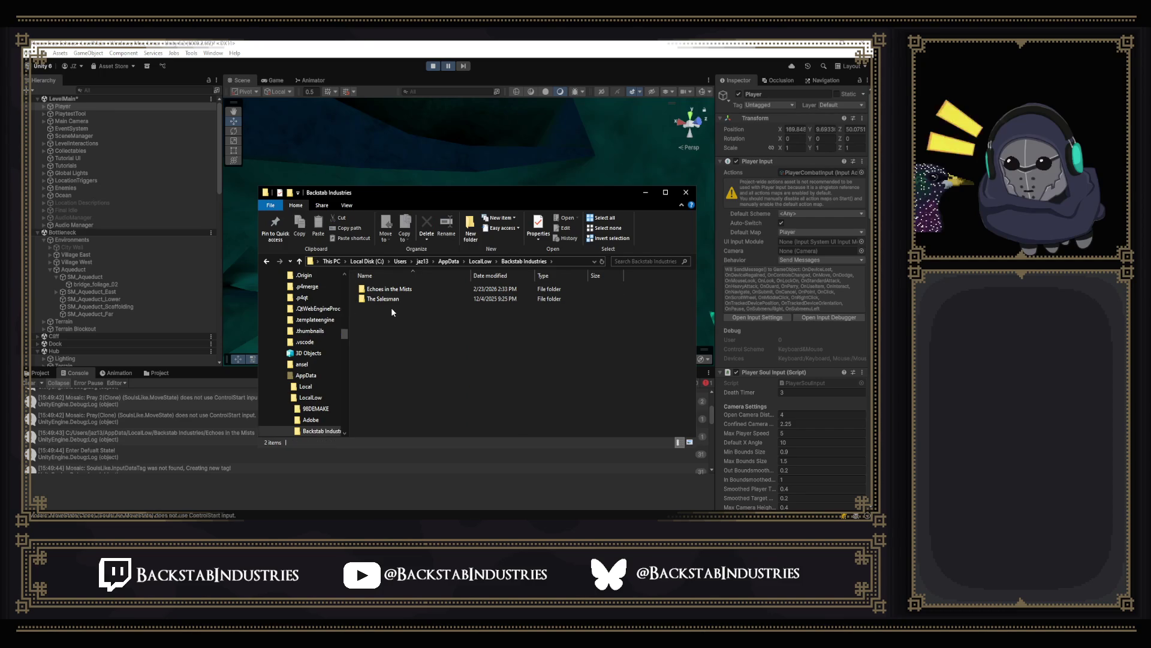
{"action": "double_click", "coordinate": [409, 290]}
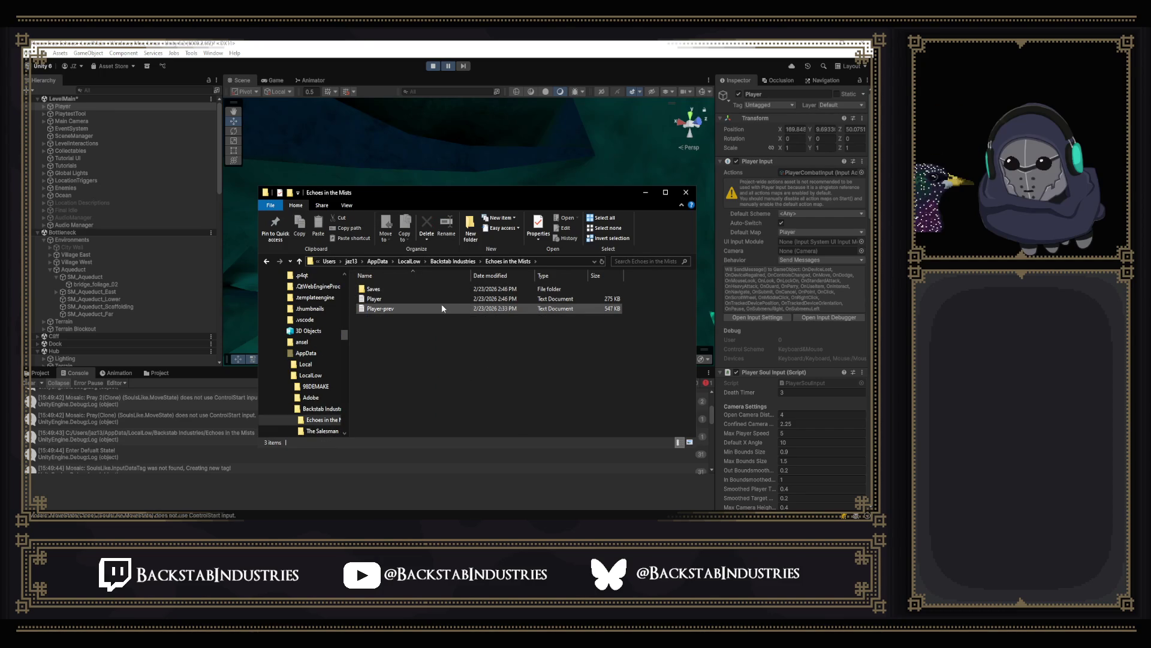
{"action": "left_click", "coordinate": [390, 290]}
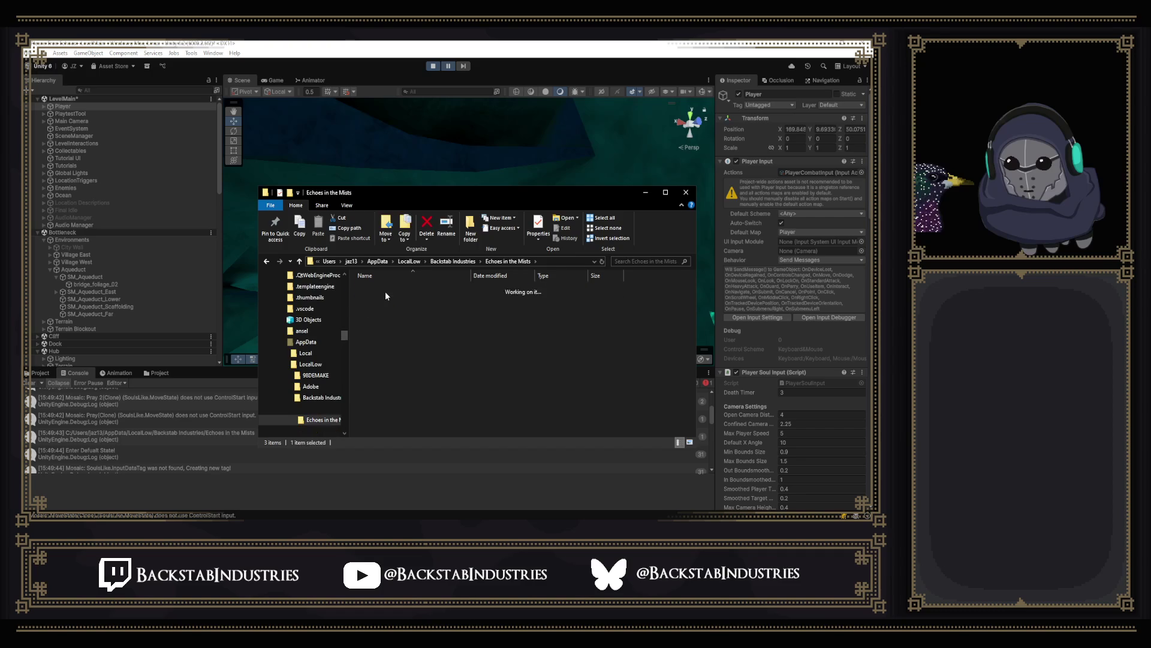
{"action": "left_click", "coordinate": [385, 291]}
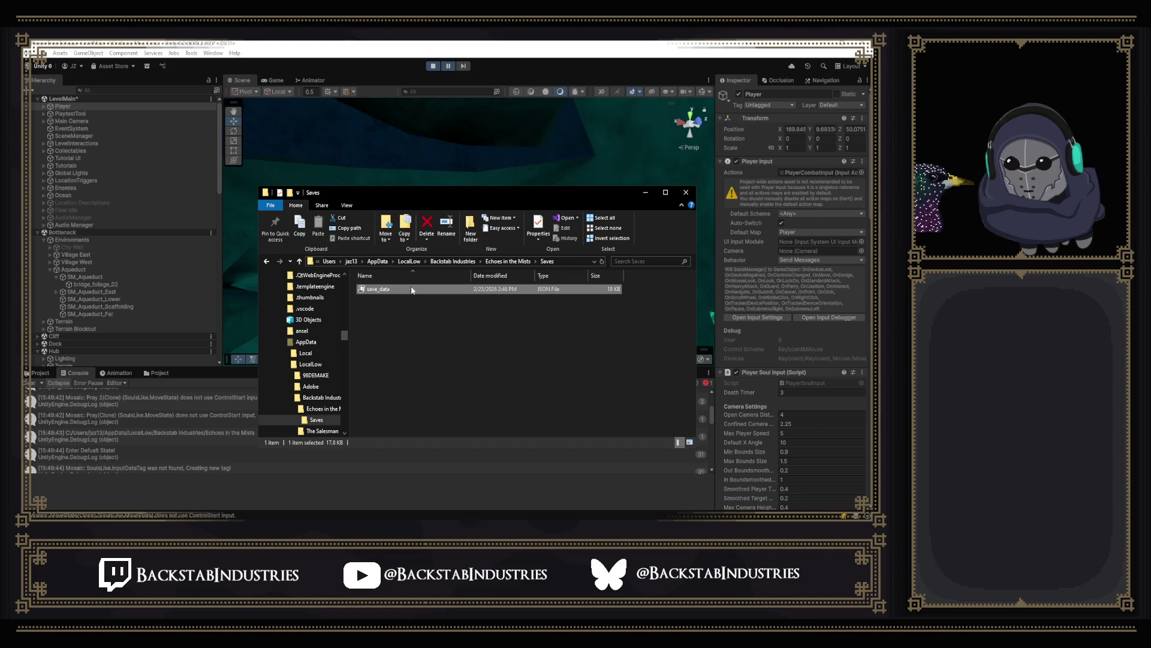
{"action": "left_click", "coordinate": [433, 70]}
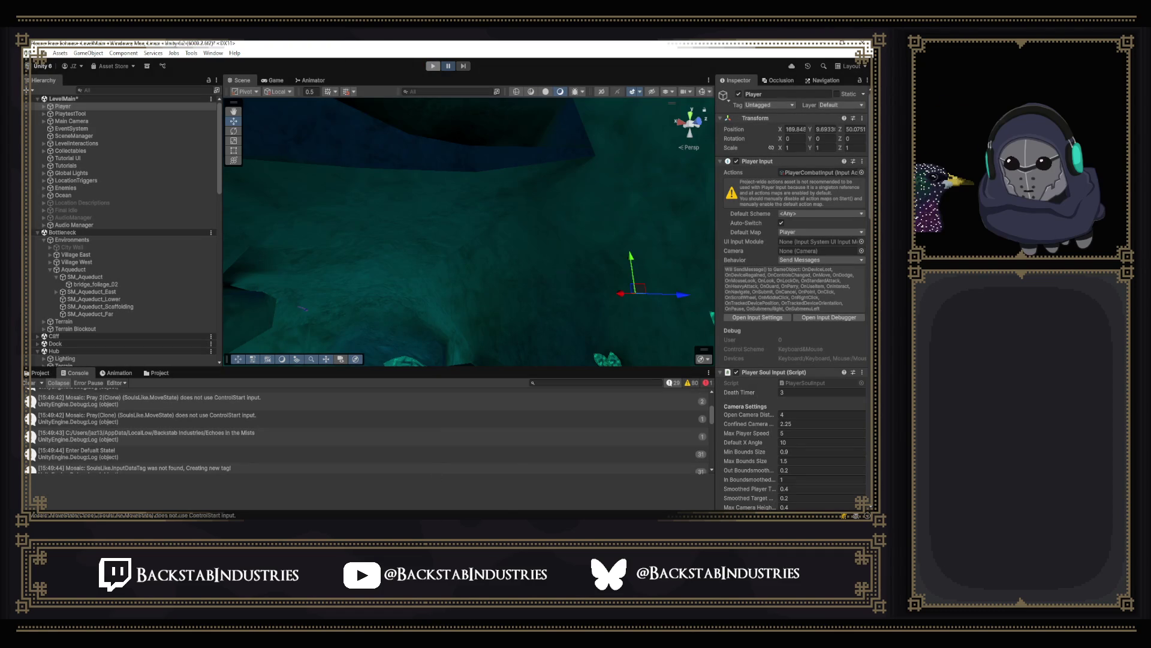
Step: Back in Explorer, go up to Echoes in the Mists and open the Player log in Notepad
{"action": "mouse_move", "coordinate": [463, 520]}
{"action": "left_click", "coordinate": [463, 489]}
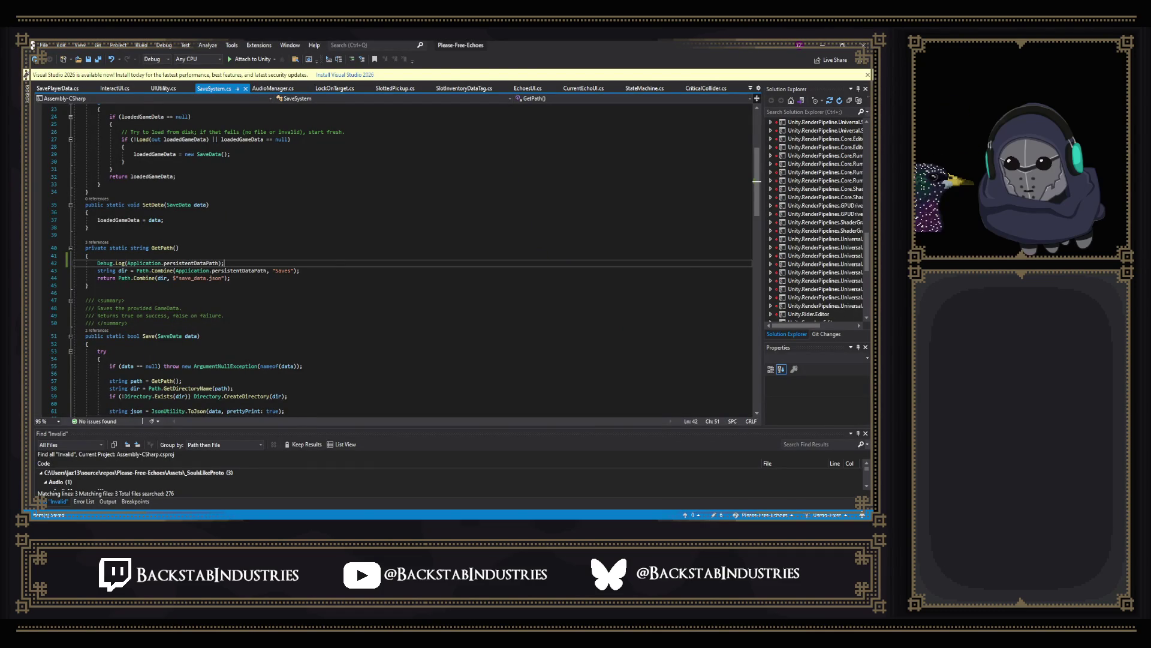
{"action": "key", "text": "alt+Tab"}
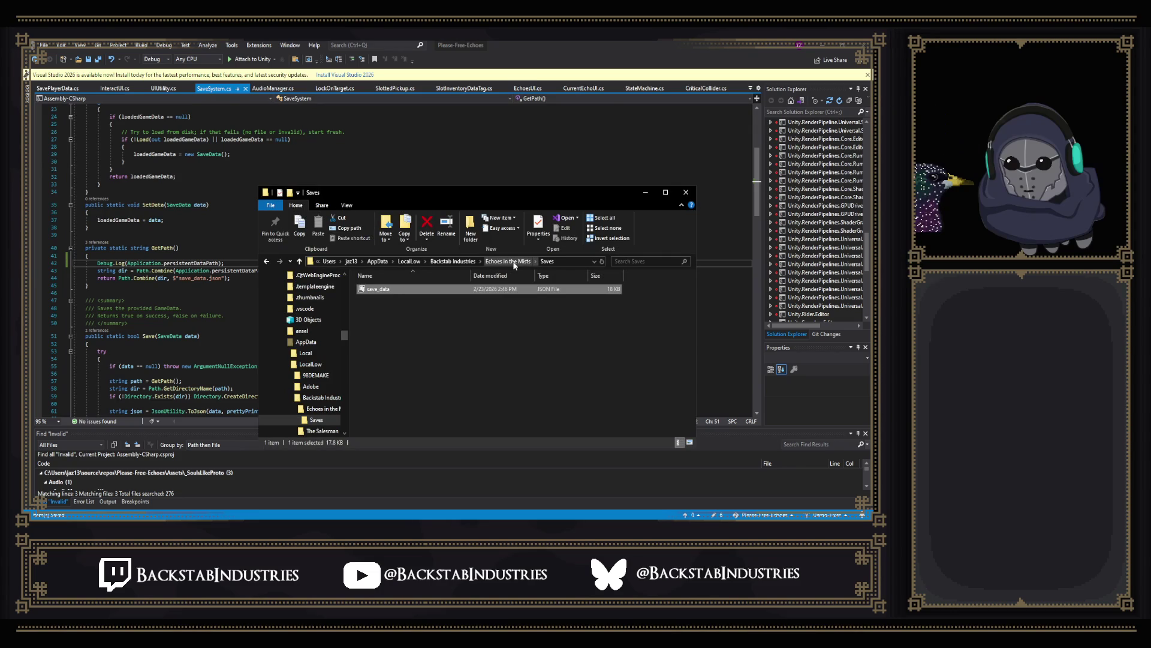
{"action": "left_click", "coordinate": [514, 263]}
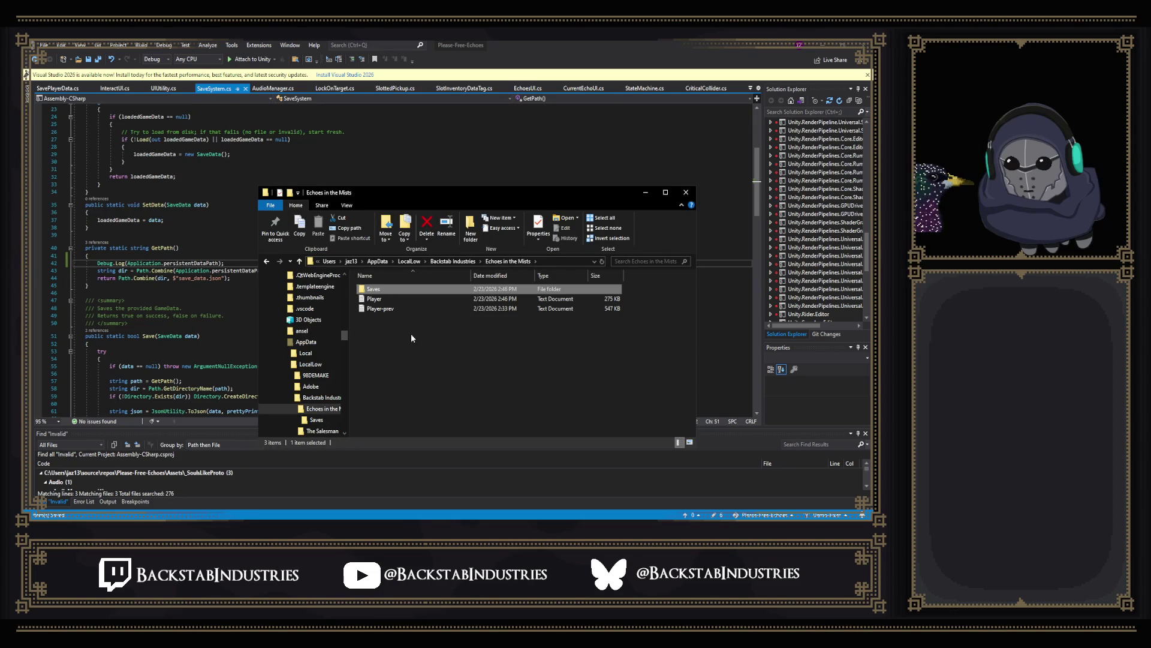
{"action": "double_click", "coordinate": [413, 299]}
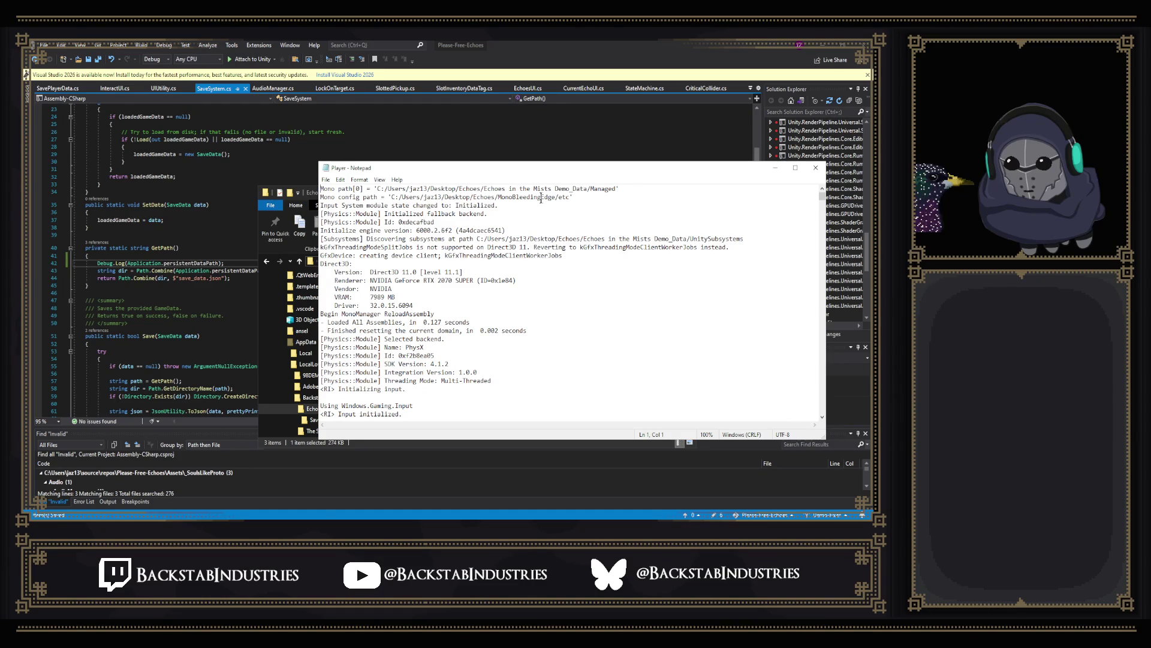
Step: Read through the Player log, close Notepad, and go back into the Saves folder
{"action": "scroll", "coordinate": [494, 327], "scroll_direction": "down", "scroll_amount": 7}
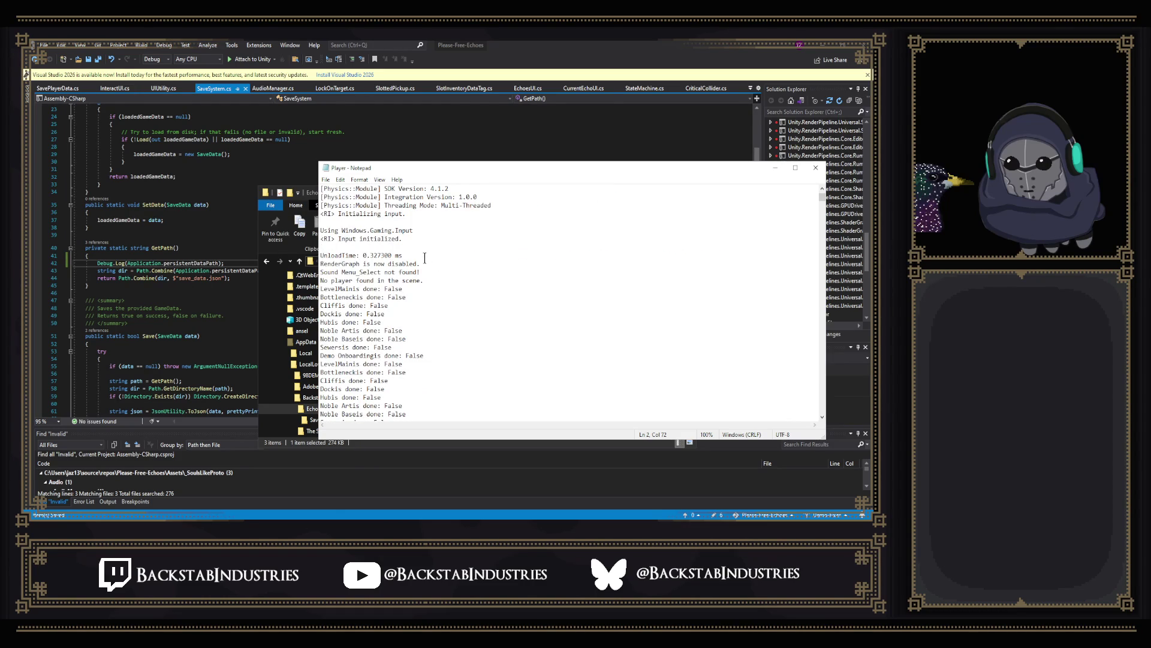
{"action": "scroll", "coordinate": [427, 264], "scroll_direction": "down", "scroll_amount": 6}
{"action": "scroll", "coordinate": [427, 264], "scroll_direction": "down", "scroll_amount": 10}
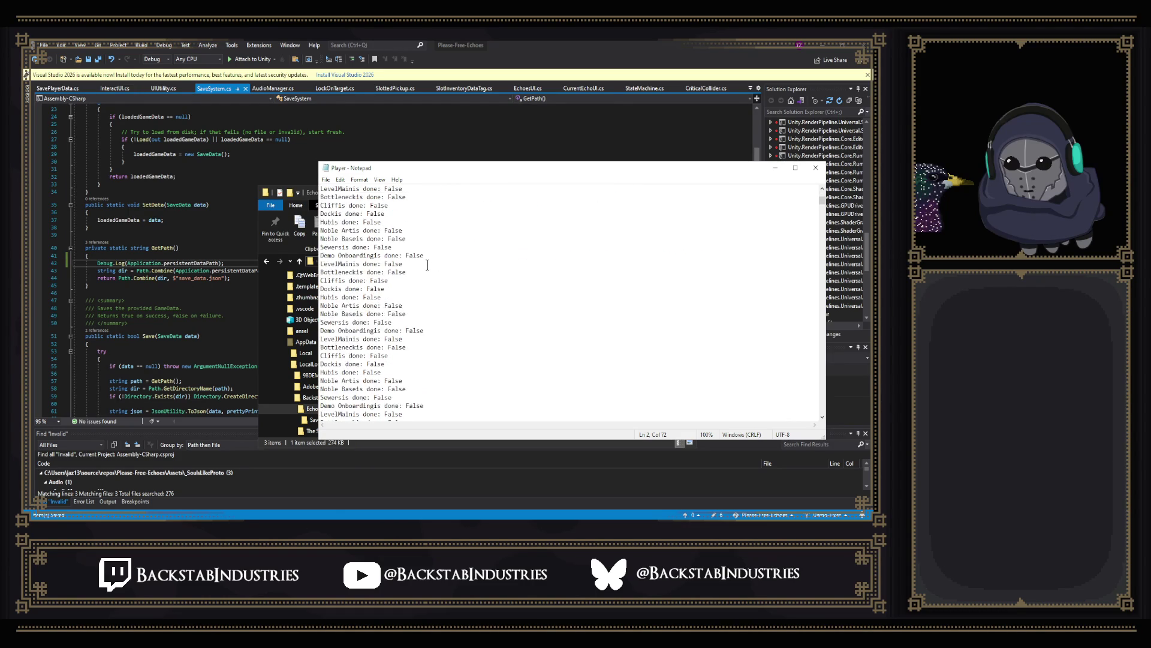
{"action": "scroll", "coordinate": [424, 270], "scroll_direction": "down", "scroll_amount": 8}
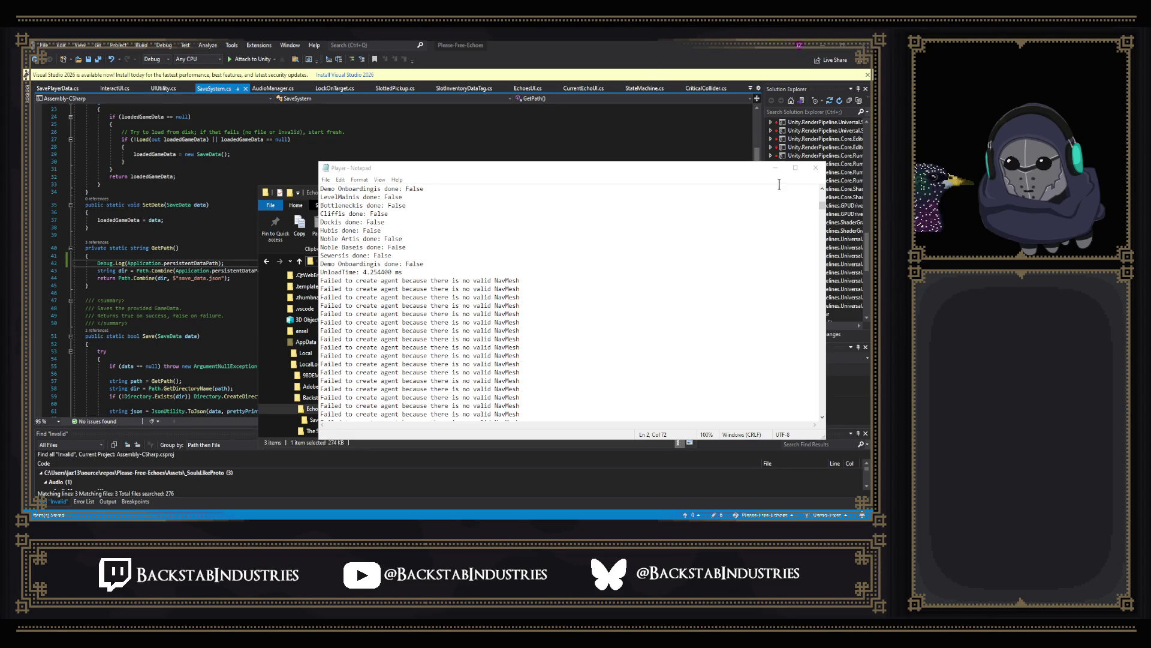
{"action": "scroll", "coordinate": [576, 229], "scroll_direction": "down", "scroll_amount": 15}
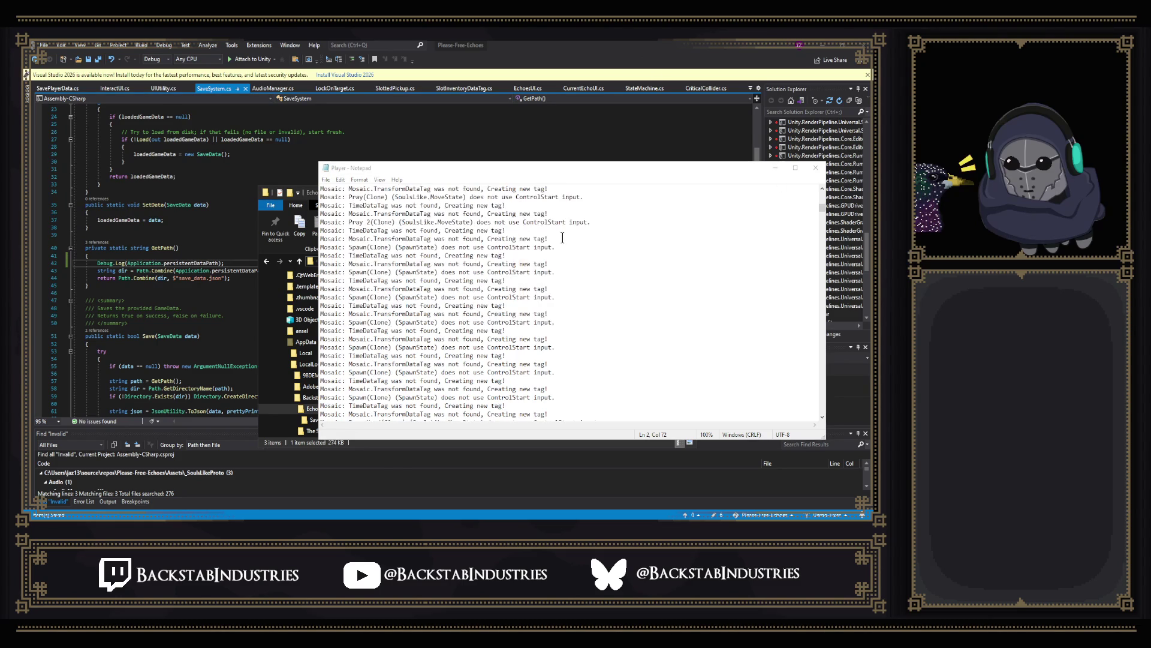
{"action": "scroll", "coordinate": [562, 238], "scroll_direction": "down", "scroll_amount": 15}
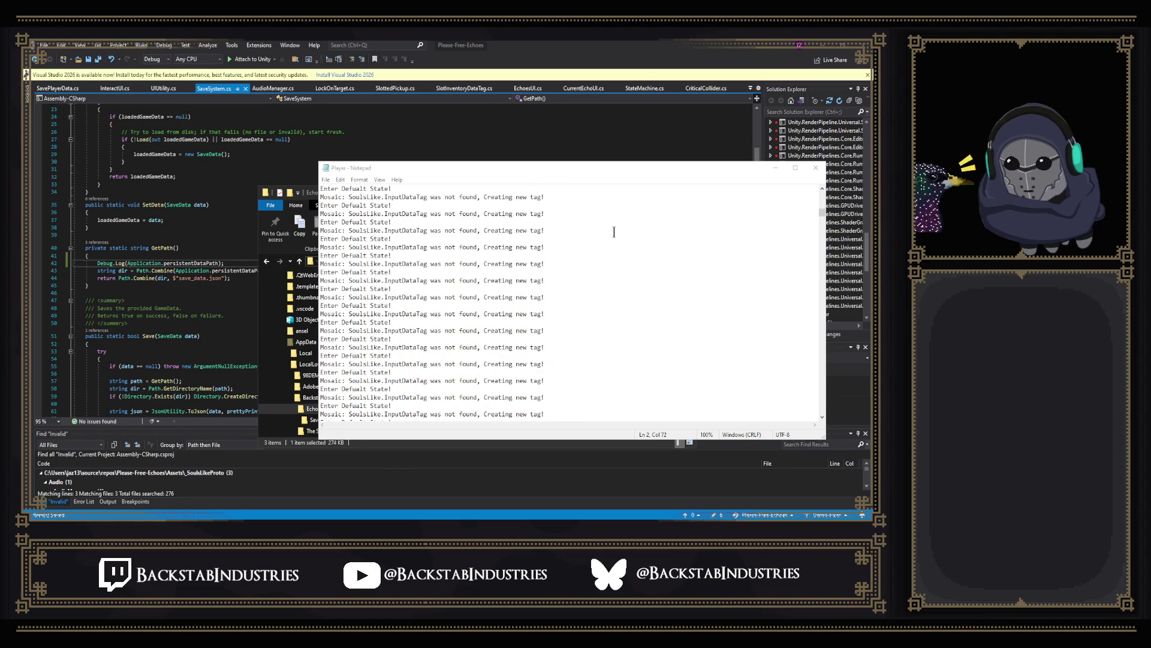
{"action": "left_click", "coordinate": [815, 169]}
{"action": "double_click", "coordinate": [432, 287]}
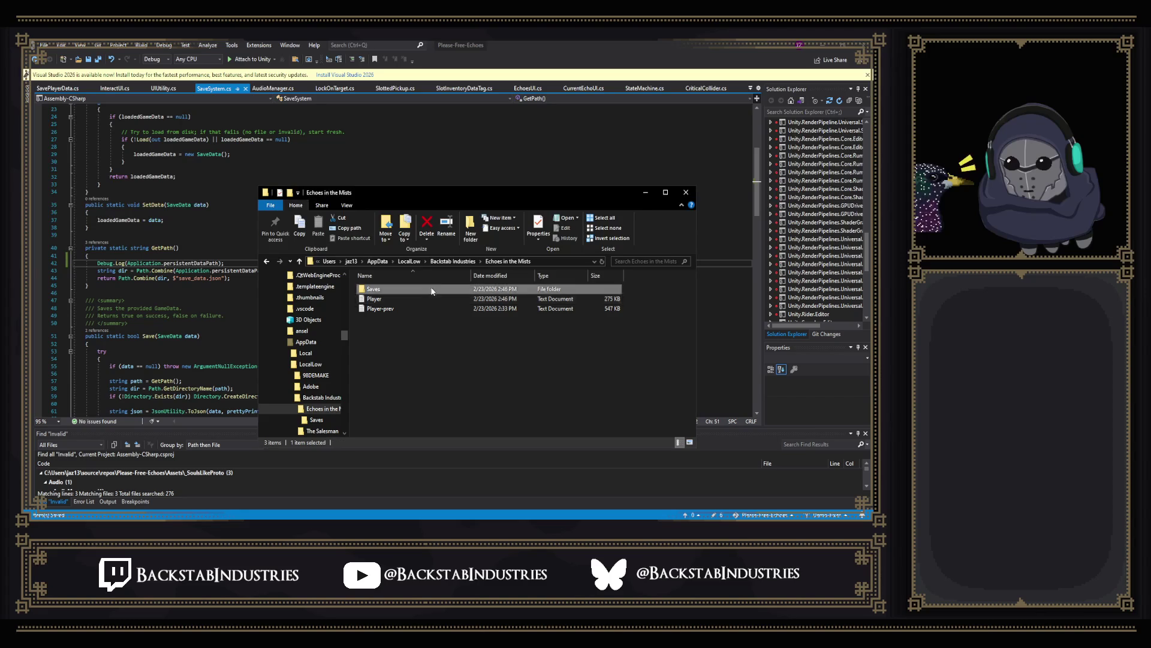
Step: Open save_data.json in Visual Studio and look over its contents
{"action": "left_click", "coordinate": [407, 291]}
{"action": "double_click", "coordinate": [407, 291]}
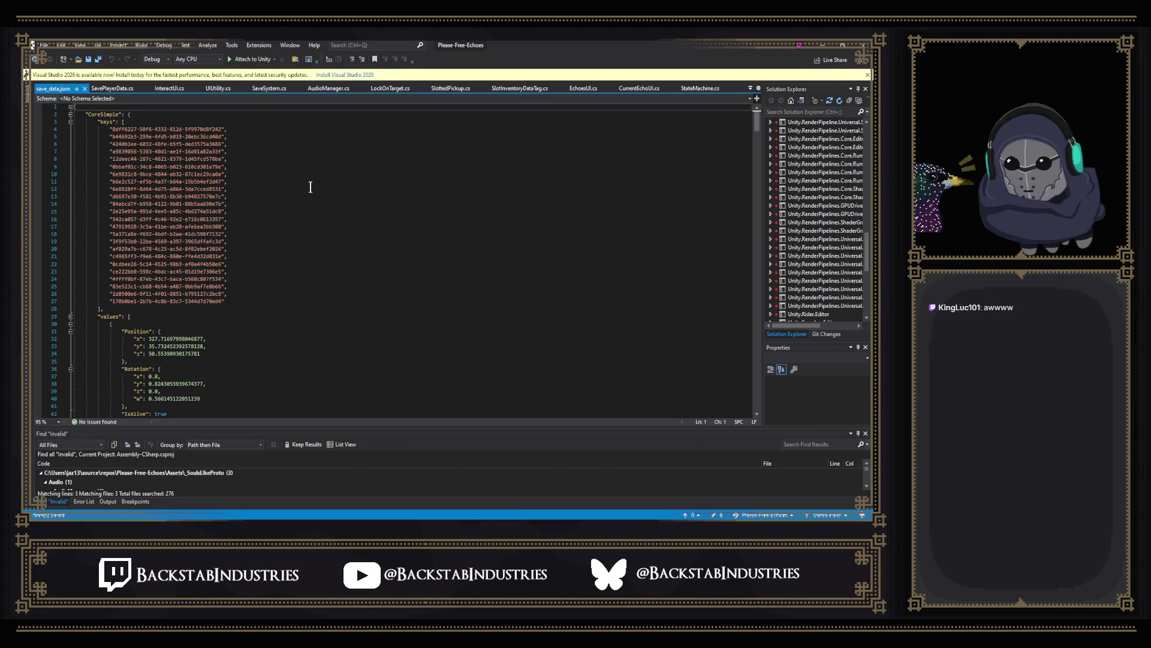
{"action": "scroll", "coordinate": [310, 185], "scroll_direction": "down", "scroll_amount": 10}
{"action": "scroll", "coordinate": [312, 186], "scroll_direction": "up", "scroll_amount": 12}
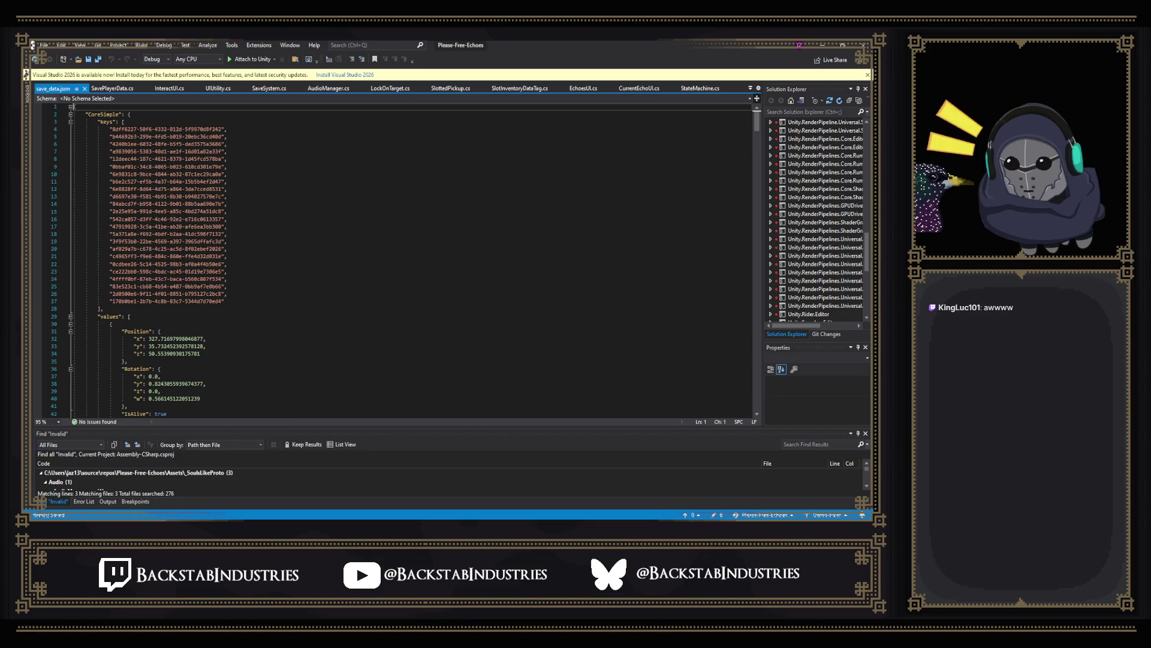
Step: Close File Explorer with the Saves folder emptied and return to Unity
{"action": "key", "text": "alt+Tab"}
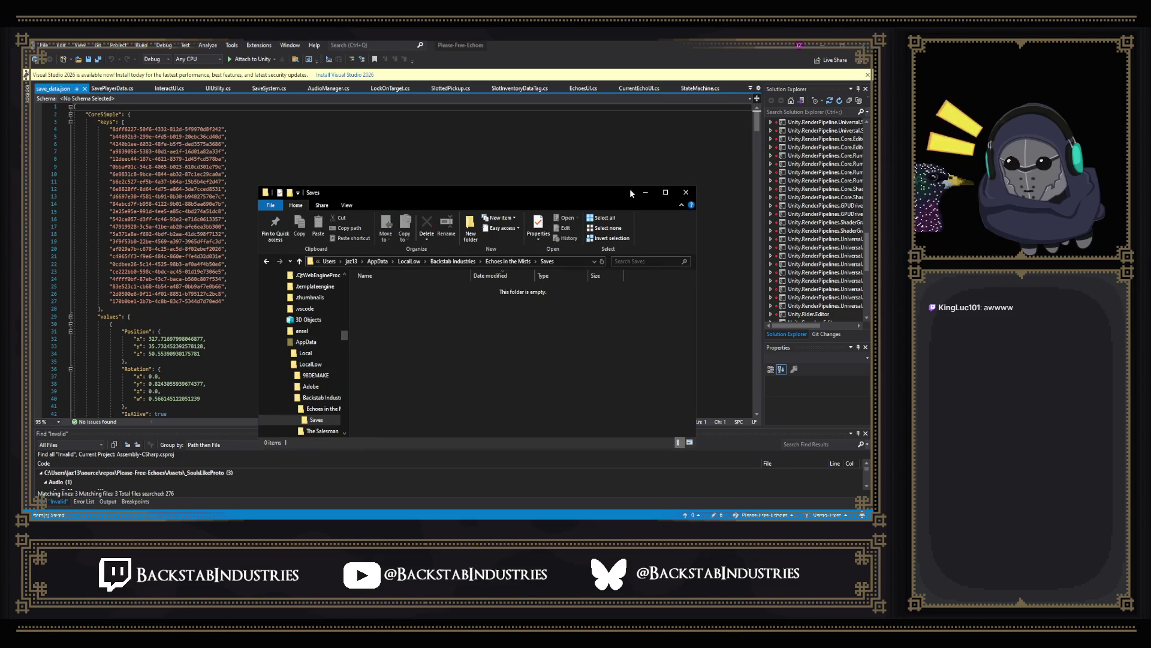
{"action": "left_click", "coordinate": [685, 192]}
{"action": "key", "text": "alt+Tab"}
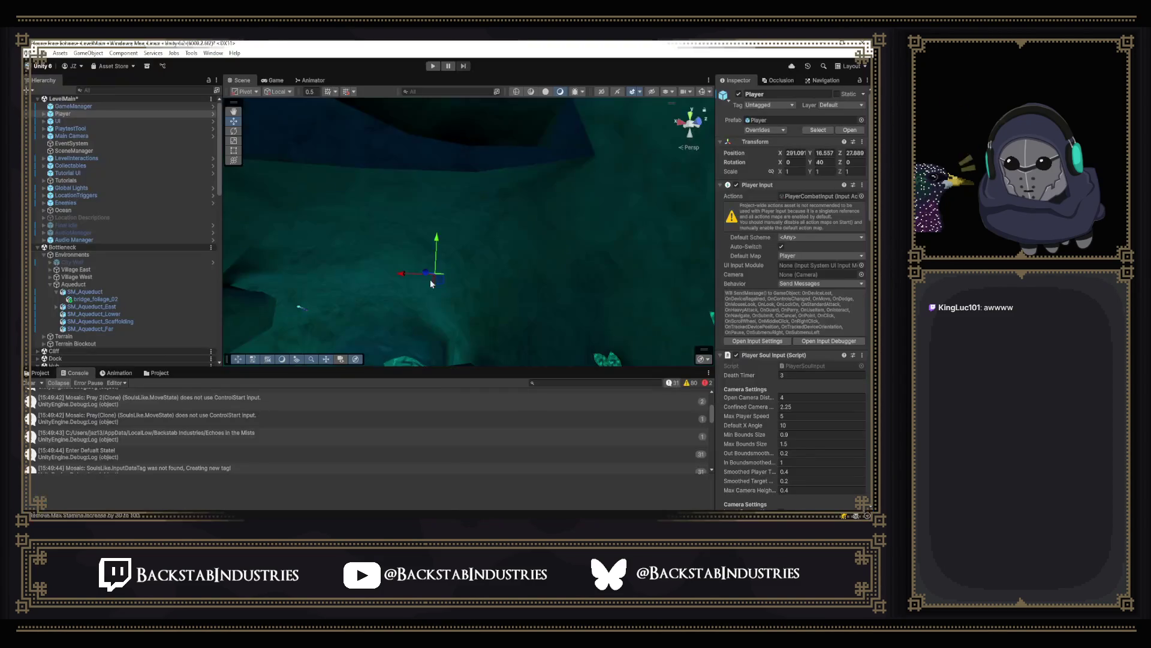
Step: Playtest from a fresh save, teleporting twice with the P cheat panel, then switch to Visual Studio
{"action": "left_click", "coordinate": [432, 66]}
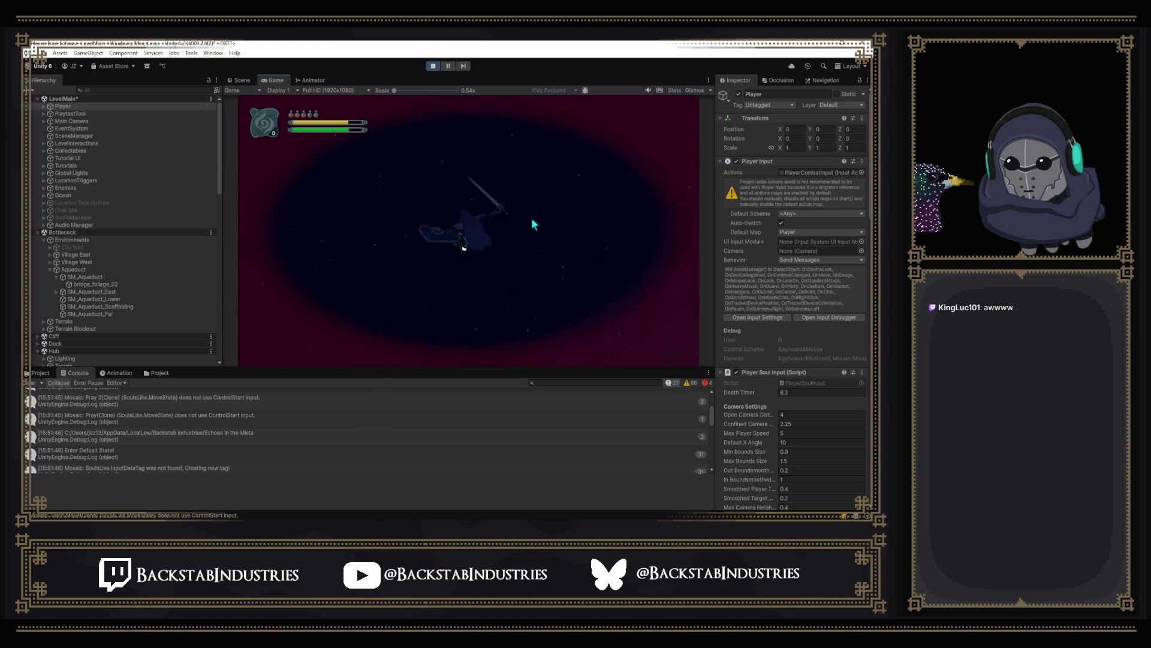
{"action": "key", "text": "p"}
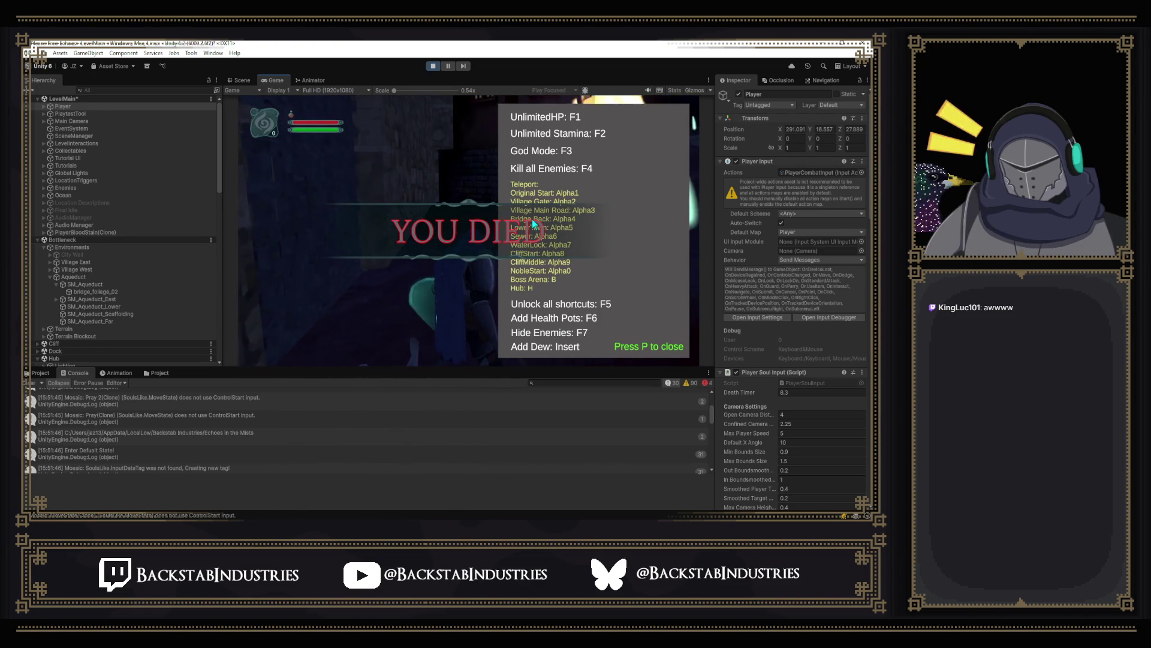
{"action": "key", "text": "p"}
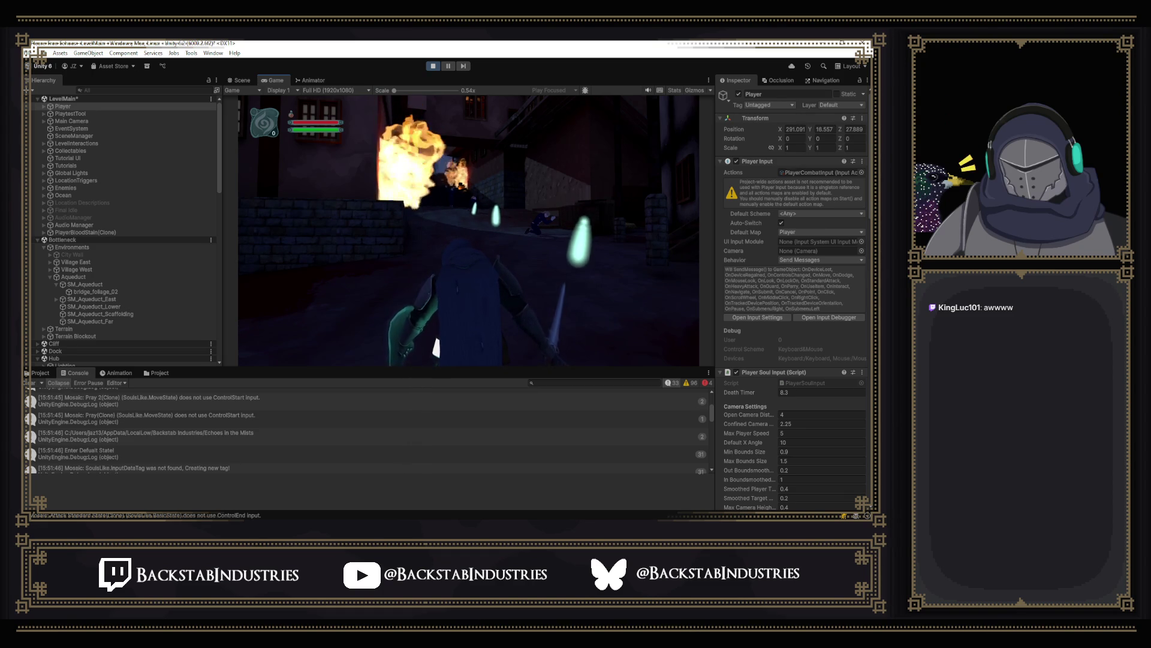
{"action": "key", "text": "p"}
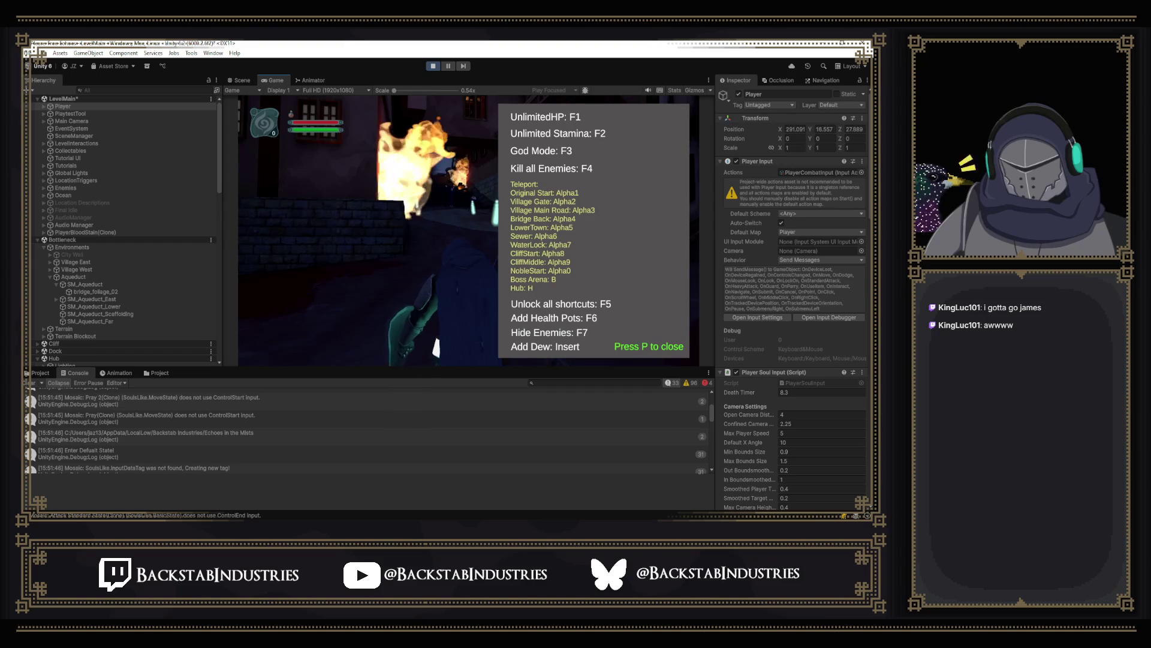
{"action": "key", "text": "p"}
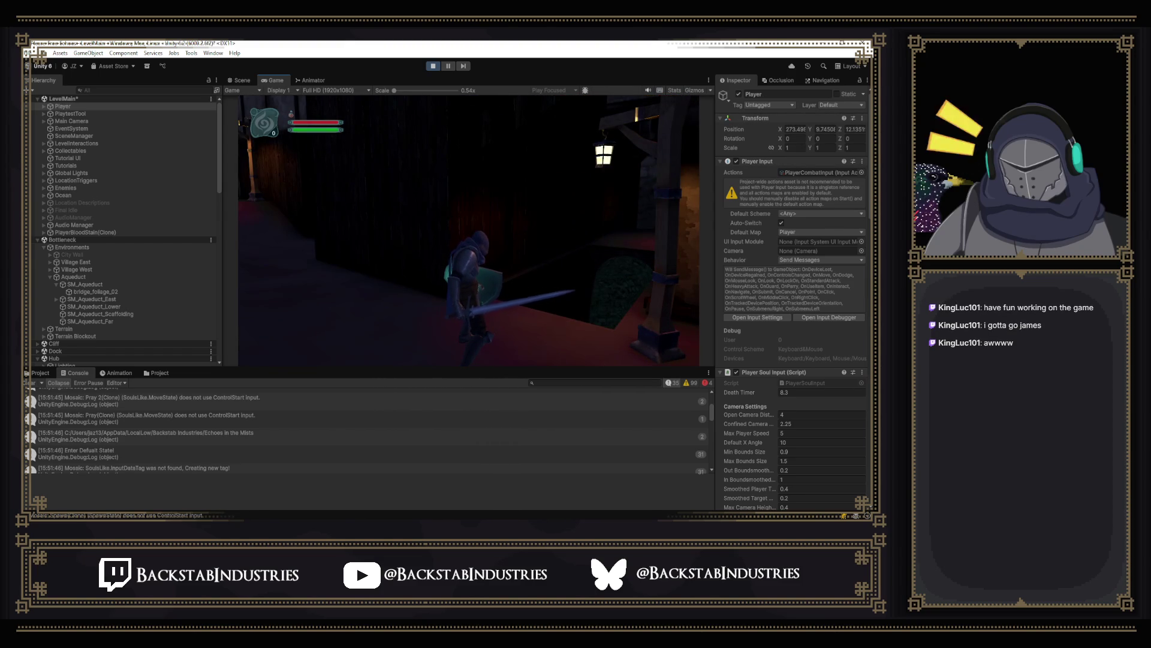
{"action": "key", "text": "alt+Tab"}
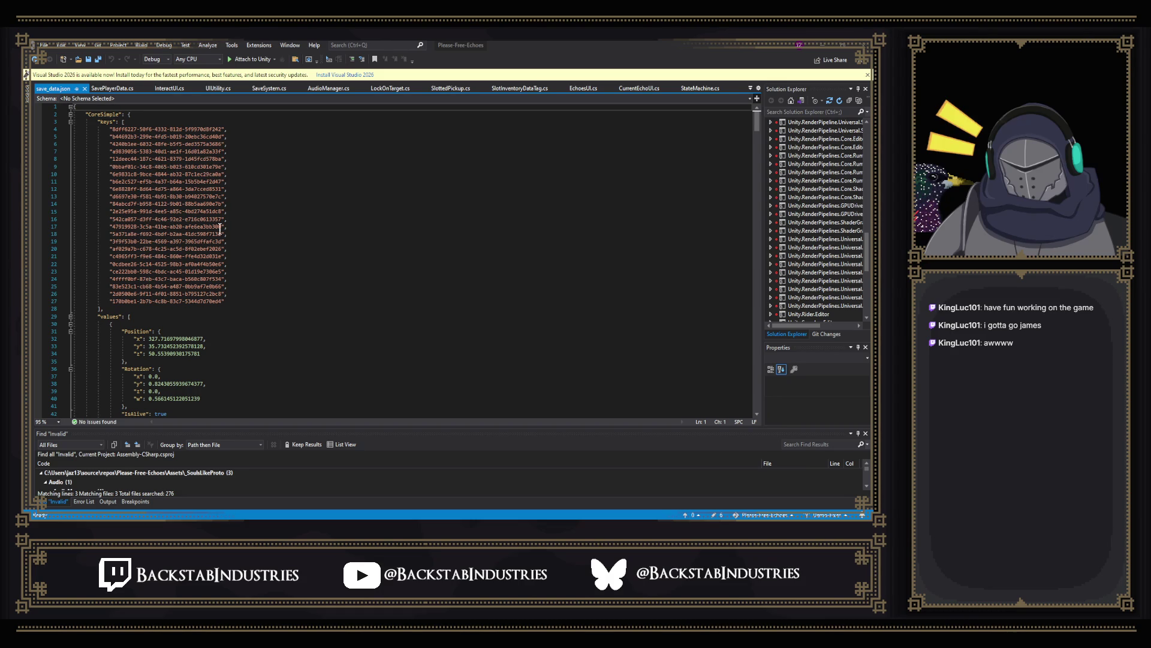
Step: Leave save_data.json in Visual Studio and switch back to the running Unity playtest
{"action": "scroll", "coordinate": [411, 329], "scroll_direction": "down", "scroll_amount": 5}
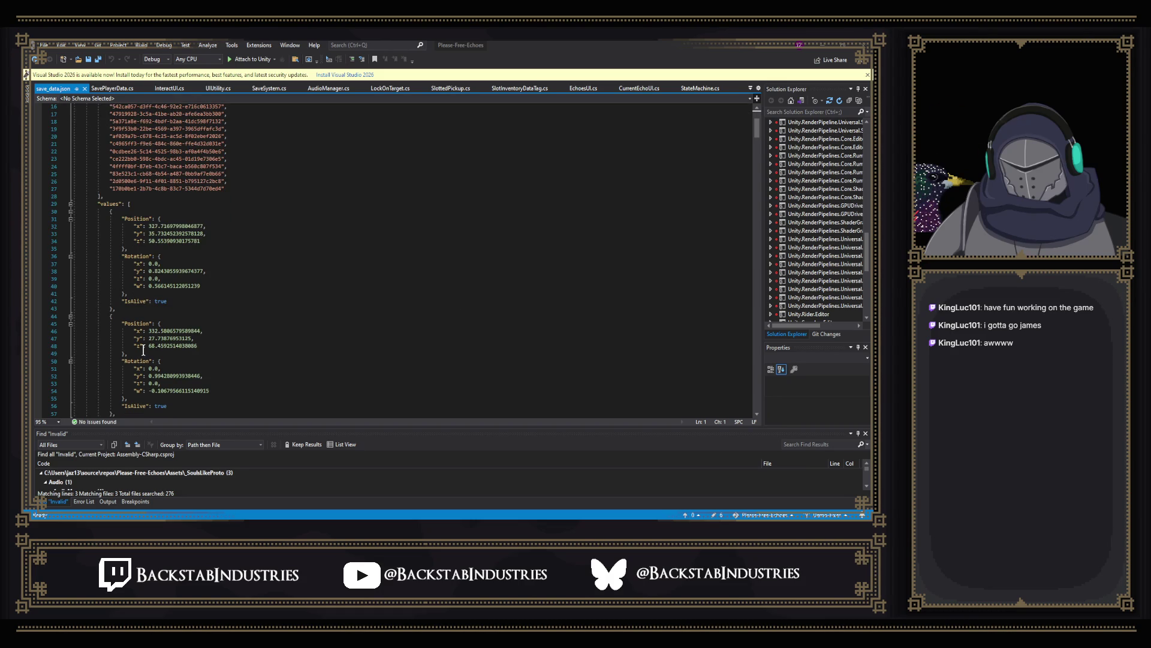
{"action": "key", "text": "alt+Tab"}
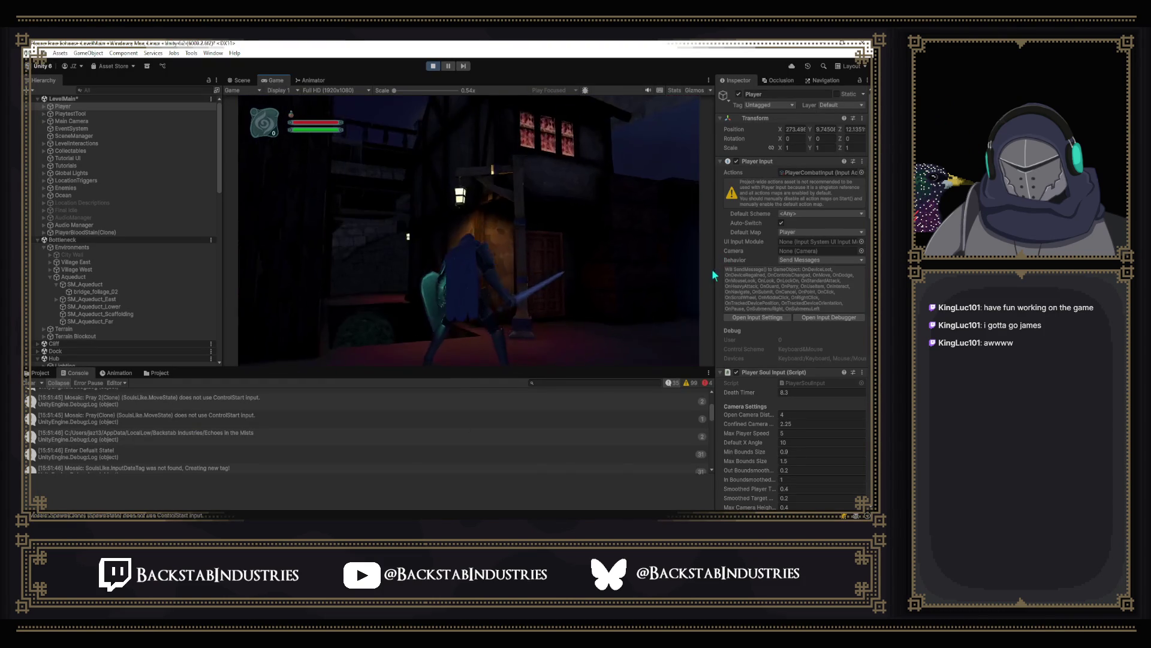
Step: Walk the knight through the lit doorway into the dark house, clearing the Console once
{"action": "key", "text": "w"}
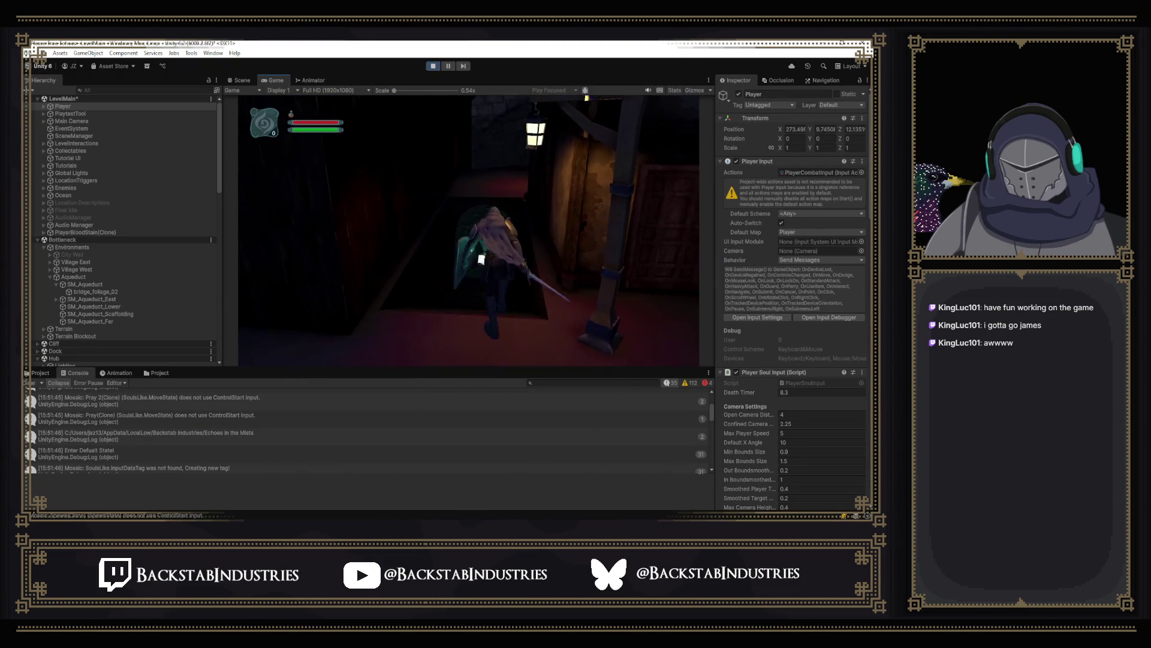
{"action": "key", "text": "w"}
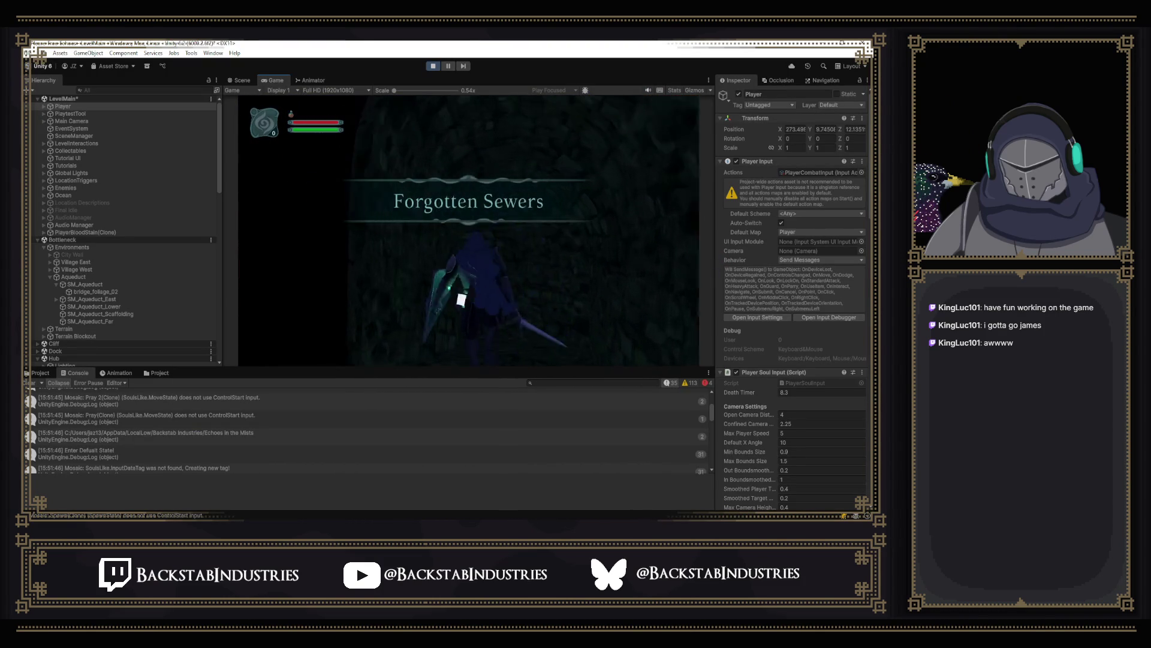
{"action": "key", "text": "Escape"}
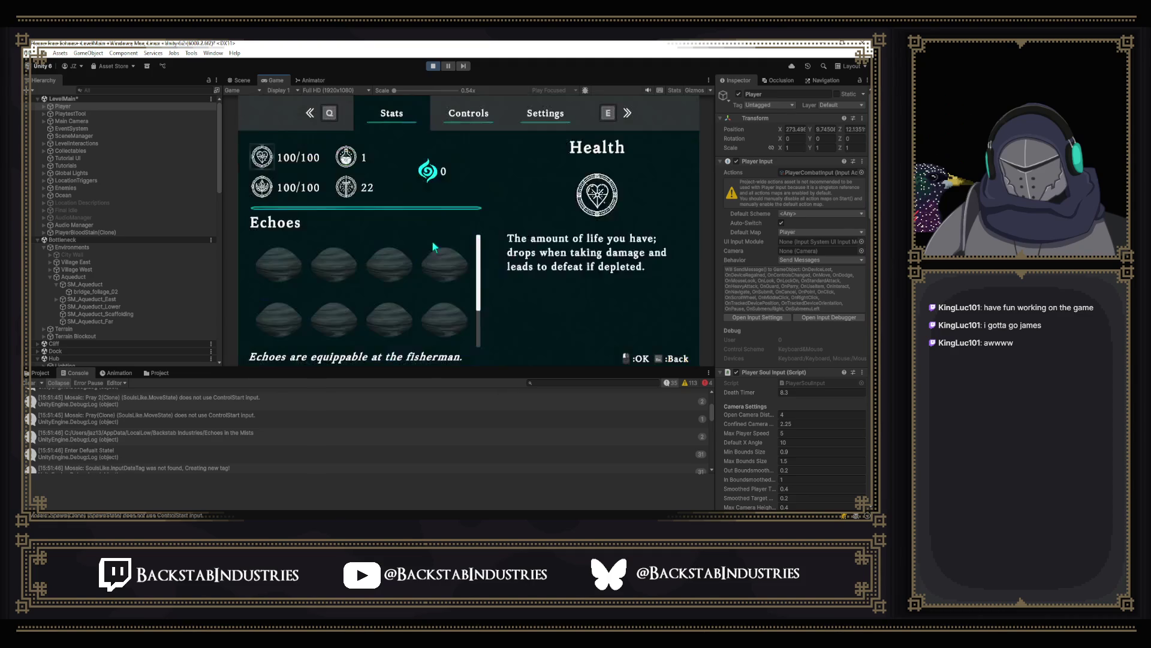
{"action": "left_click", "coordinate": [31, 385]}
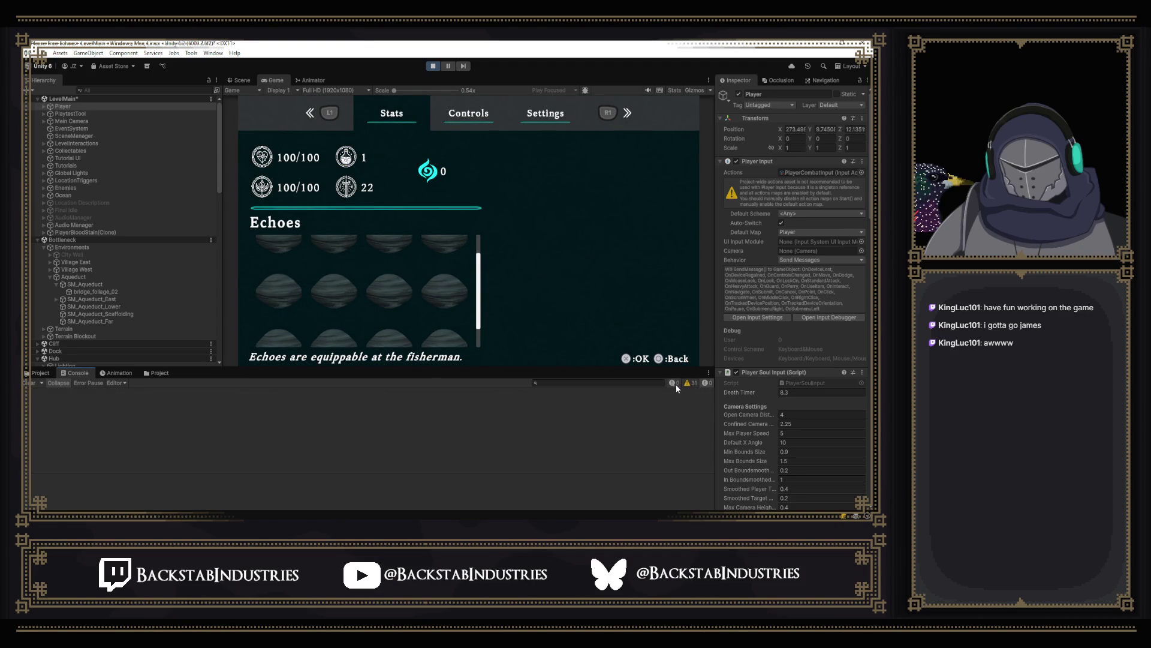
{"action": "key", "text": "Escape"}
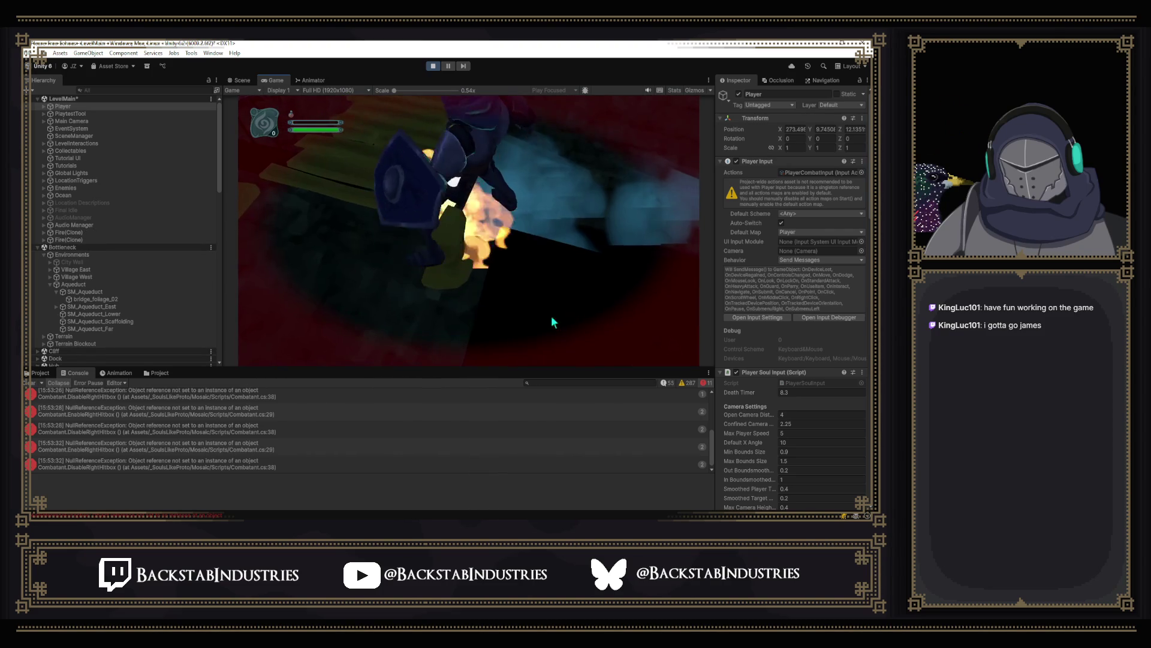
Step: Dodge-roll onward into the Forgotten Sewers, clear the Console again, and pause on Stats
{"action": "scroll", "coordinate": [614, 408], "scroll_direction": "up", "scroll_amount": 5}
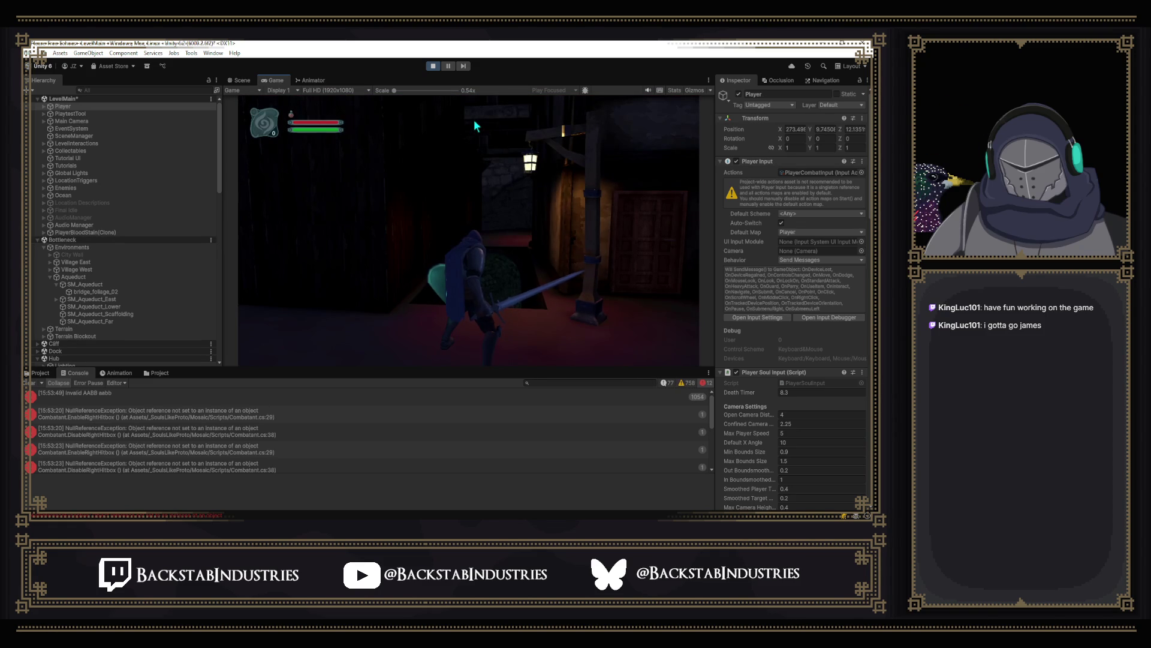
{"action": "mouse_move", "coordinate": [485, 154]}
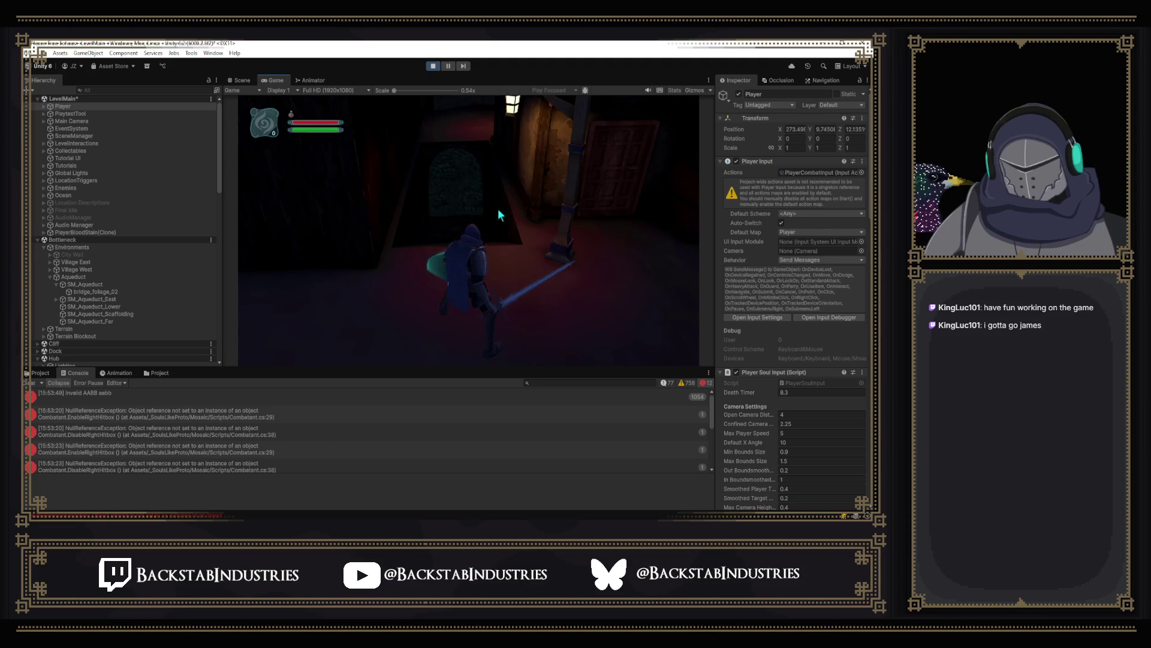
{"action": "key", "text": "space"}
{"action": "left_click", "coordinate": [28, 383]}
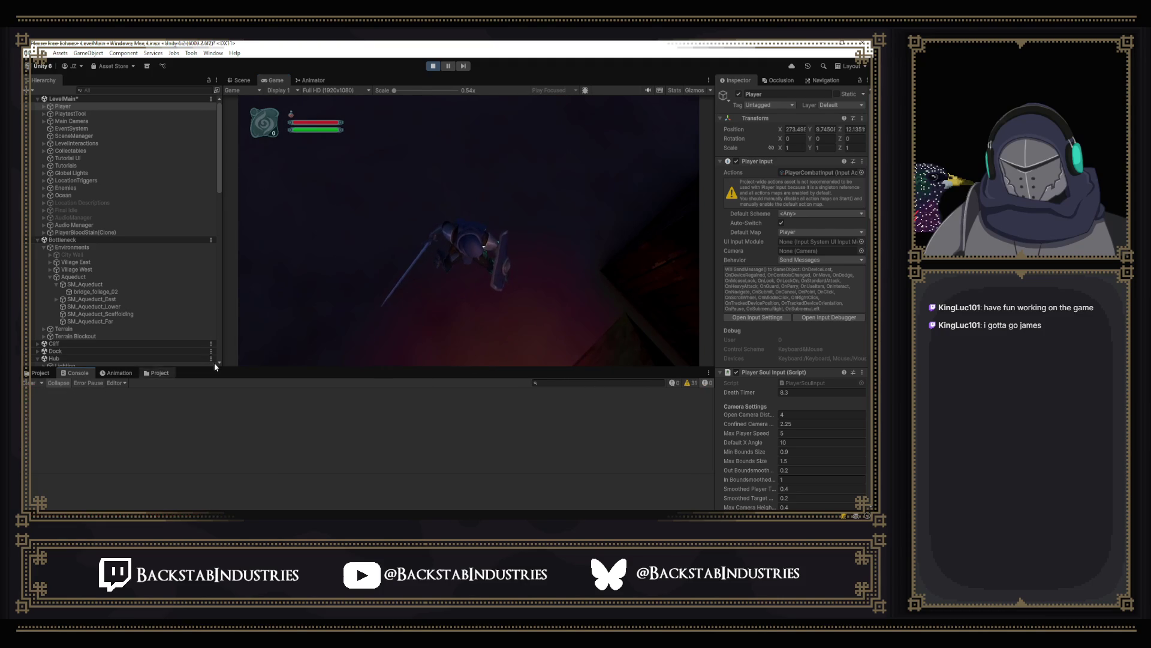
{"action": "left_click", "coordinate": [578, 325]}
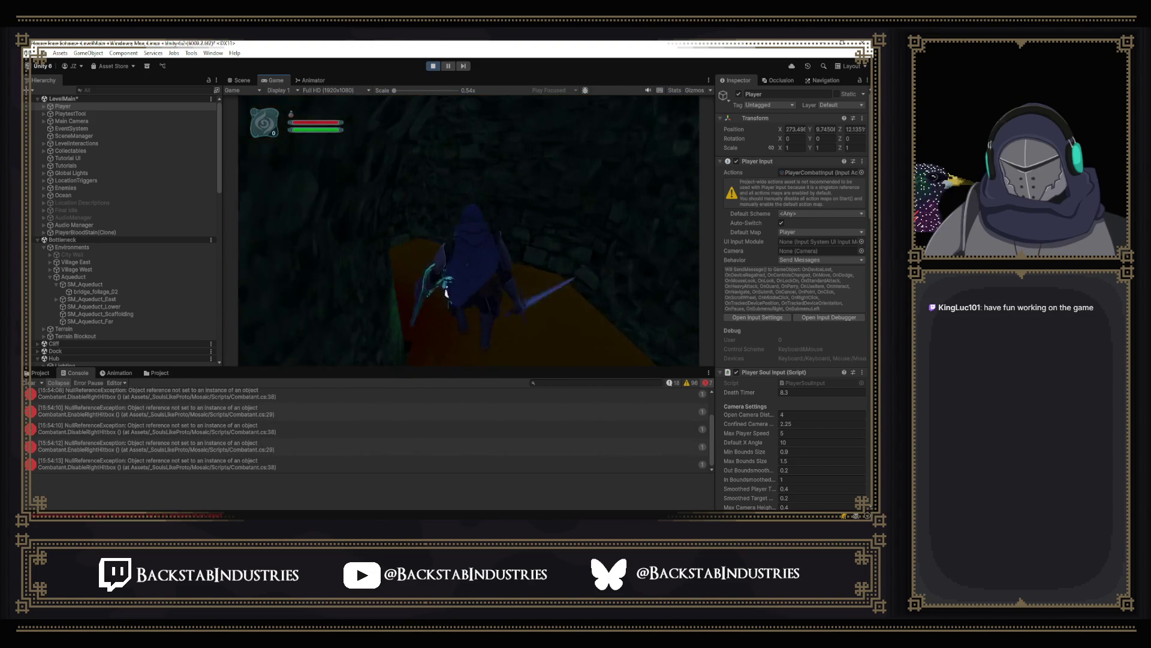
{"action": "key", "text": "Escape"}
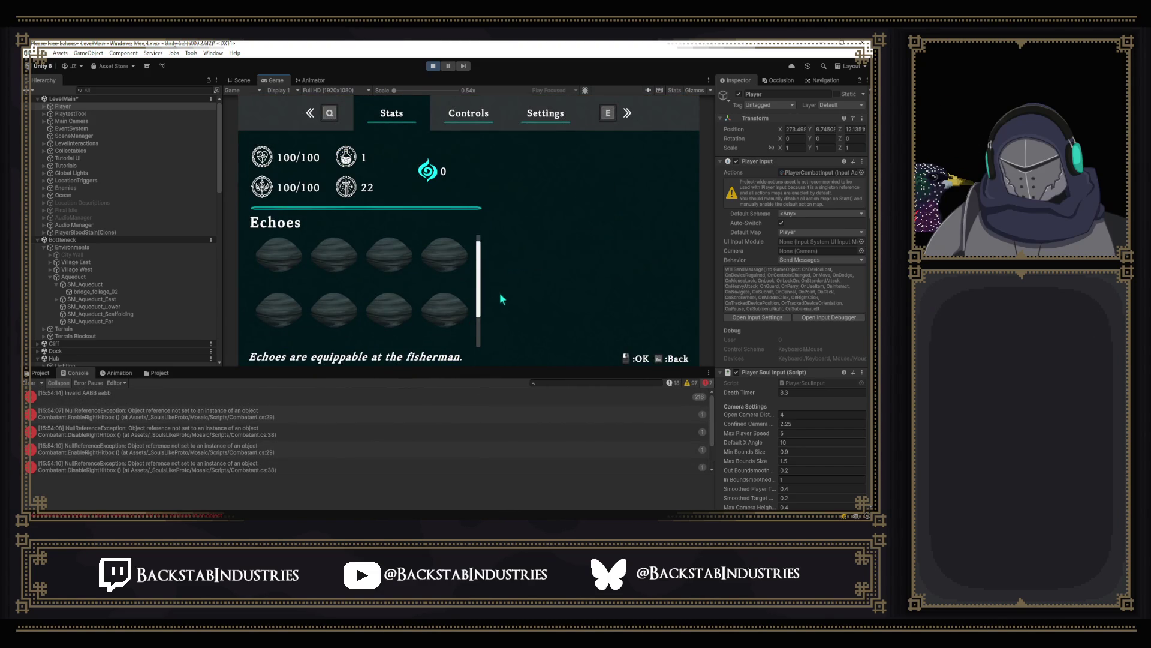
Step: Resume play and walk the knight through the arched doorway into the dark tunnel
{"action": "key", "text": "Escape"}
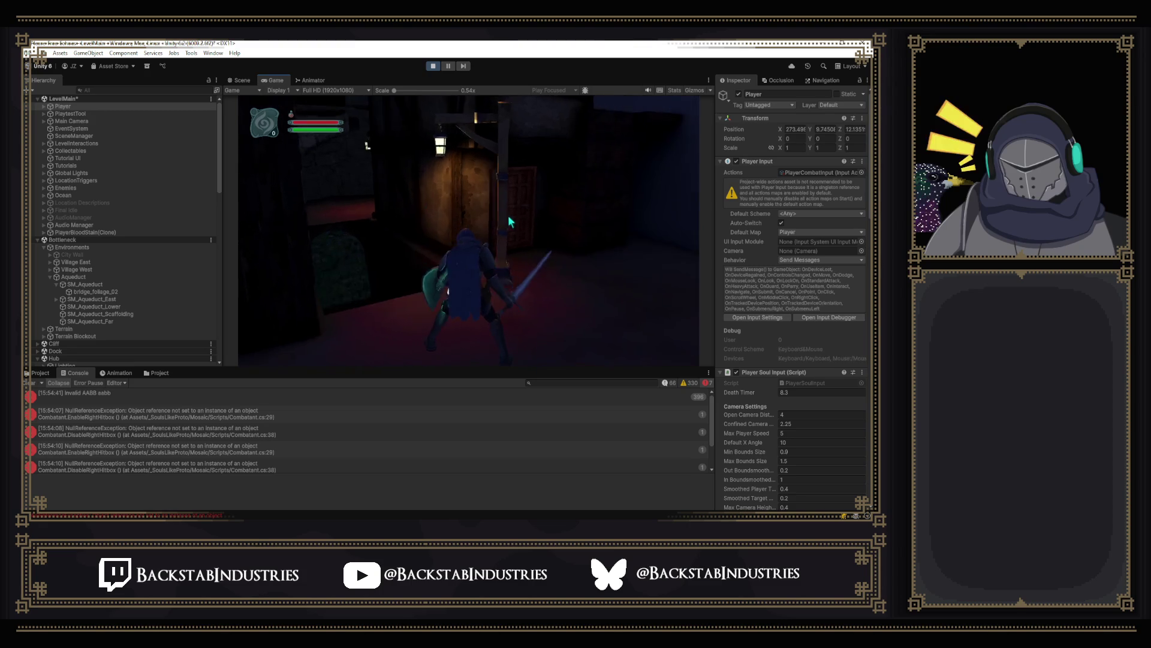
{"action": "left_click", "coordinate": [509, 215]}
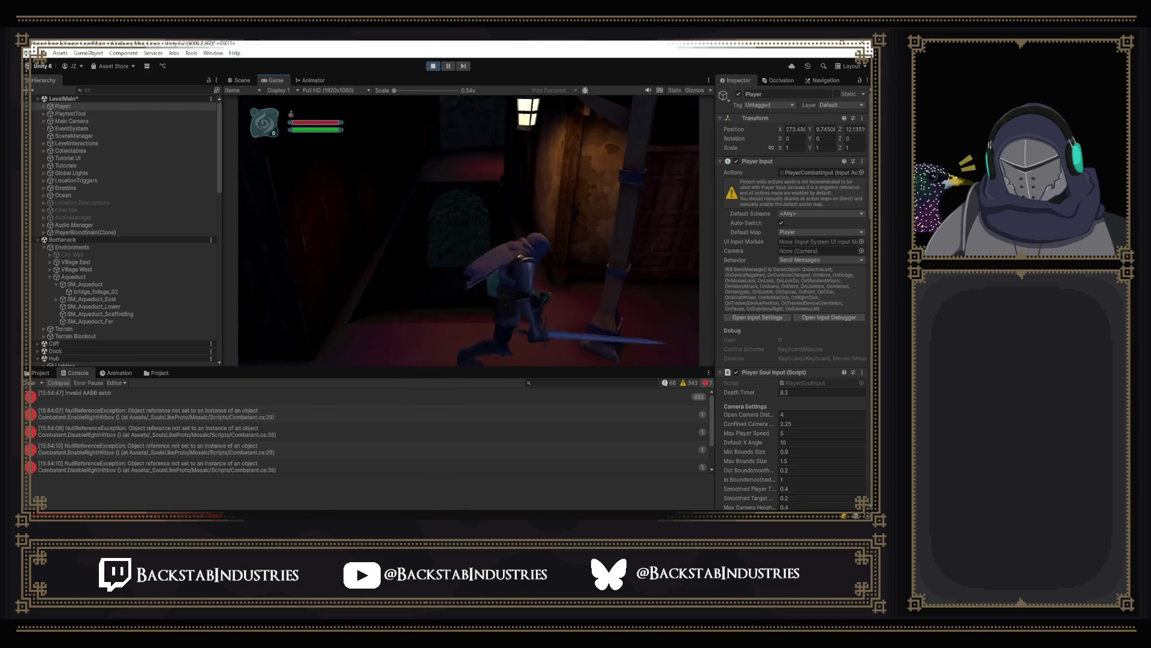
{"action": "key", "text": "w"}
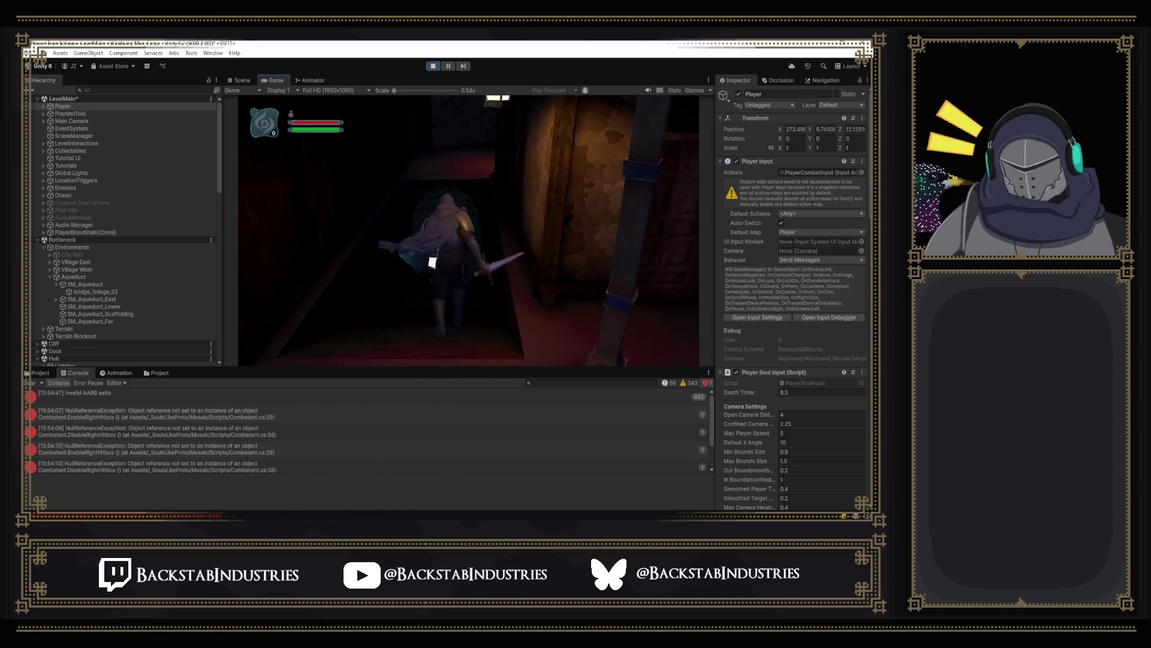
{"action": "key", "text": "w"}
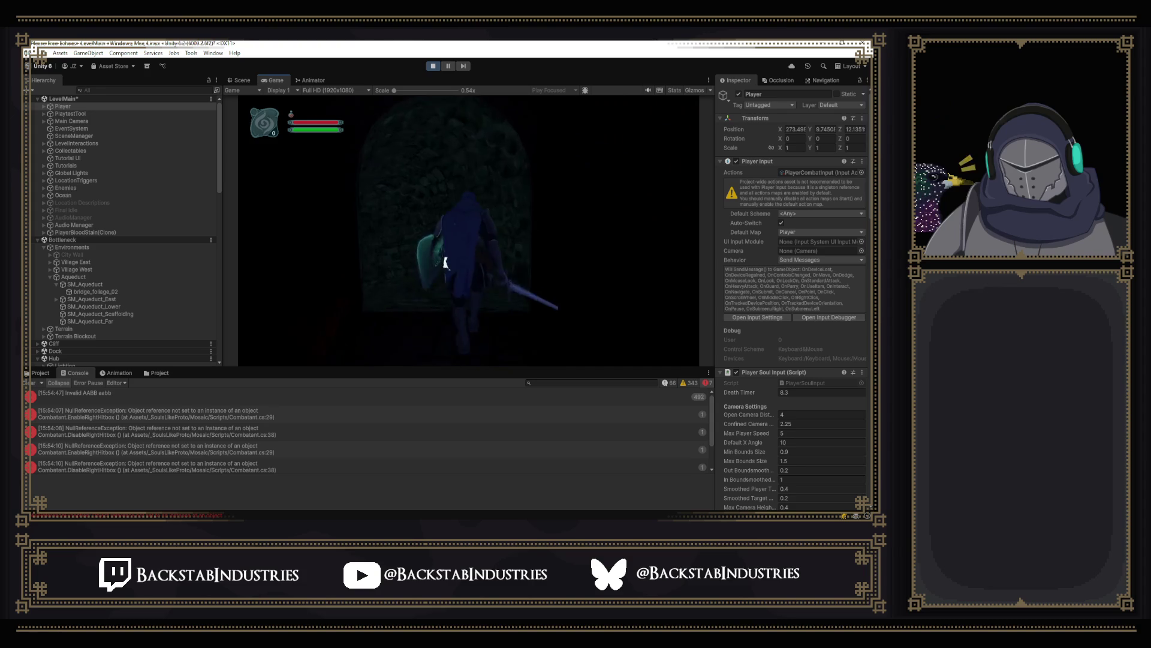
Step: Open the pause menu's Controls page, then stop the play session
{"action": "key", "text": "Escape"}
{"action": "left_click", "coordinate": [461, 112]}
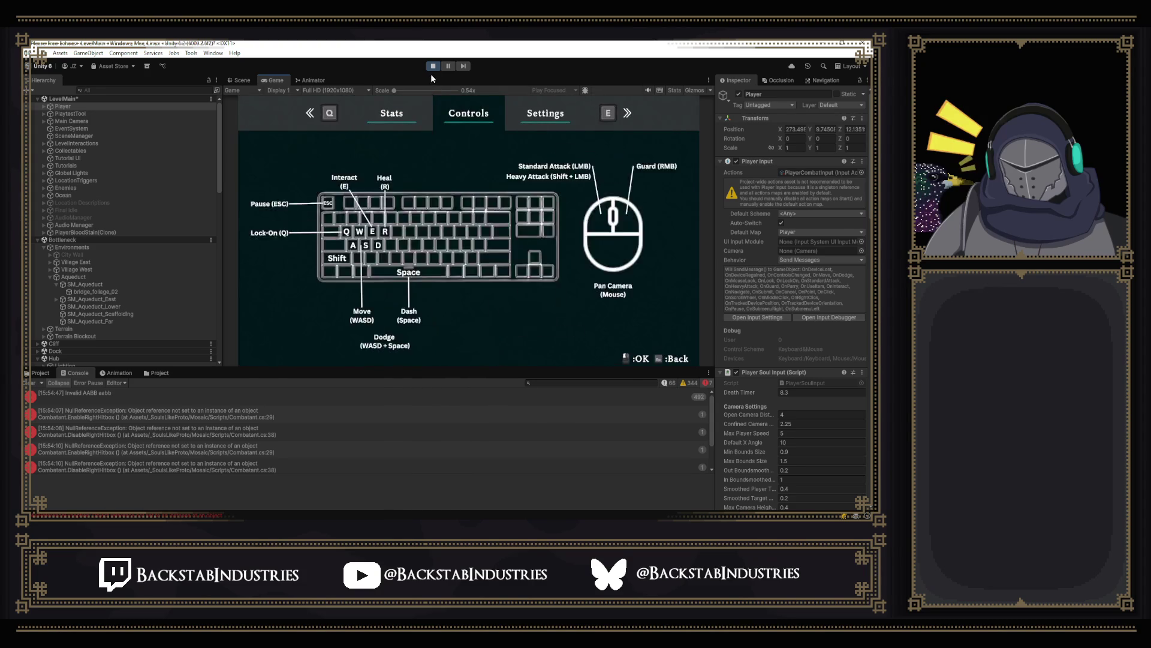
{"action": "left_click", "coordinate": [433, 66]}
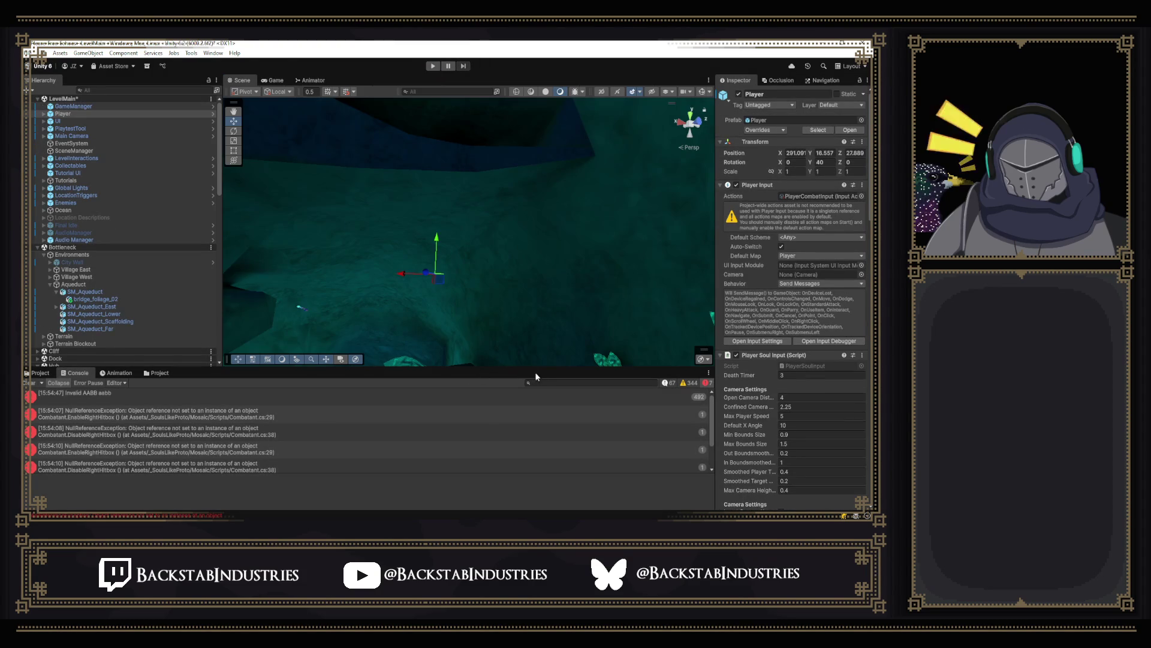
Step: Search the Project assets for 'final' and open the FinalCharacterRigWMat prefab
{"action": "left_click", "coordinate": [537, 380]}
{"action": "left_click", "coordinate": [44, 374]}
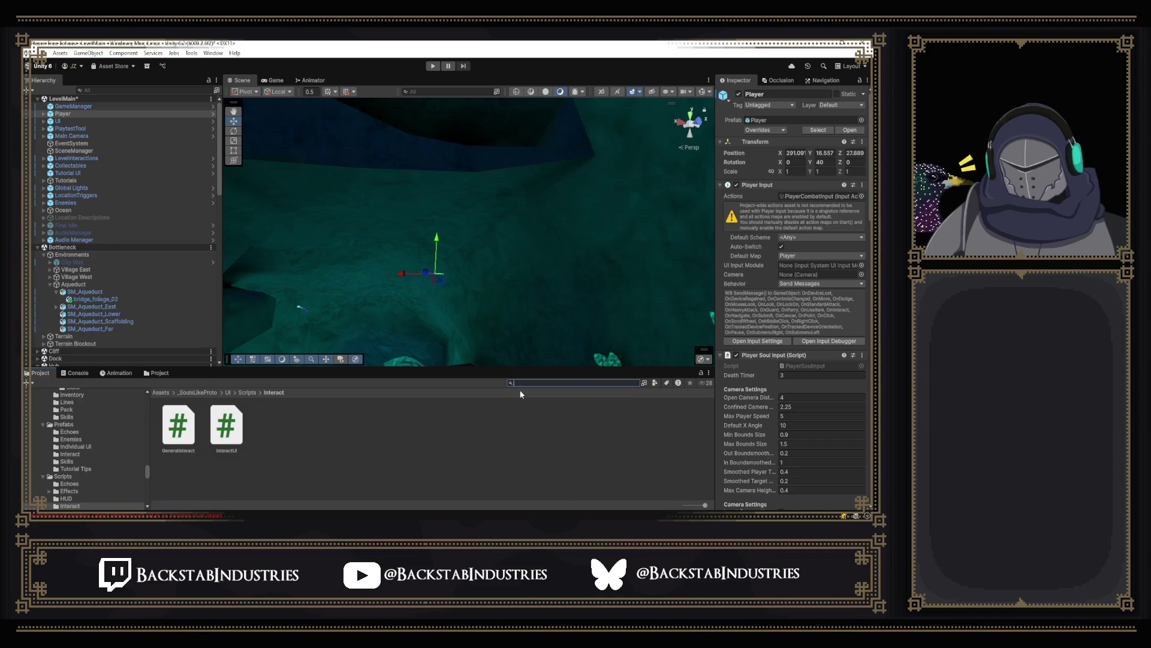
{"action": "type", "text": "pla"}
{"action": "key", "text": "BackSpace"}
{"action": "key", "text": "BackSpace"}
{"action": "key", "text": "BackSpace"}
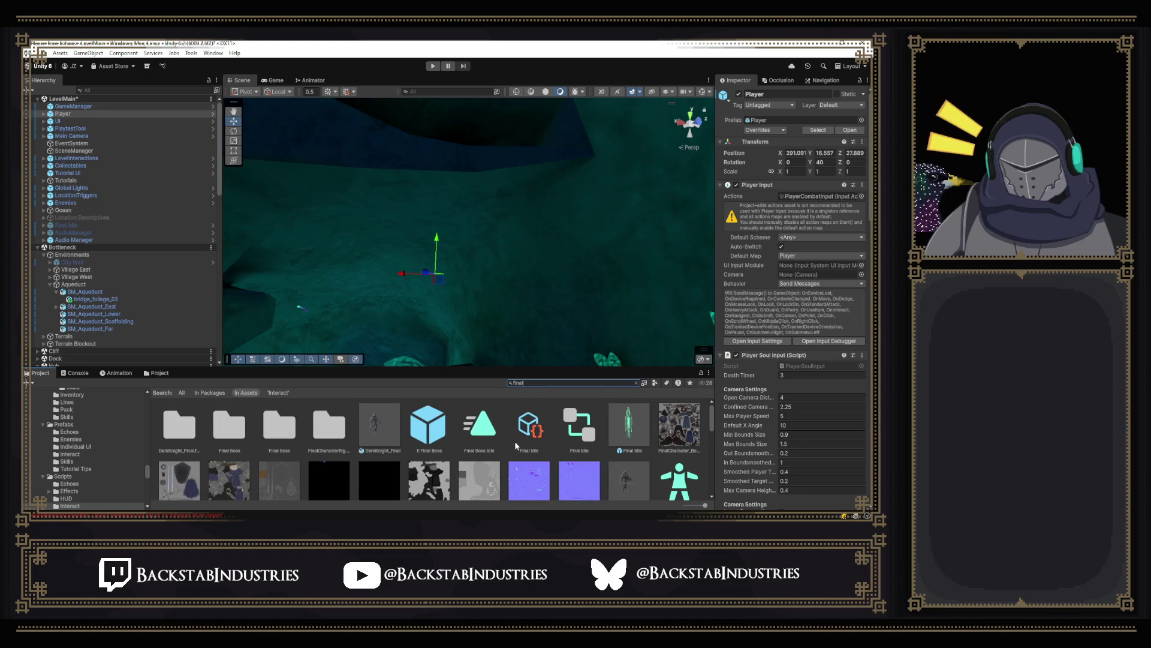
{"action": "scroll", "coordinate": [514, 440], "scroll_direction": "down", "scroll_amount": 2}
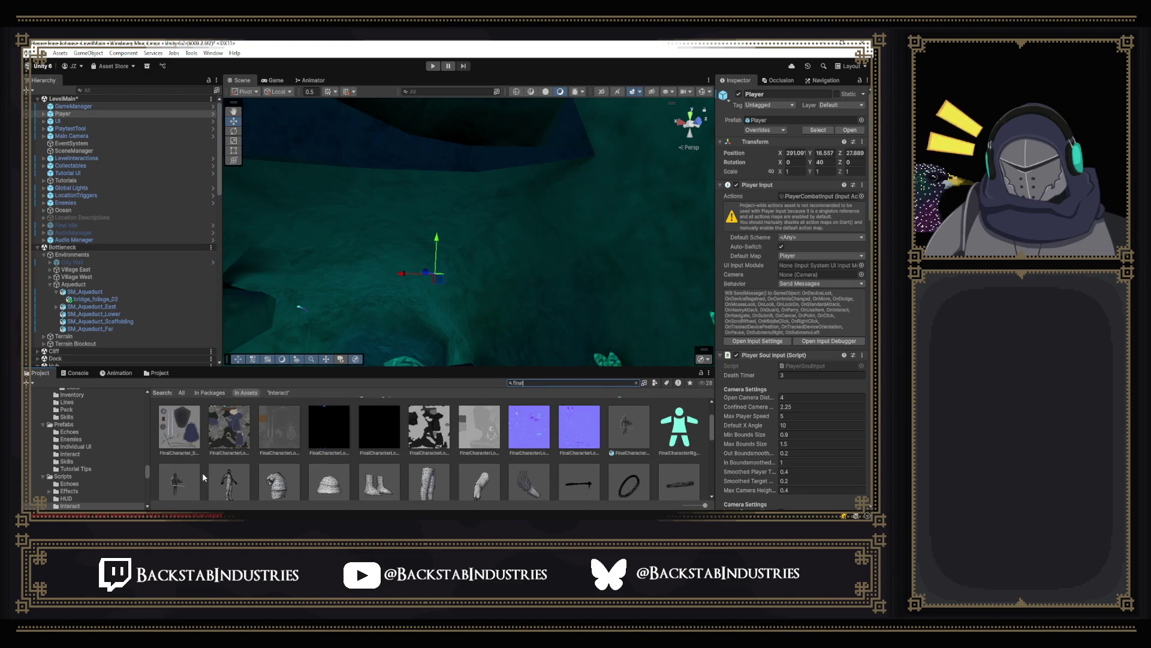
{"action": "scroll", "coordinate": [203, 473], "scroll_direction": "down", "scroll_amount": 1}
{"action": "double_click", "coordinate": [178, 458]}
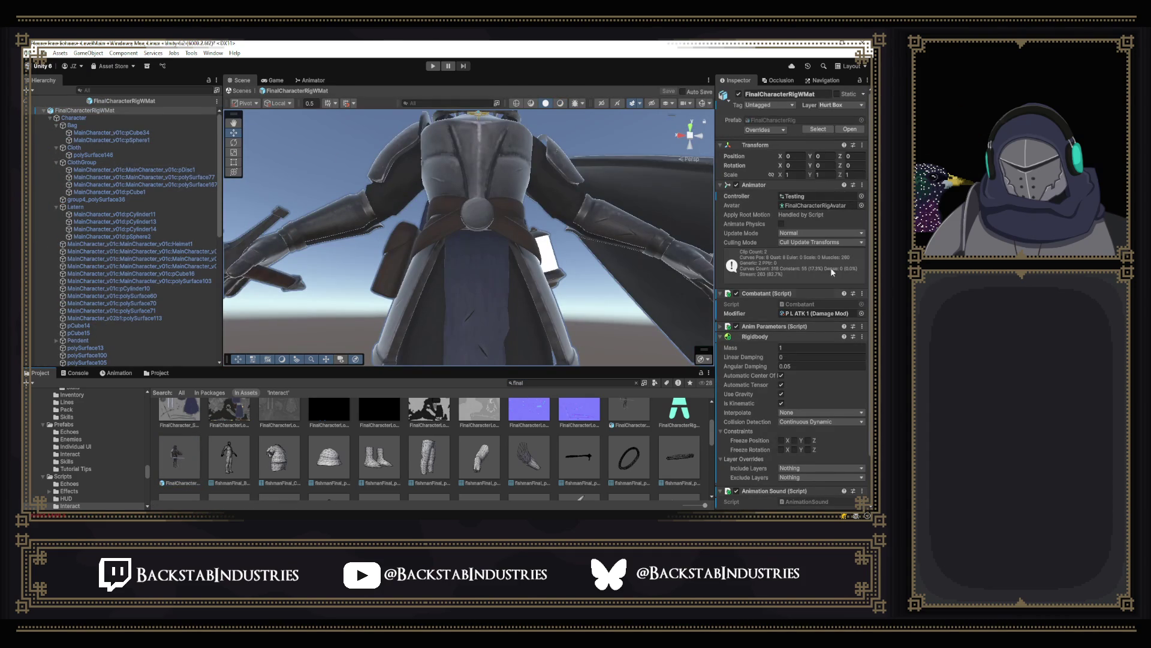
Step: Frame the character, select the cape mesh, and inspect its Cloth component and capsule colliders
{"action": "scroll", "coordinate": [821, 263], "scroll_direction": "down", "scroll_amount": 2}
{"action": "left_click_drag", "start_coordinate": [356, 192], "coordinate": [238, 228]}
{"action": "key", "text": "f"}
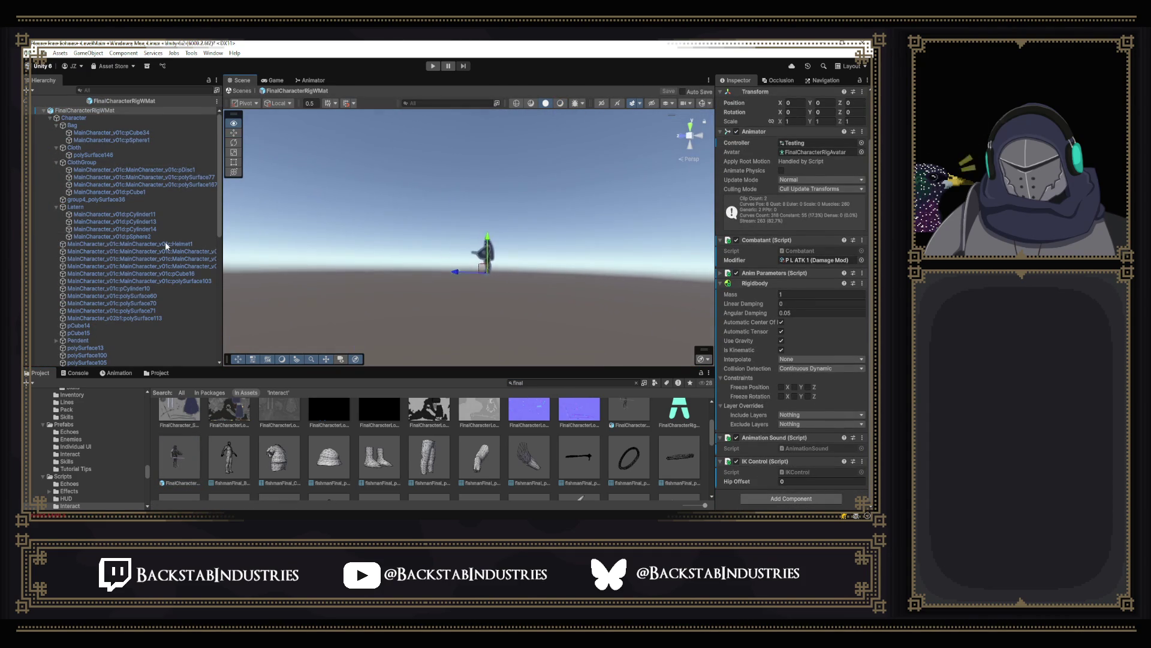
{"action": "left_click", "coordinate": [407, 256]}
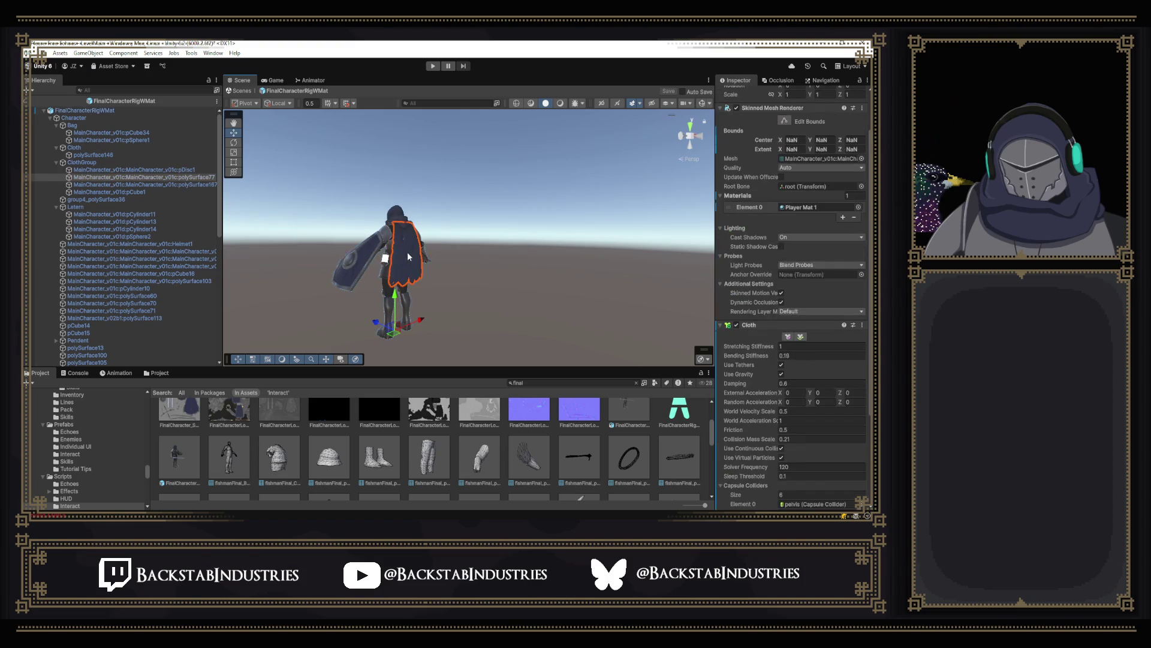
{"action": "scroll", "coordinate": [807, 179], "scroll_direction": "up", "scroll_amount": 3}
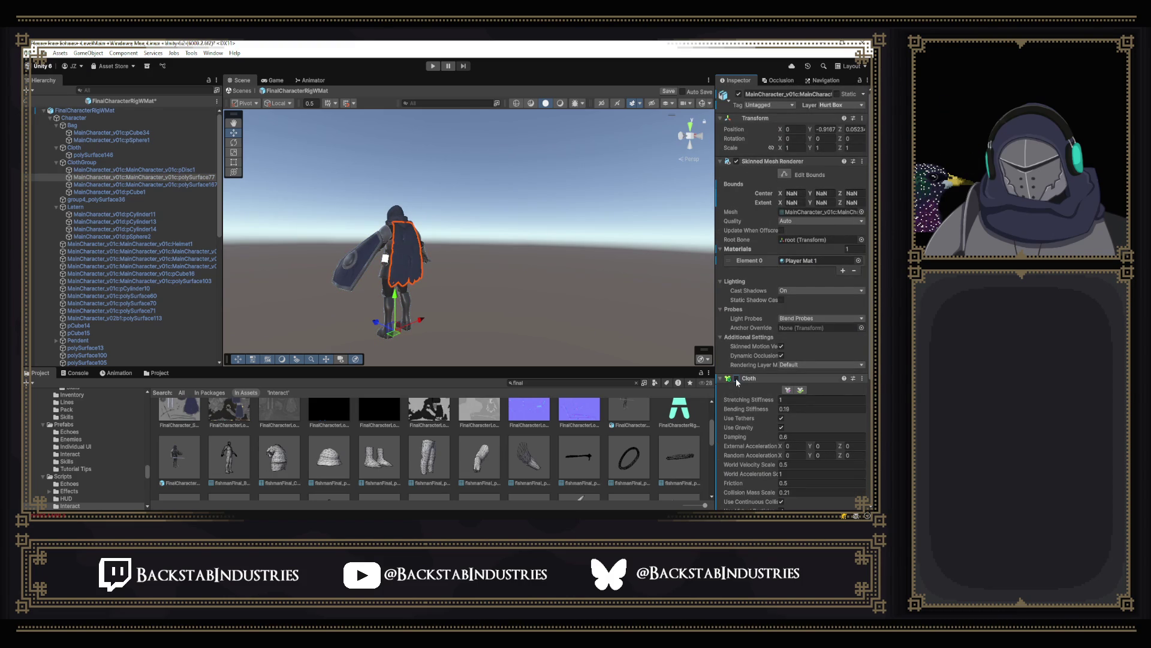
{"action": "scroll", "coordinate": [750, 348], "scroll_direction": "down", "scroll_amount": 10}
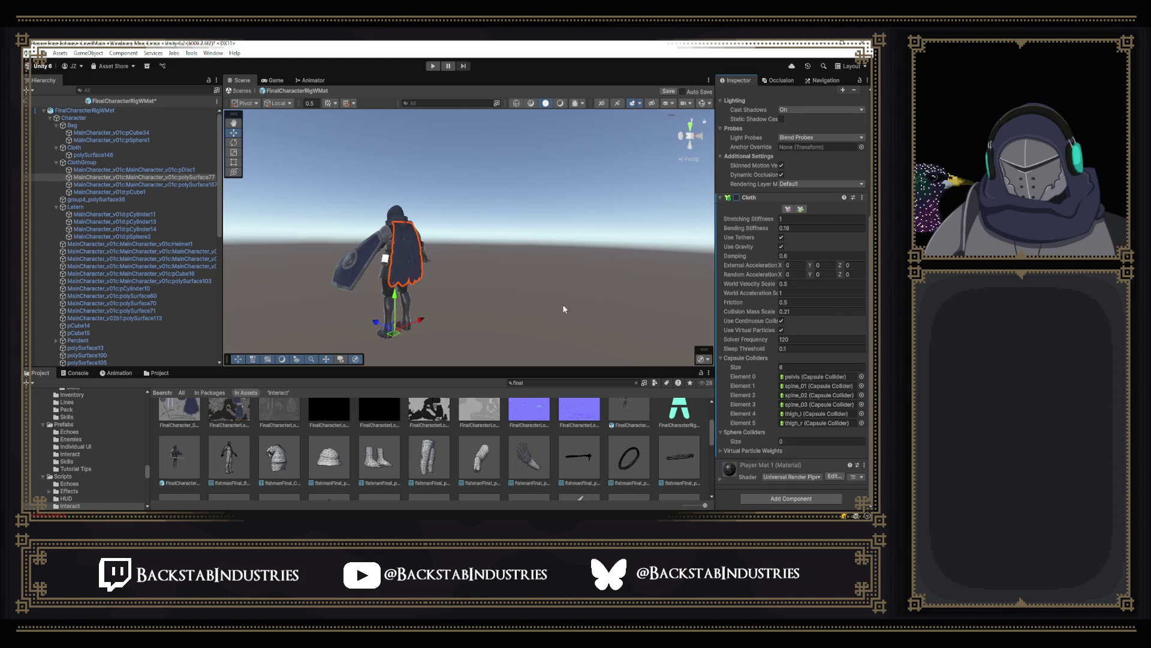
{"action": "left_click", "coordinate": [433, 66]}
Step: Playtest with the edited cape, walking the knight toward the street and pausing
{"action": "left_click", "coordinate": [433, 66]}
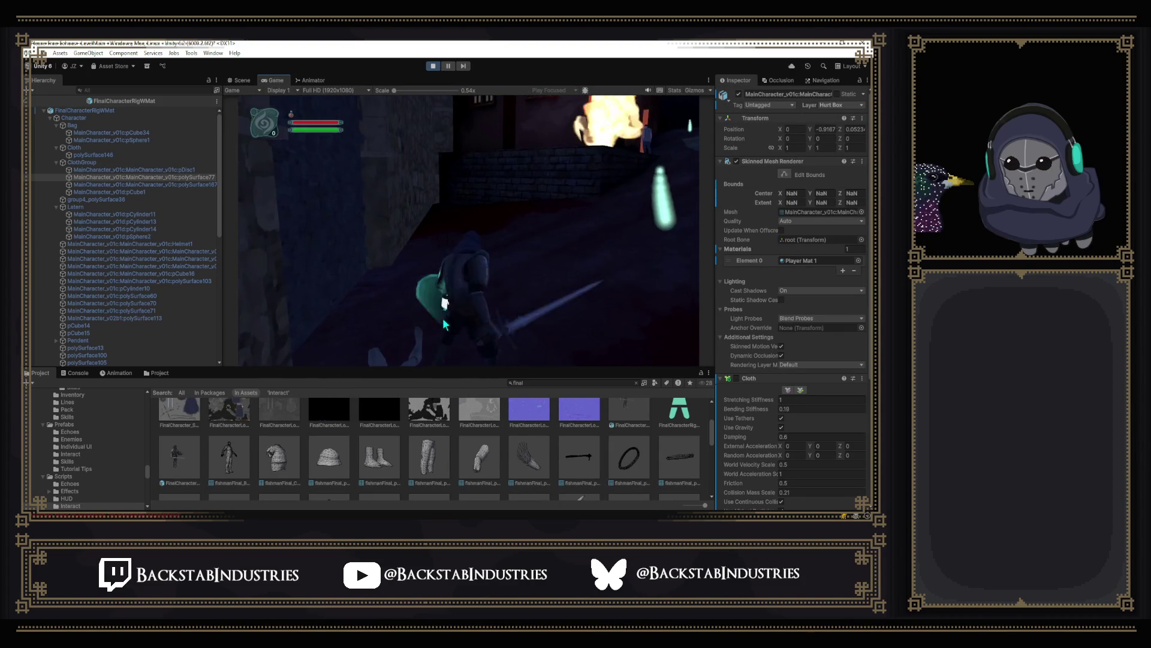
{"action": "left_click", "coordinate": [73, 373]}
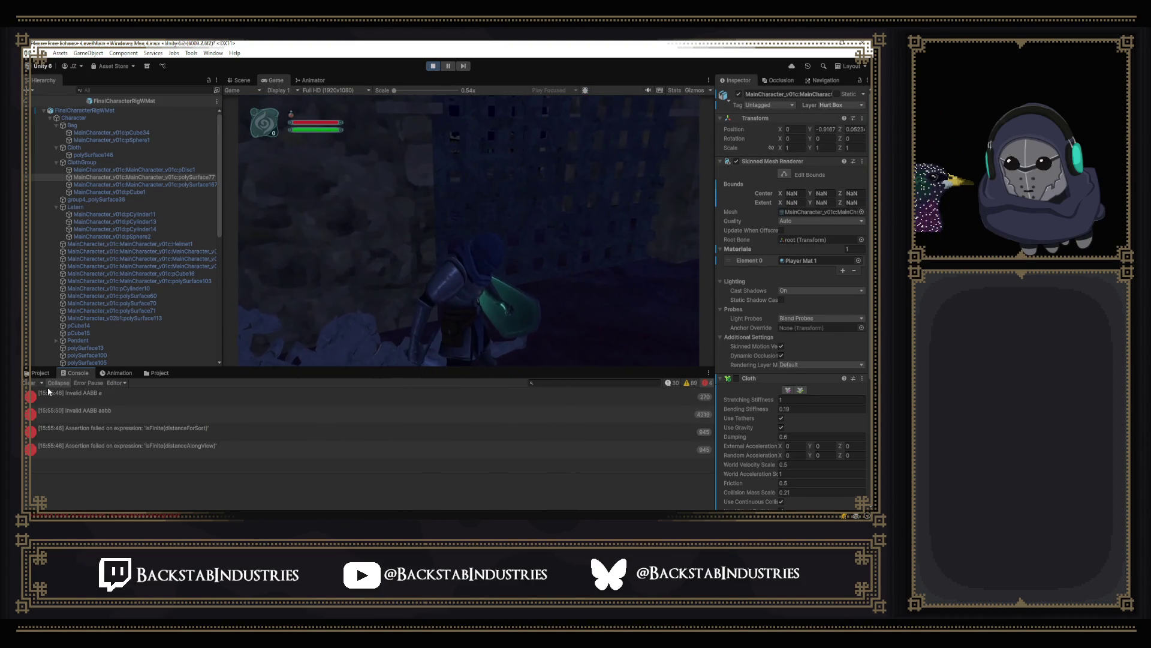
{"action": "left_click", "coordinate": [385, 284]}
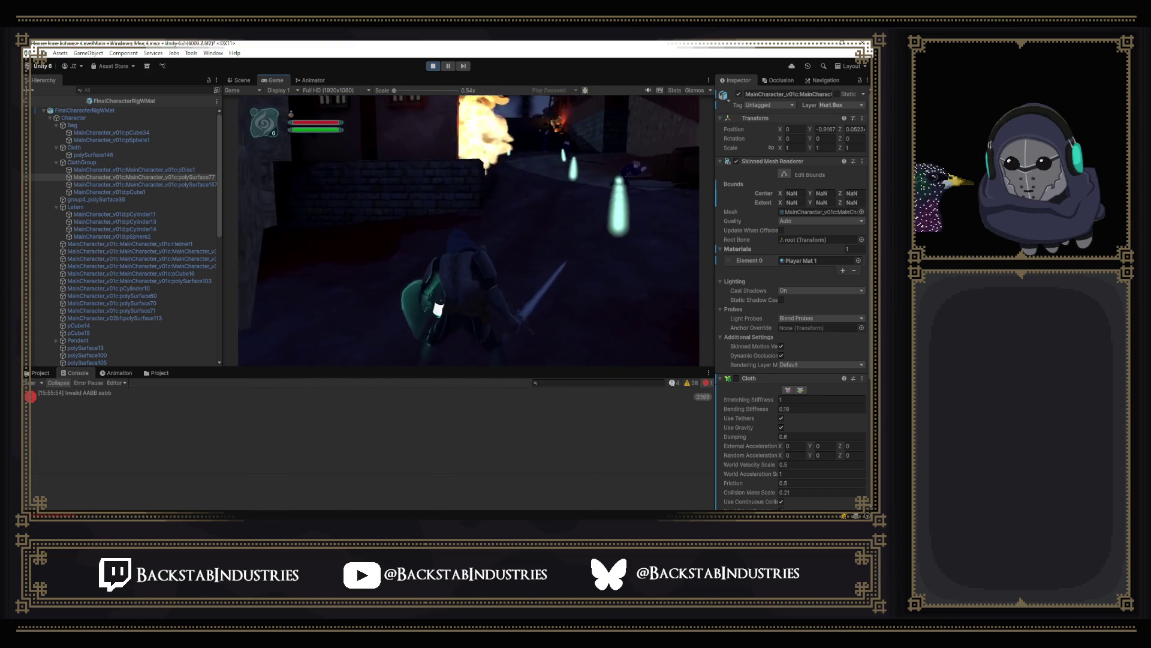
{"action": "key", "text": "w"}
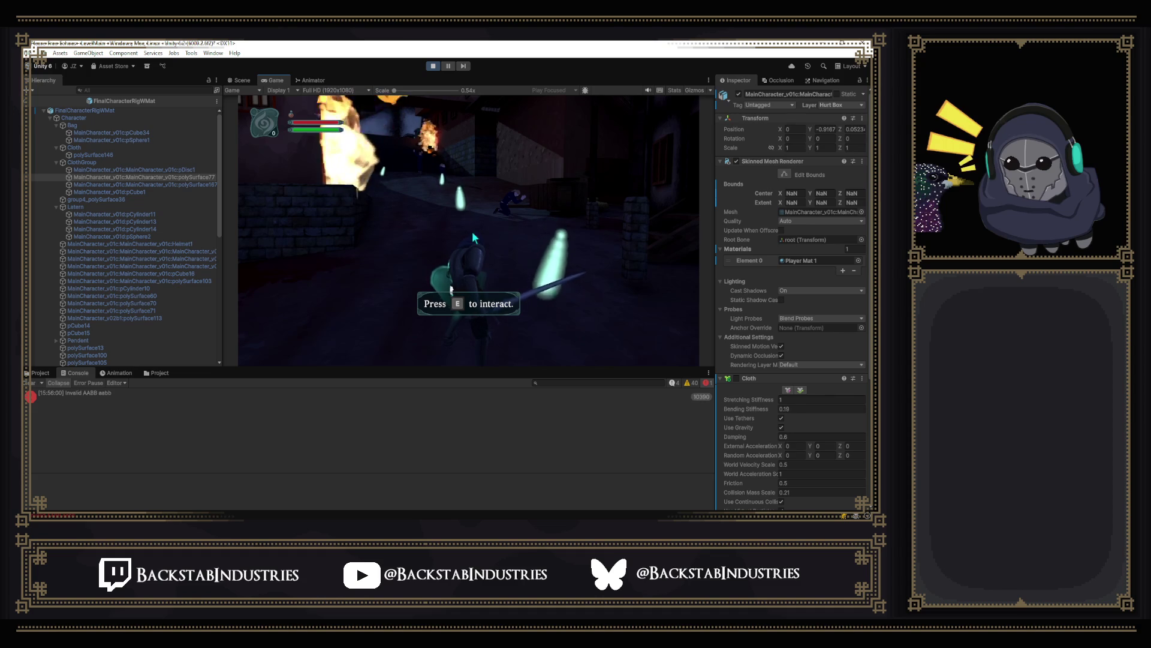
{"action": "key", "text": "Escape"}
Step: Stop playing, clear the Console, exit Prefab Mode to LevelMain, and clear it again
{"action": "left_click", "coordinate": [433, 66]}
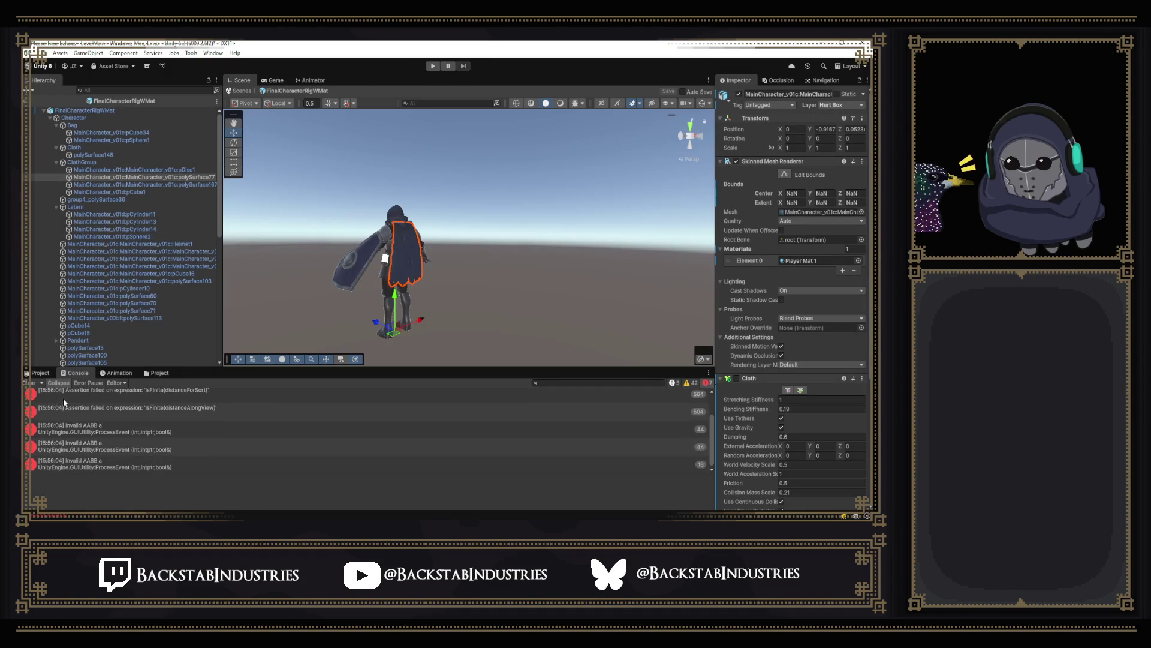
{"action": "left_click", "coordinate": [31, 384]}
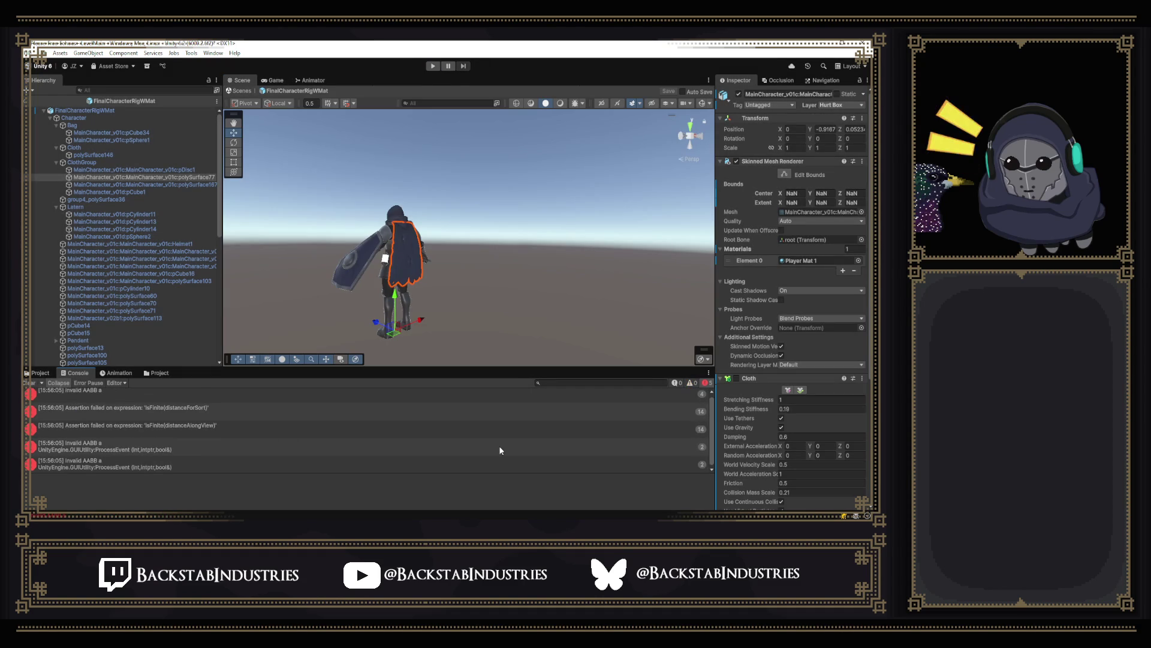
{"action": "left_click", "coordinate": [24, 383]}
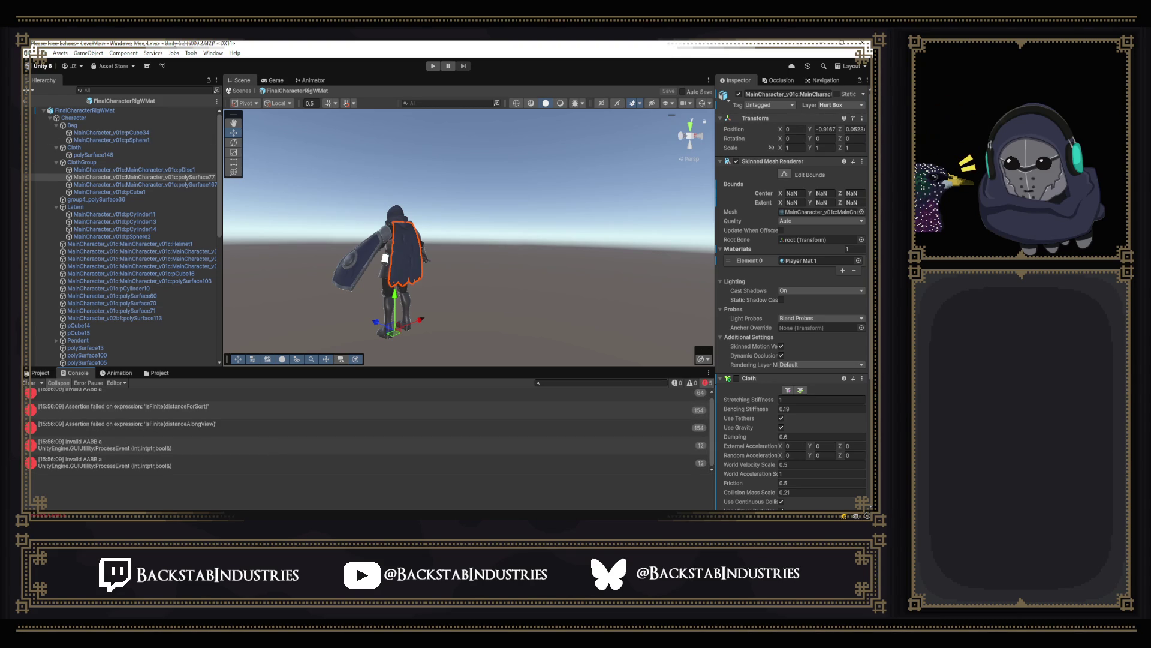
{"action": "left_click", "coordinate": [35, 101]}
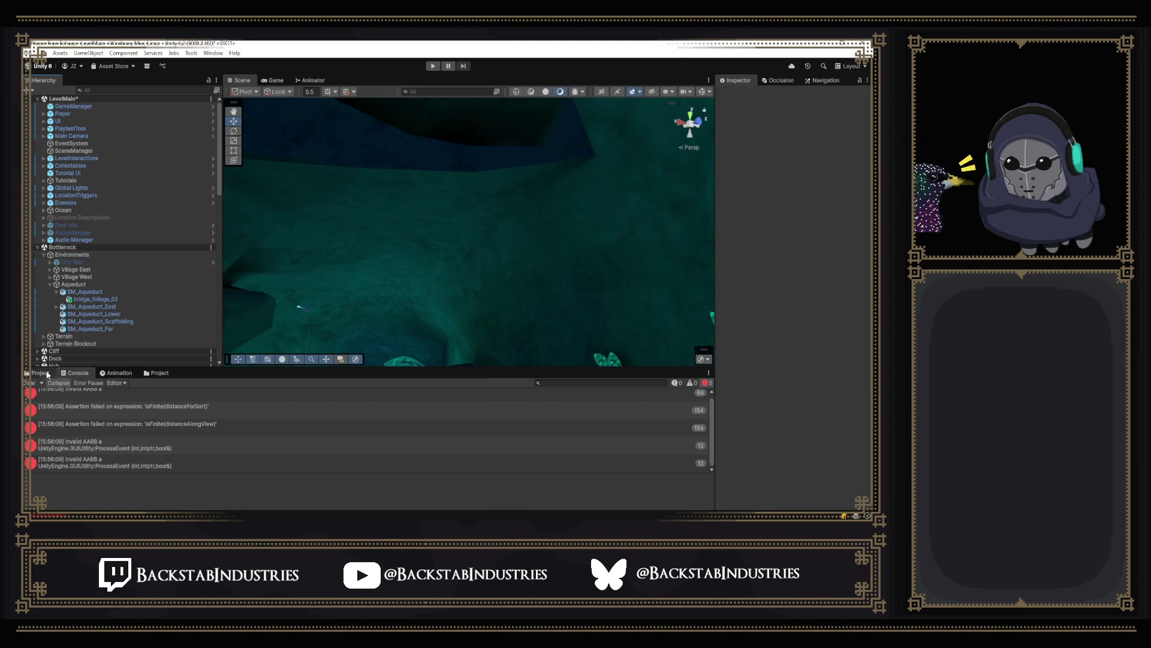
{"action": "left_click", "coordinate": [29, 383]}
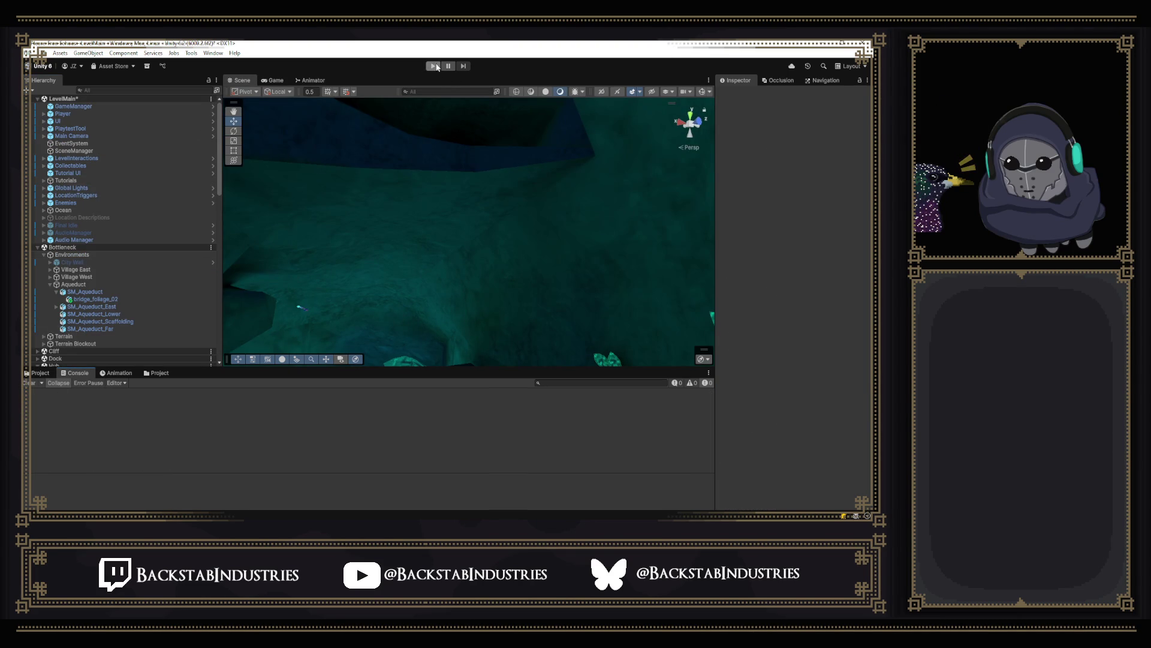
Step: Playtest the level, teleport via the P cheat menu with F12, view Controls, then stop
{"action": "left_click", "coordinate": [436, 67]}
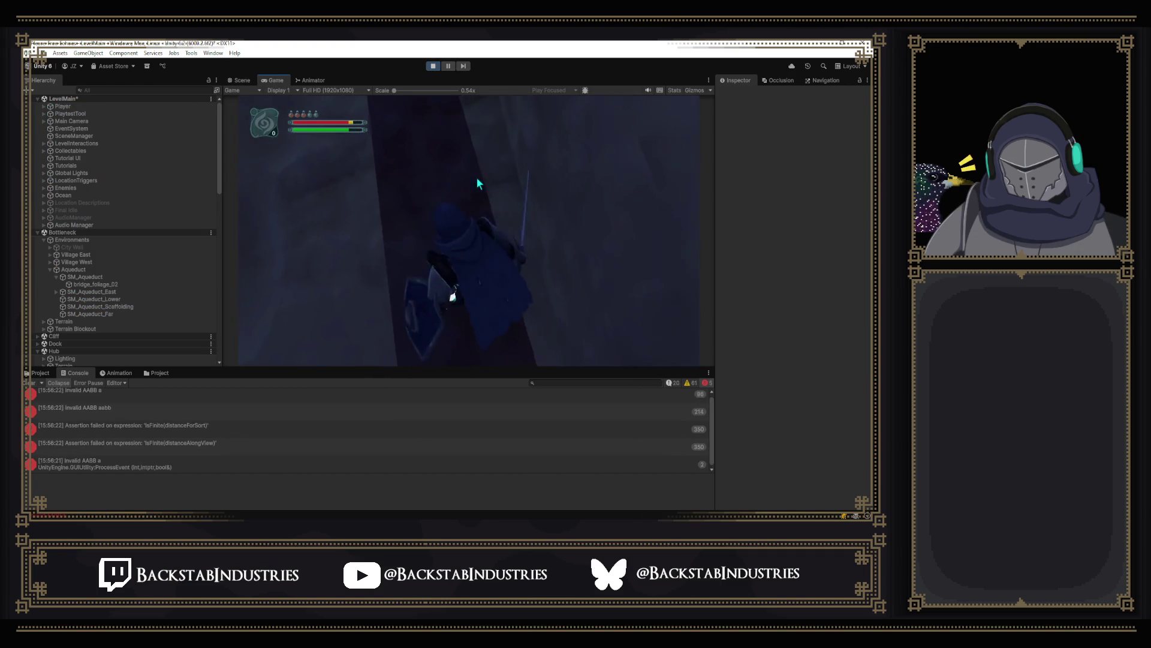
{"action": "key", "text": "p"}
{"action": "key", "text": "p"}
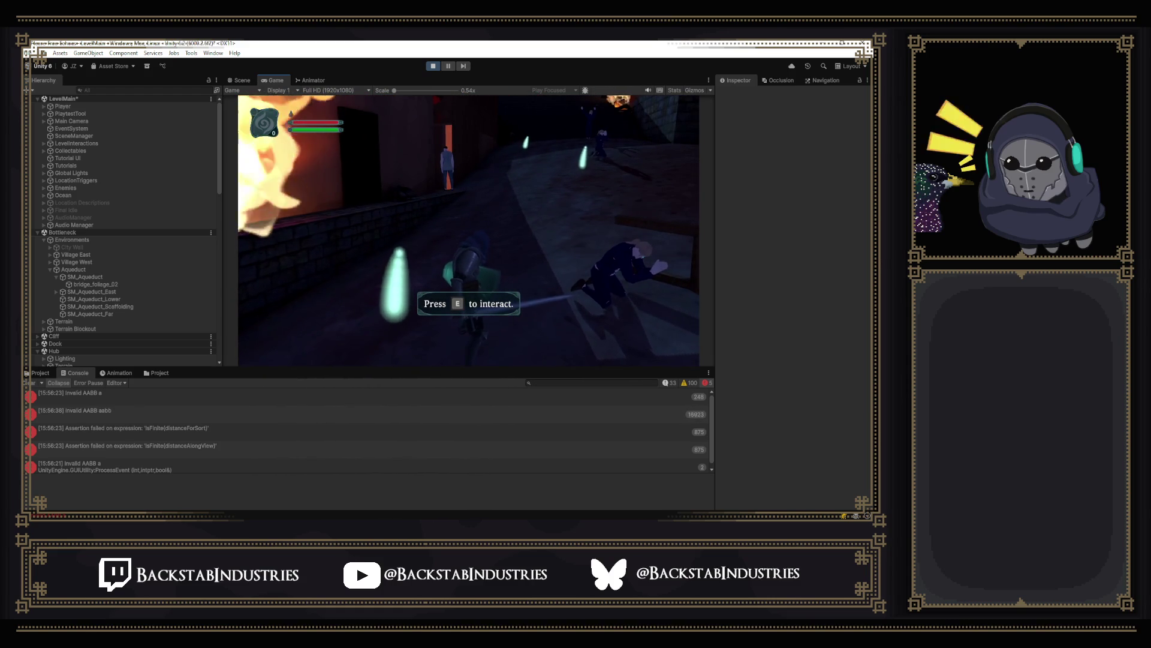
{"action": "key", "text": "F12"}
{"action": "key", "text": "F12"}
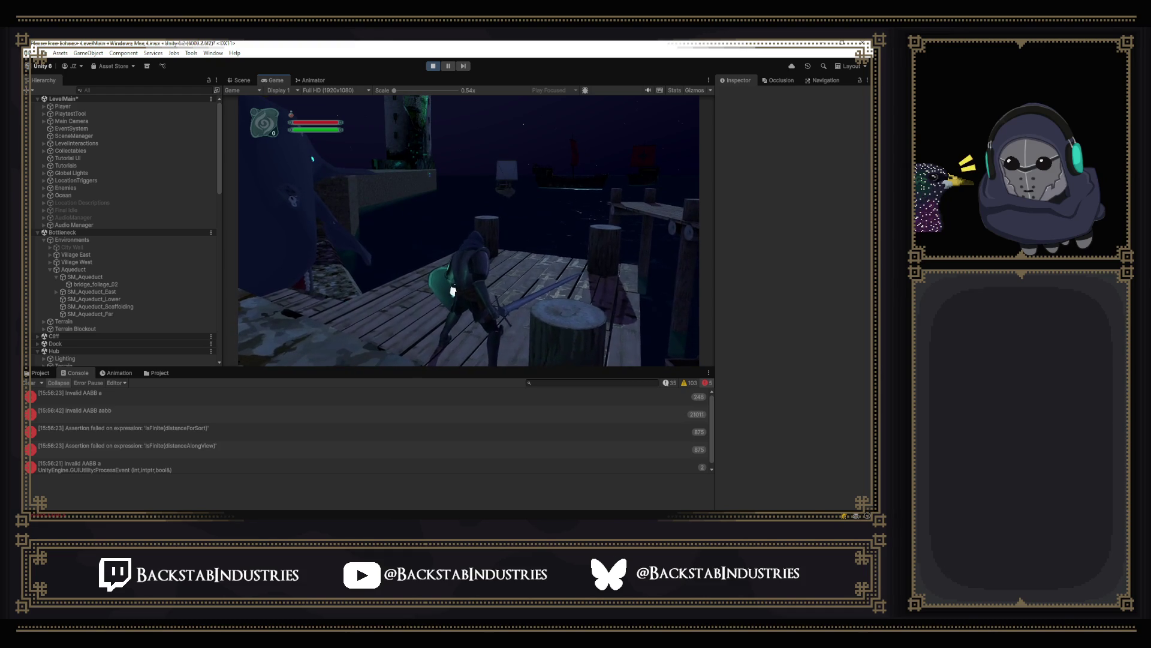
{"action": "key", "text": "Escape"}
{"action": "key", "text": "e"}
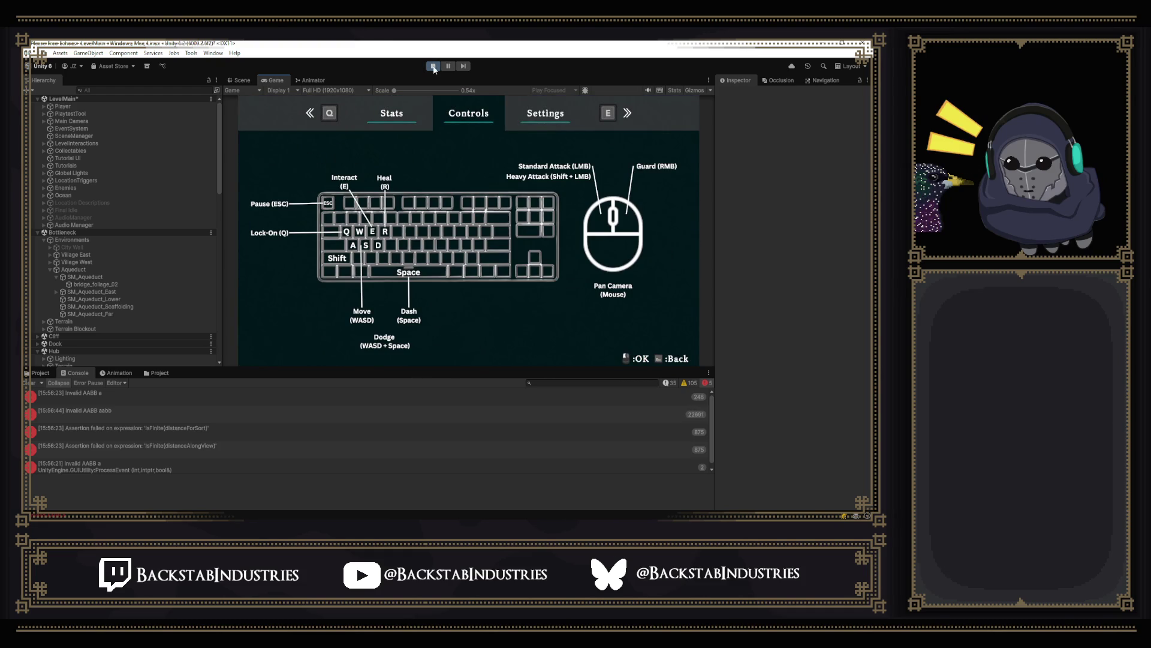
{"action": "left_click", "coordinate": [433, 66]}
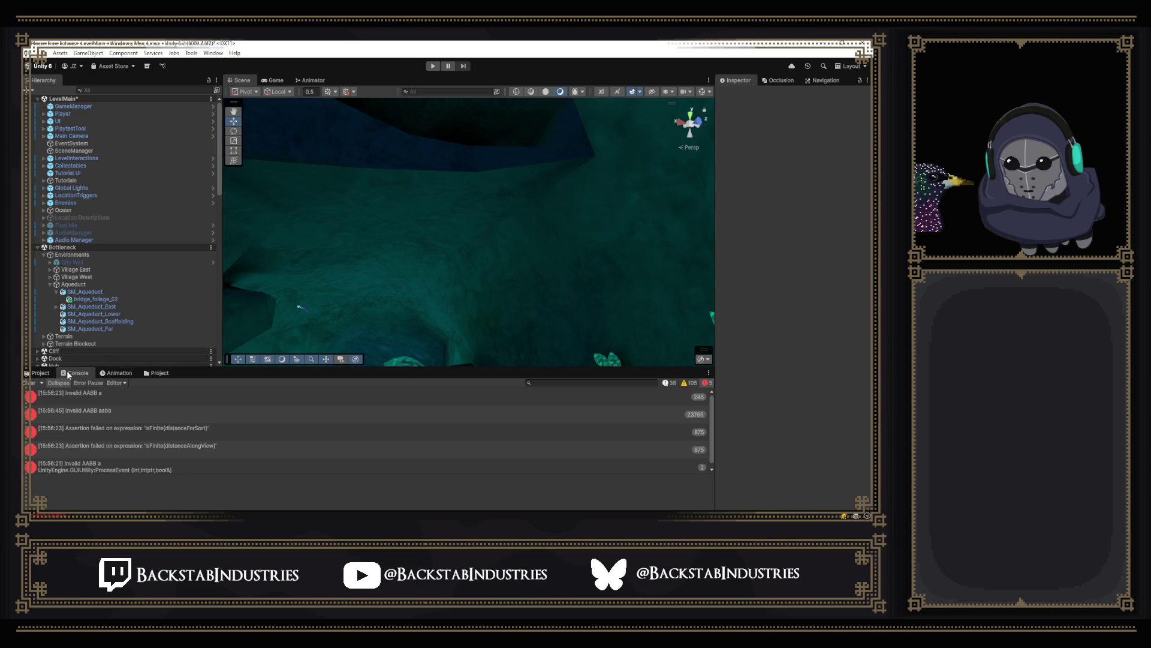
Step: Tick the Cloth component on the FinalCharacterRigWMat cape mesh, save with Ctrl+S, return to LevelMain
{"action": "left_click", "coordinate": [52, 374]}
{"action": "double_click", "coordinate": [190, 459]}
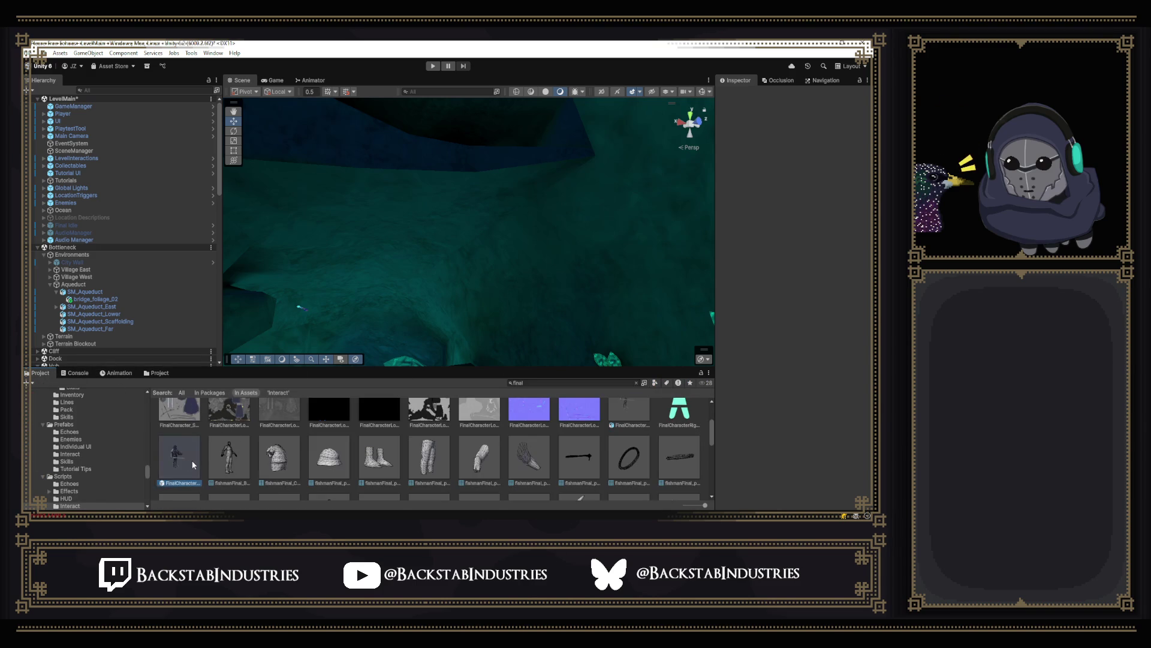
{"action": "left_click", "coordinate": [399, 268]}
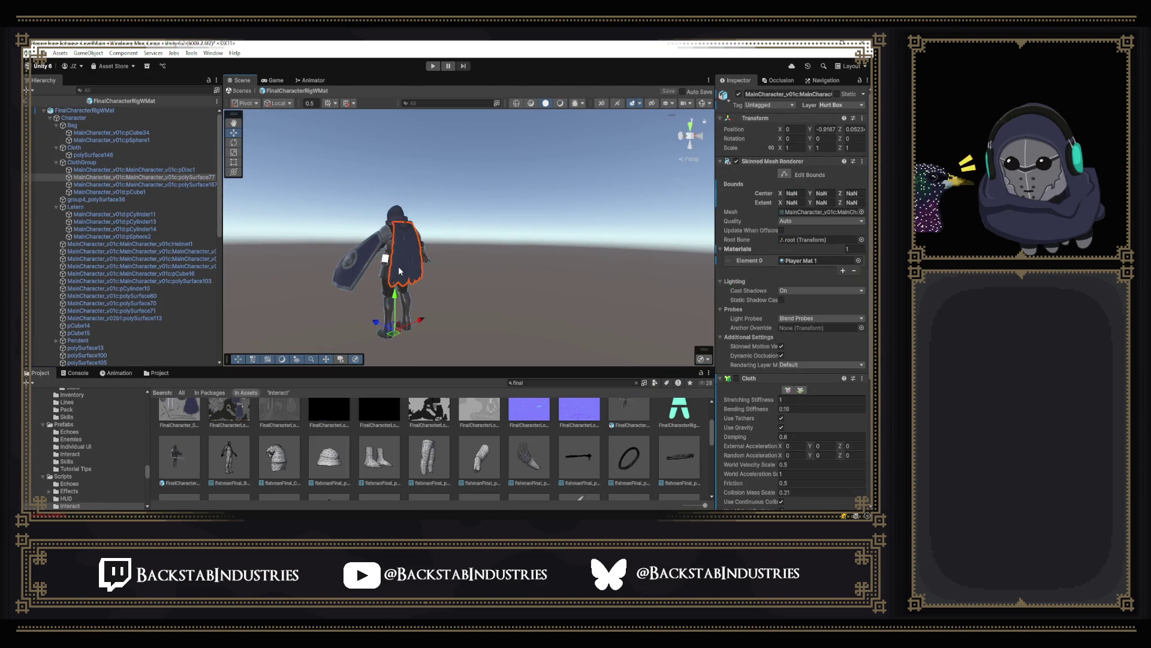
{"action": "scroll", "coordinate": [852, 436], "scroll_direction": "down", "scroll_amount": 6}
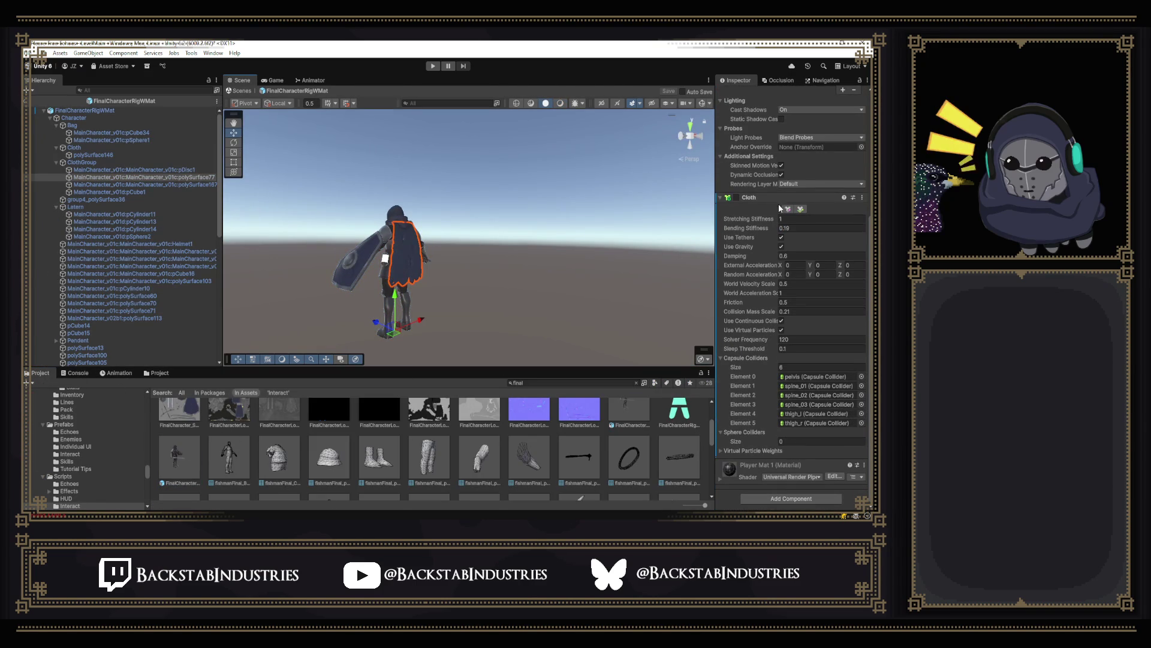
{"action": "left_click", "coordinate": [737, 197]}
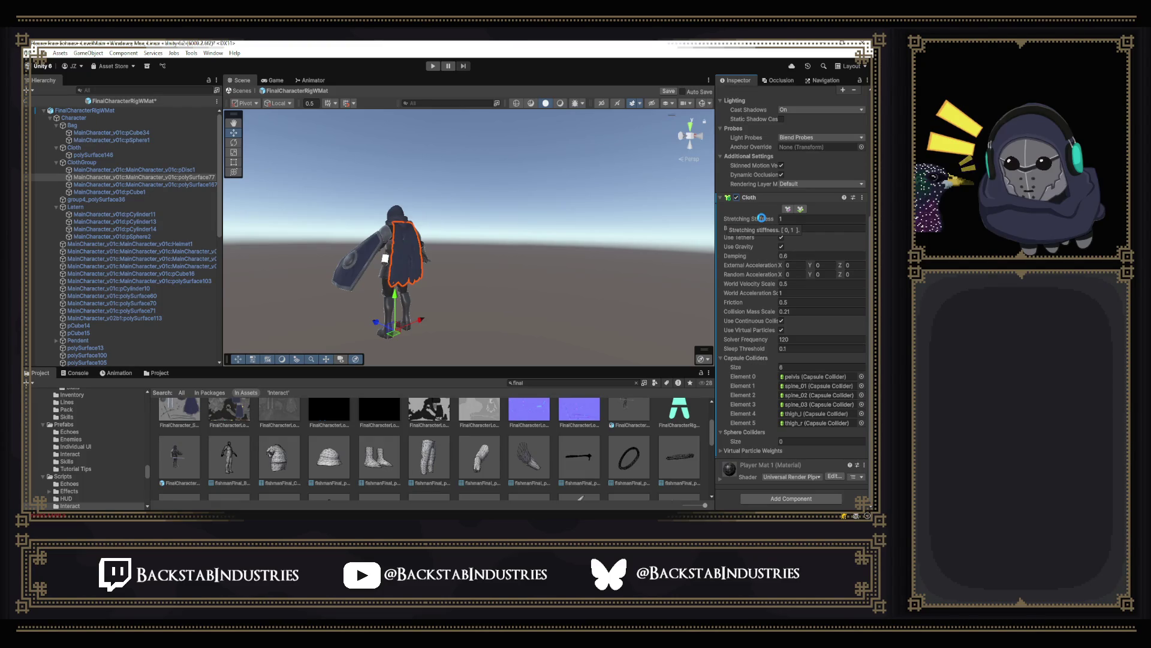
{"action": "key", "text": "ctrl+s"}
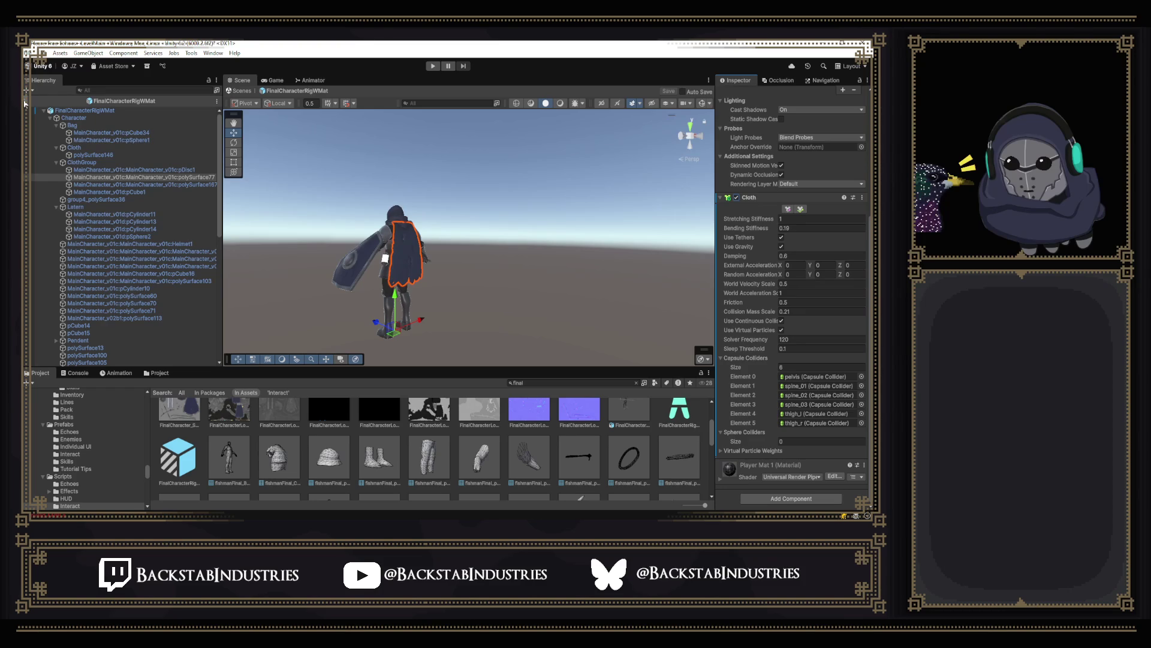
{"action": "left_click", "coordinate": [25, 103]}
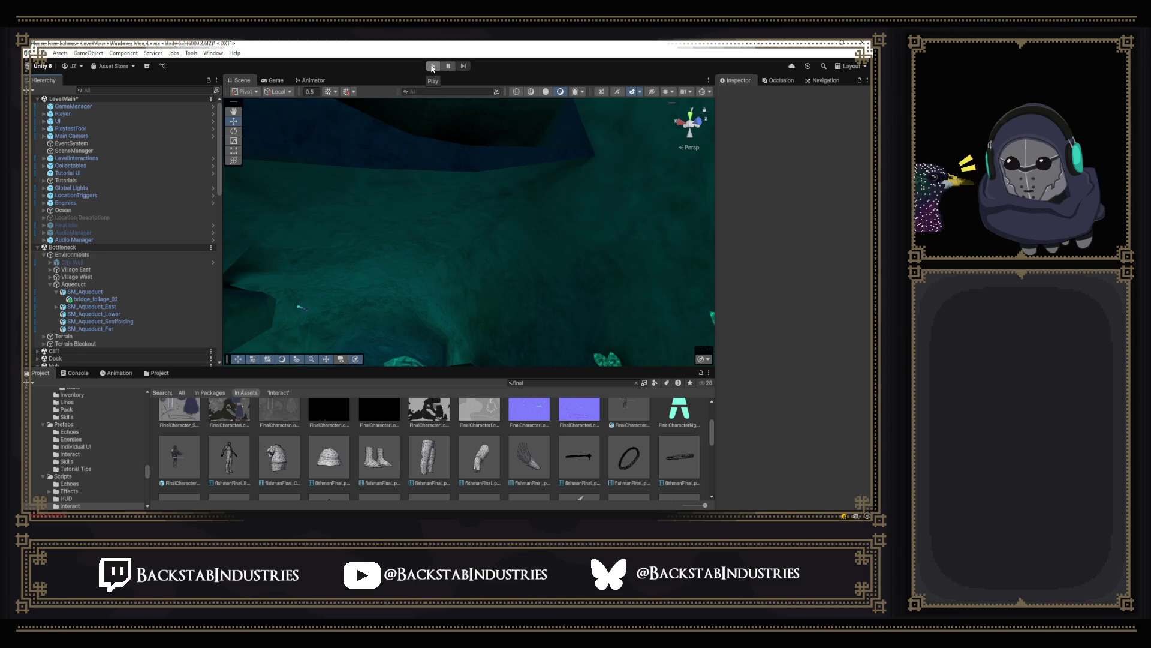
Step: Play the level with the Console showing until the YOU DIED screen, then stop
{"action": "left_click", "coordinate": [432, 67]}
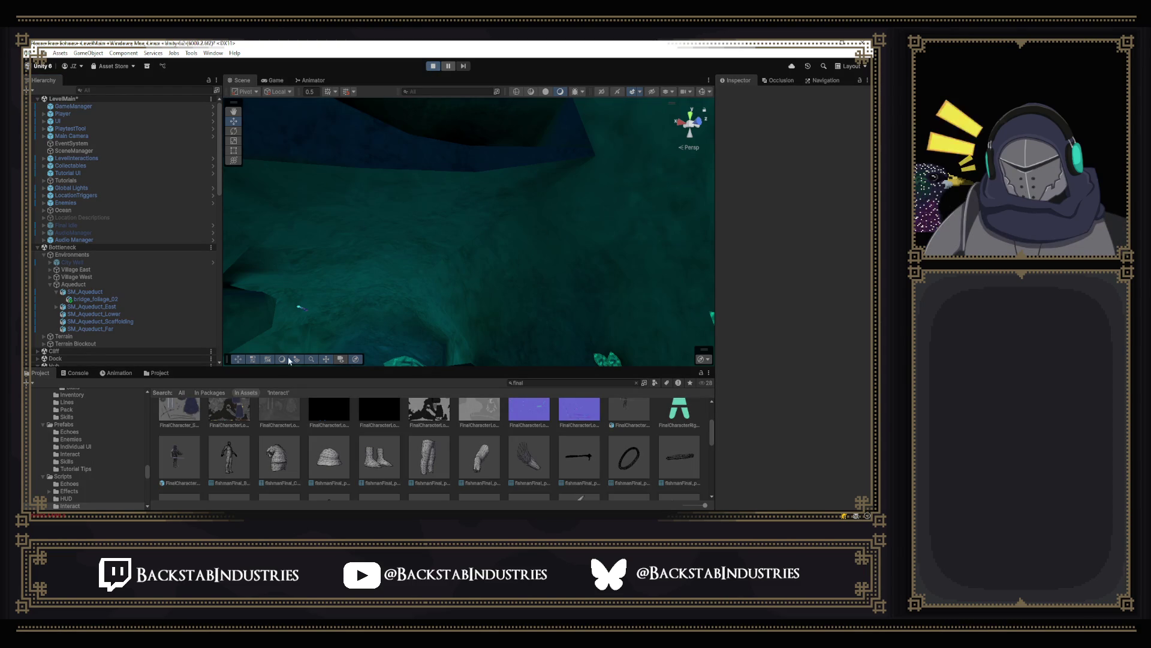
{"action": "left_click", "coordinate": [66, 376]}
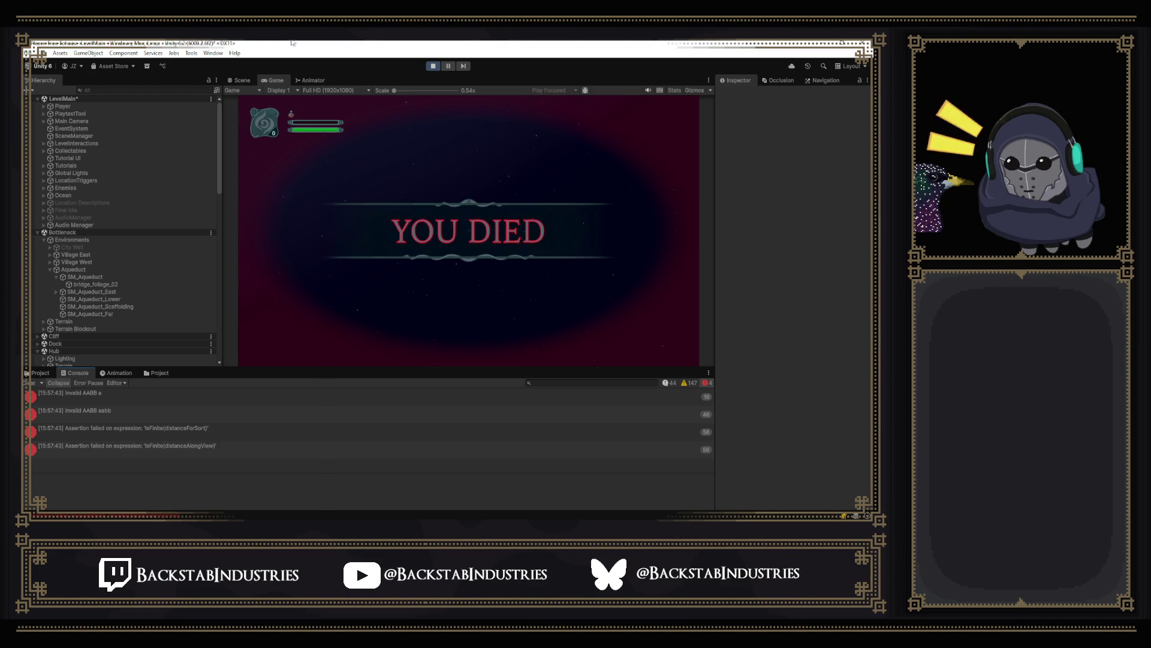
{"action": "left_click", "coordinate": [431, 67]}
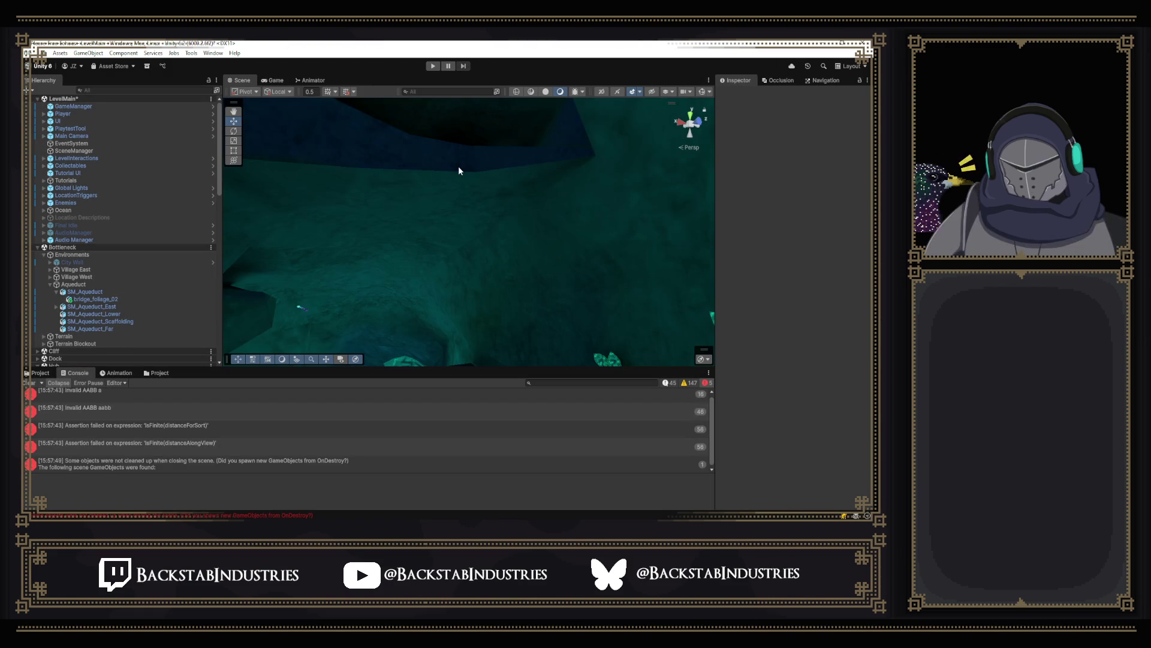
Step: Run a town playtest, close the cheat menu with P, then stop and clear the Console
{"action": "left_click", "coordinate": [431, 67]}
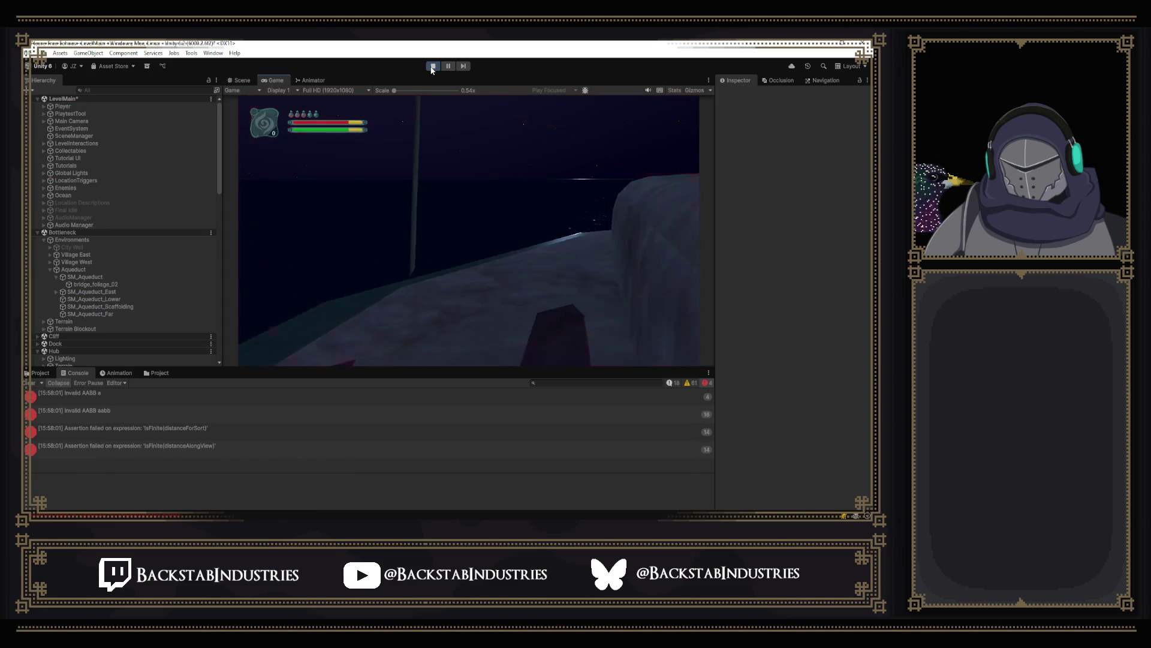
{"action": "key", "text": "p"}
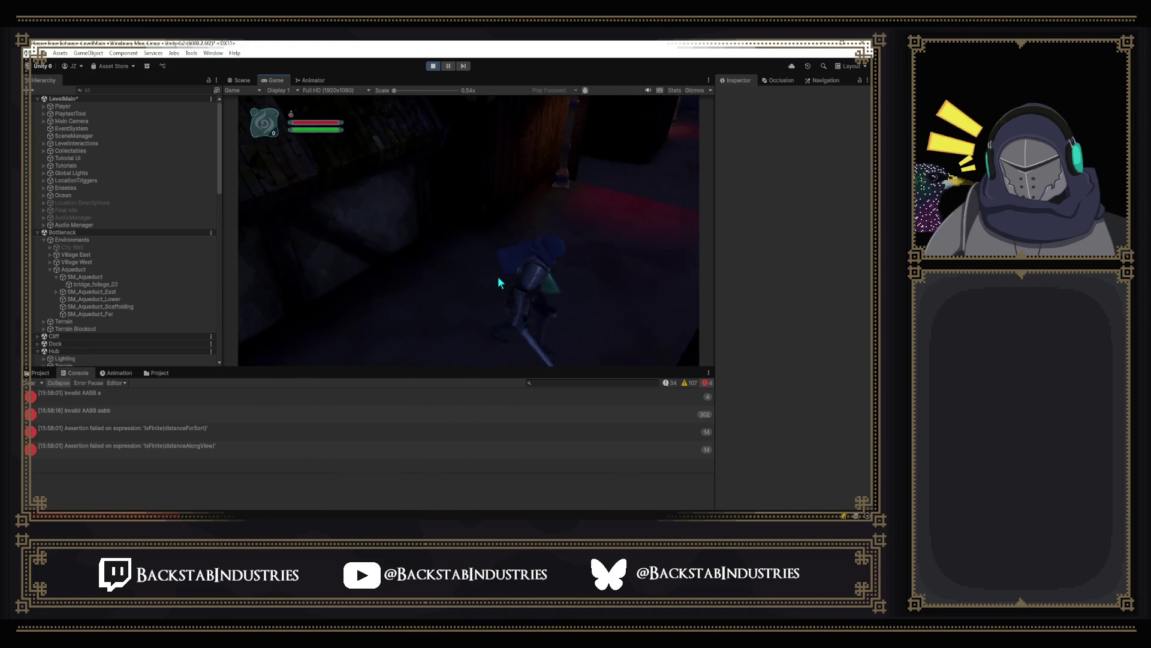
{"action": "left_click", "coordinate": [431, 67]}
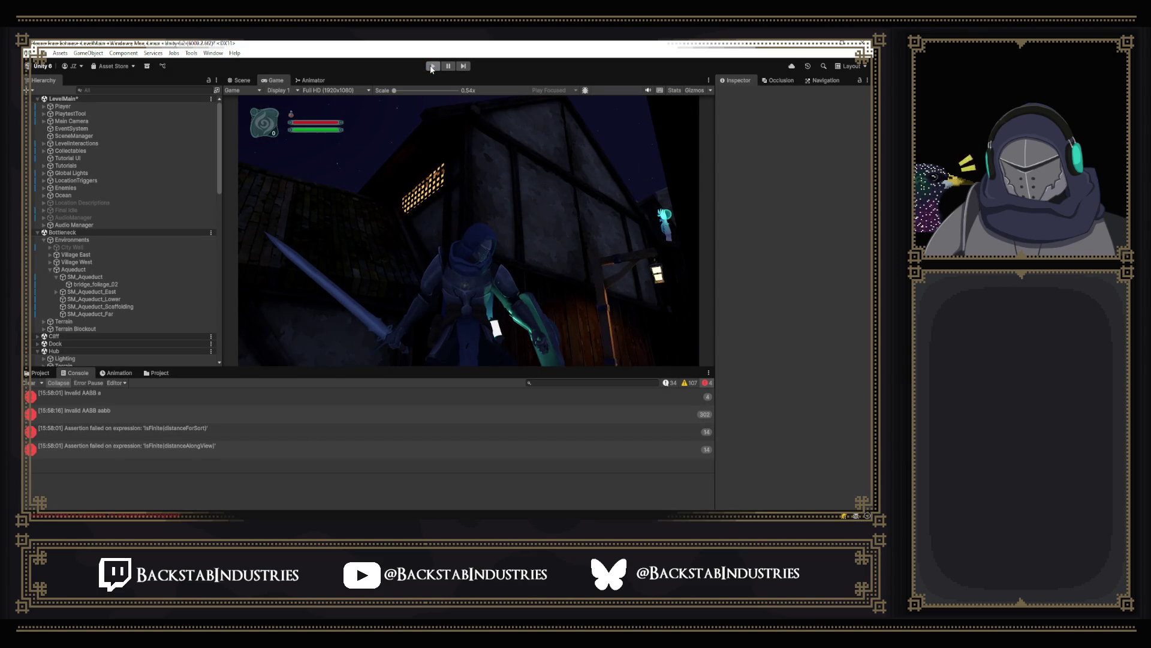
{"action": "left_click", "coordinate": [29, 382]}
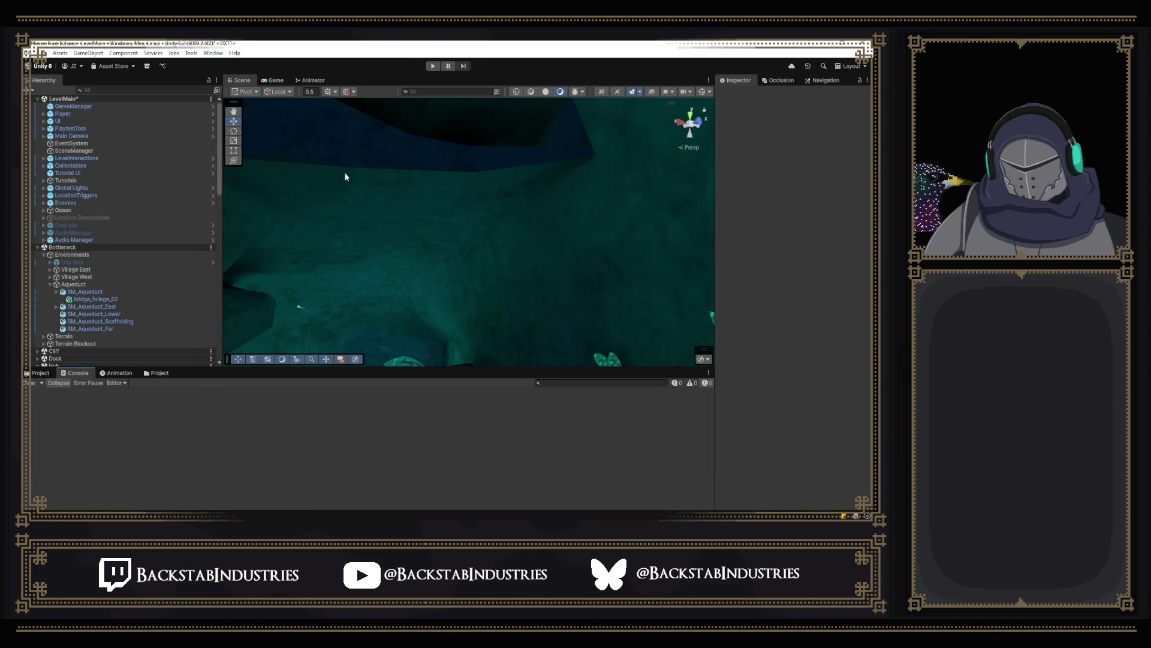
Step: Run a short playtest, dismissing the cheat menu with P, then open the FinalCharacterRigWMat prefab from Project assets
{"action": "left_click", "coordinate": [431, 66]}
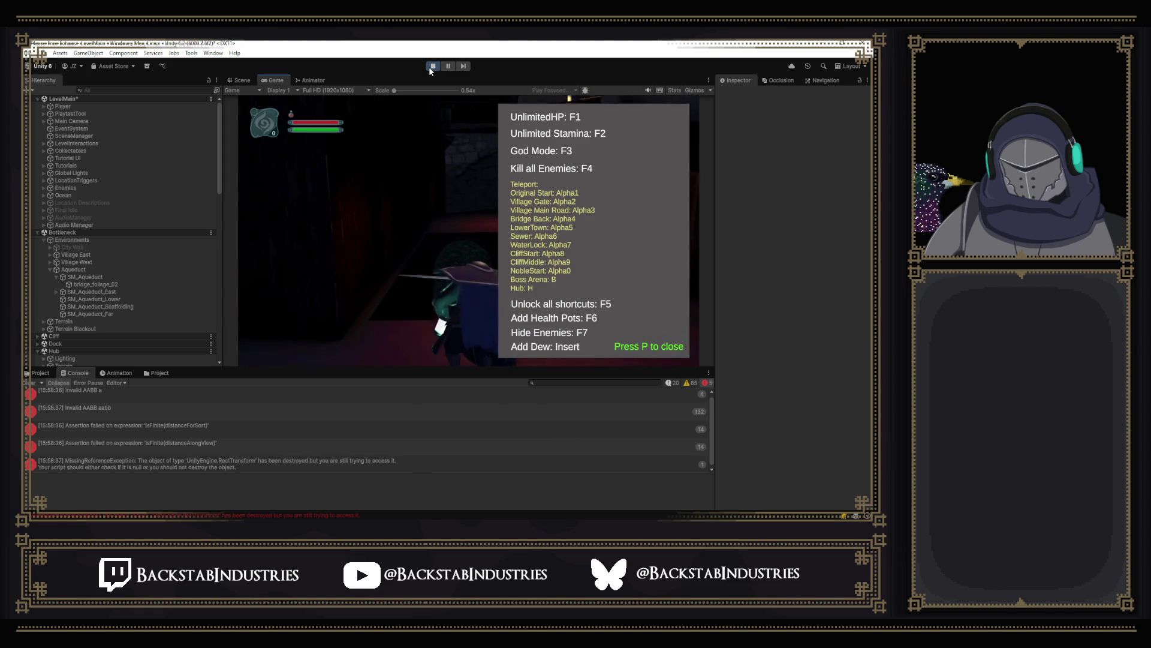
{"action": "key", "text": "p"}
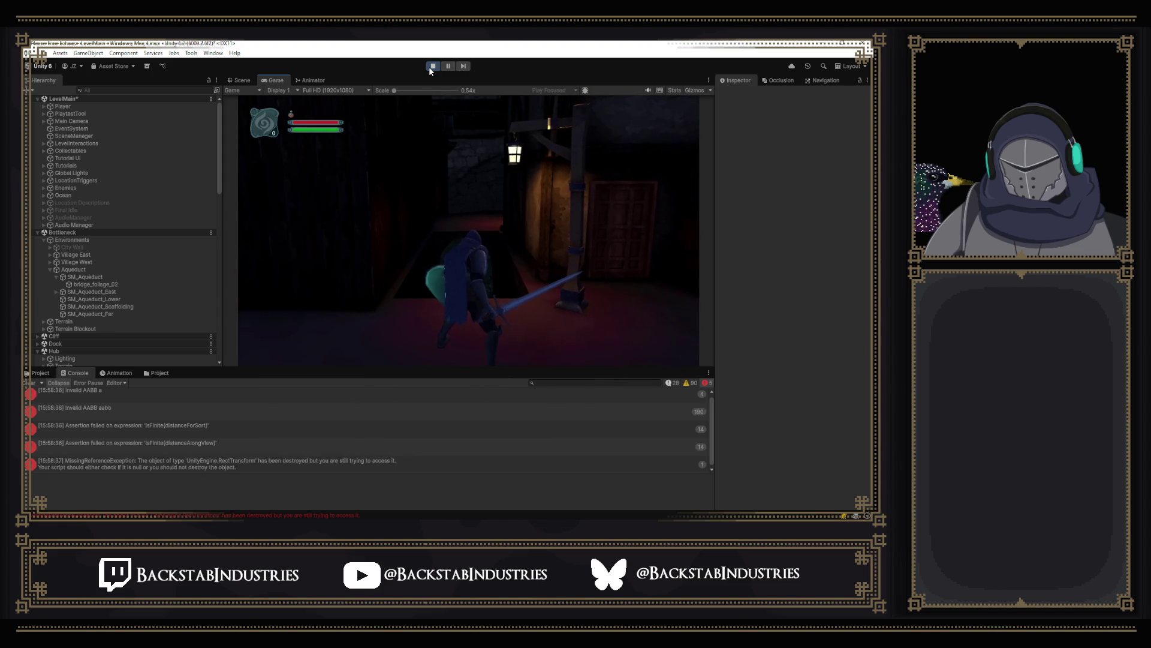
{"action": "left_click", "coordinate": [430, 67]}
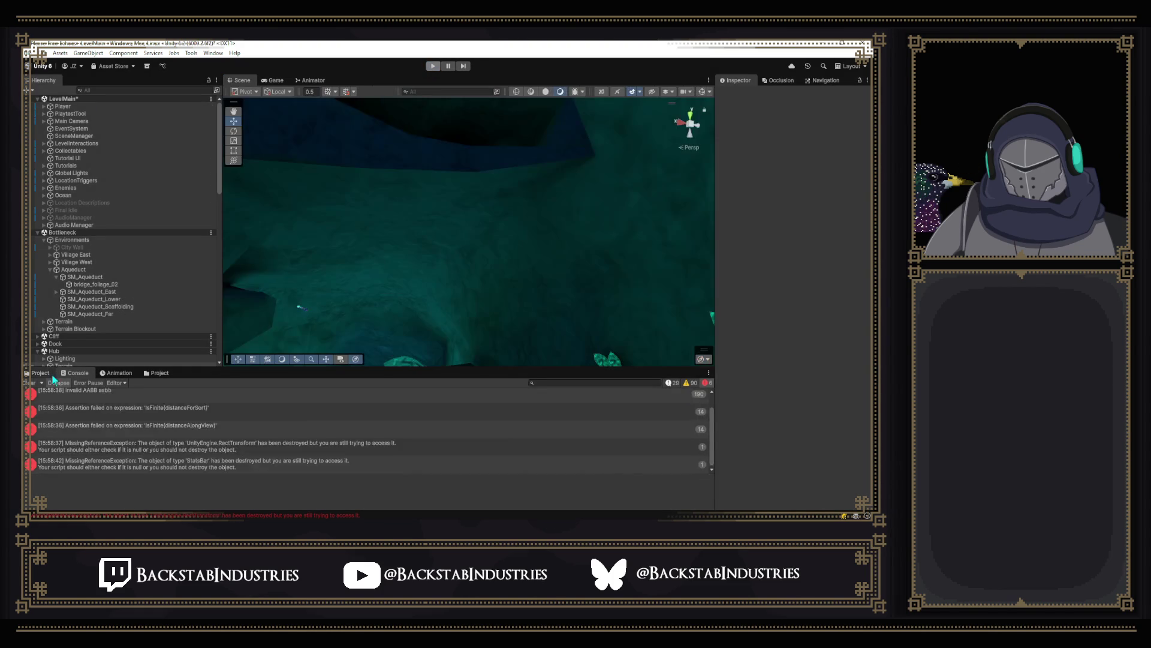
{"action": "left_click", "coordinate": [42, 373]}
{"action": "double_click", "coordinate": [177, 451]}
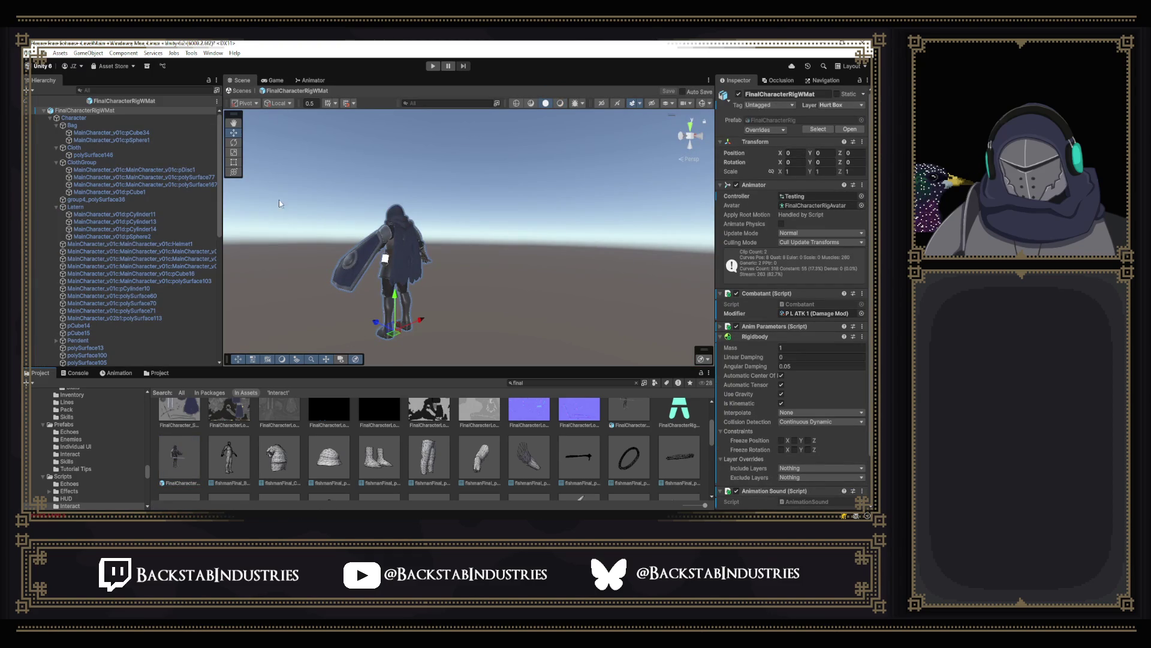
Step: Untick the cloak mesh's Cloth component in FinalCharacterRigWMat, save the prefab, and go back to LevelMain
{"action": "left_click", "coordinate": [410, 266]}
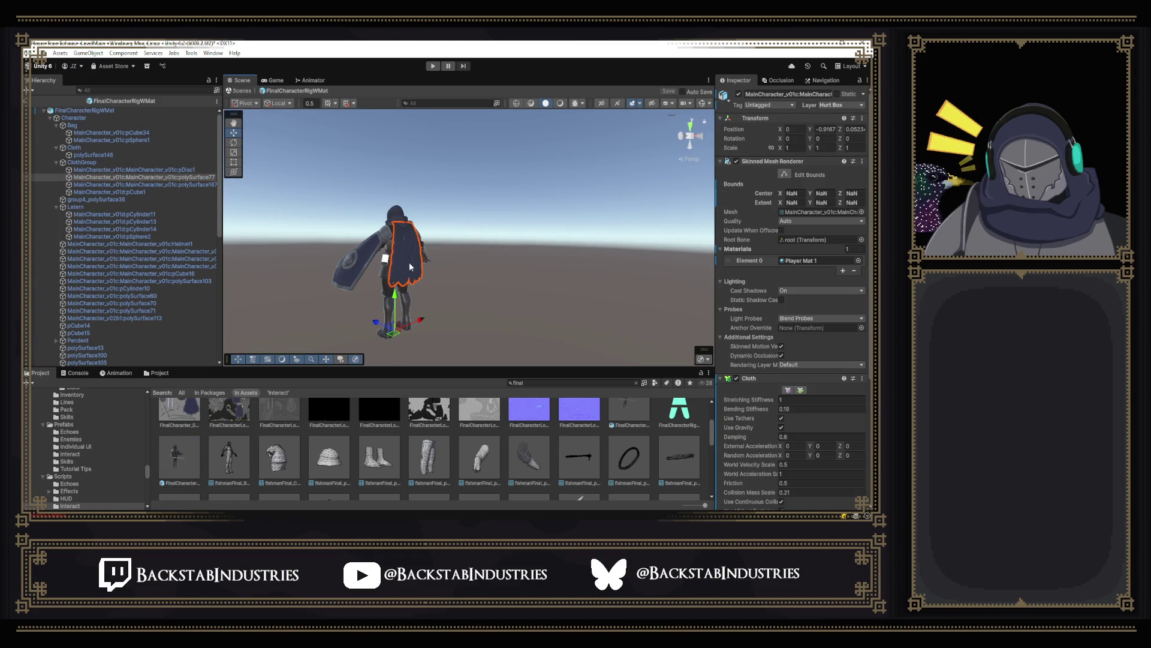
{"action": "scroll", "coordinate": [804, 198], "scroll_direction": "down", "scroll_amount": 5}
{"action": "left_click", "coordinate": [736, 197]}
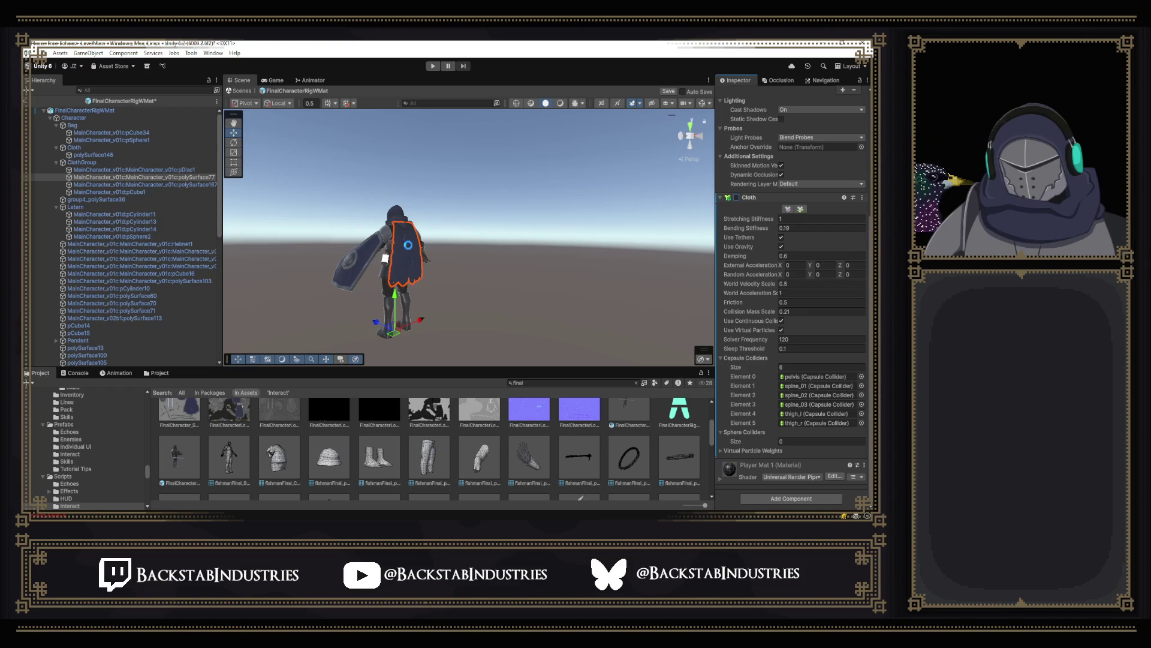
{"action": "key", "text": "ctrl+s"}
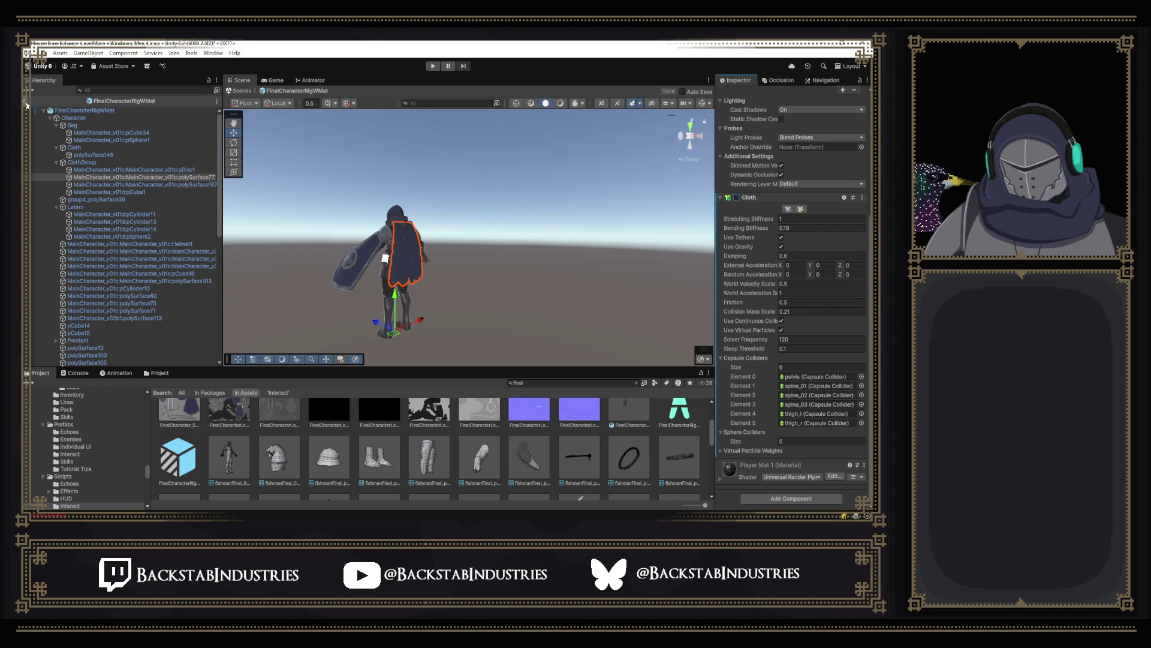
{"action": "left_click", "coordinate": [27, 103]}
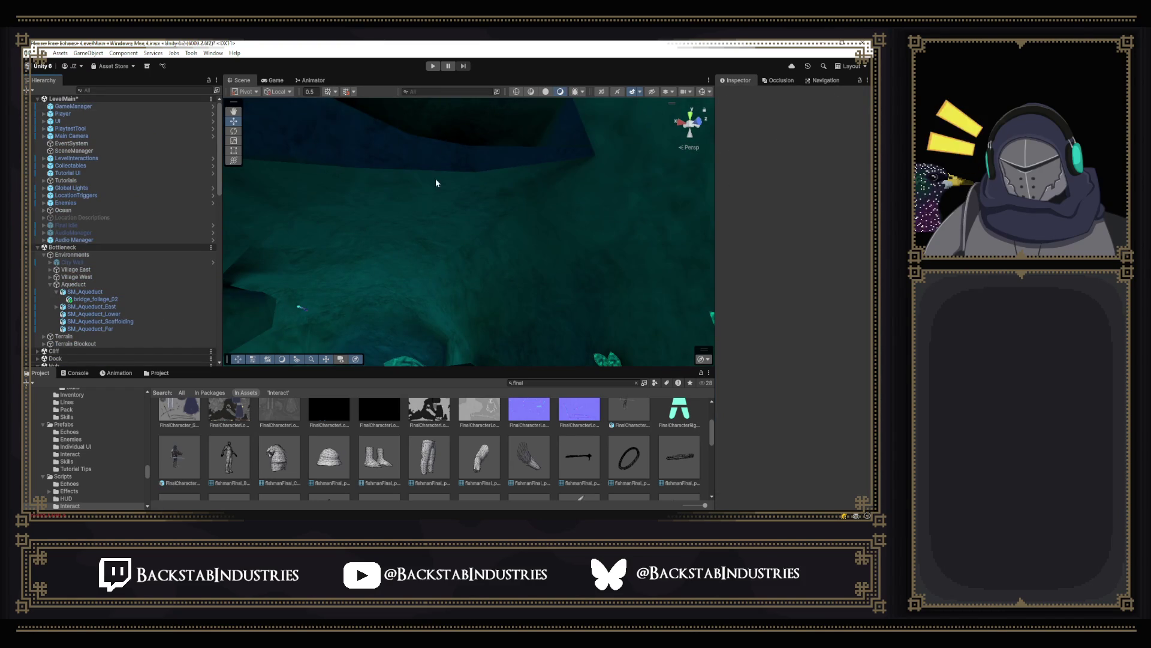
Step: Start a playtest, close the cheat overlay, and inspect an Invalid AABB error in the Console
{"action": "left_click", "coordinate": [433, 66]}
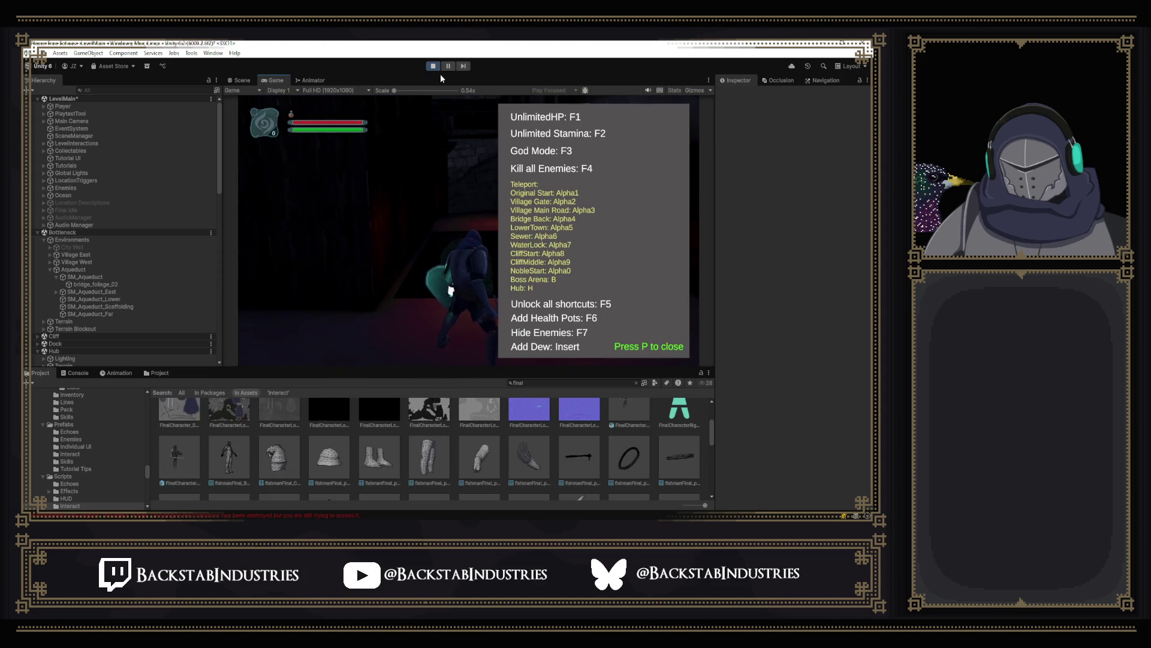
{"action": "key", "text": "p"}
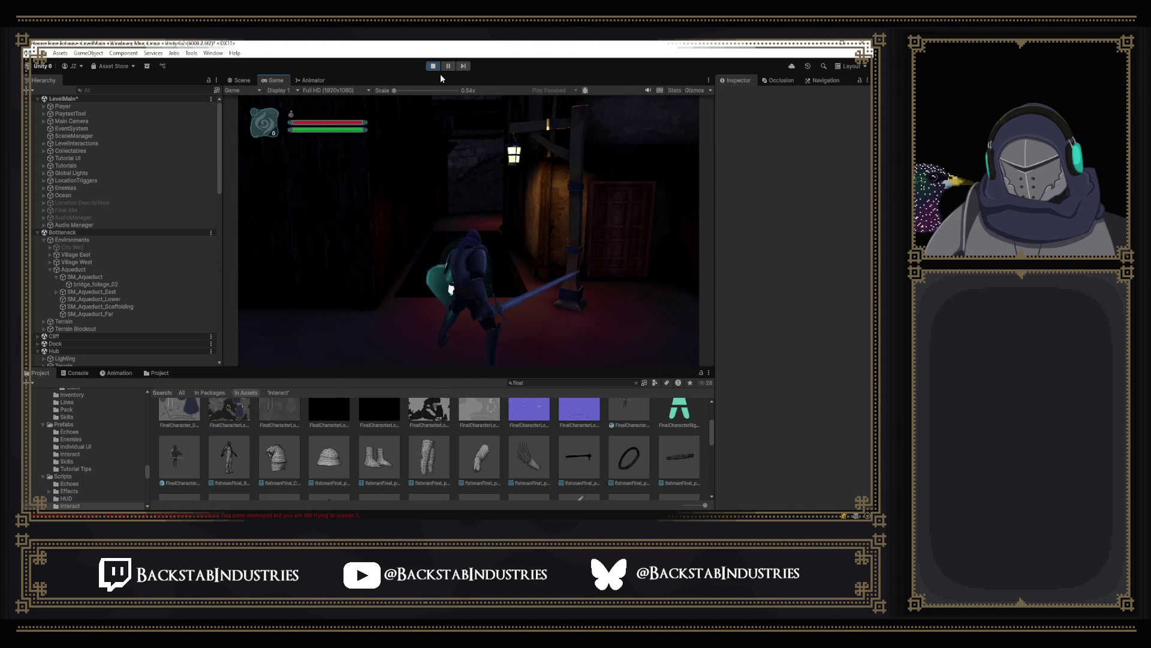
{"action": "left_click", "coordinate": [79, 373]}
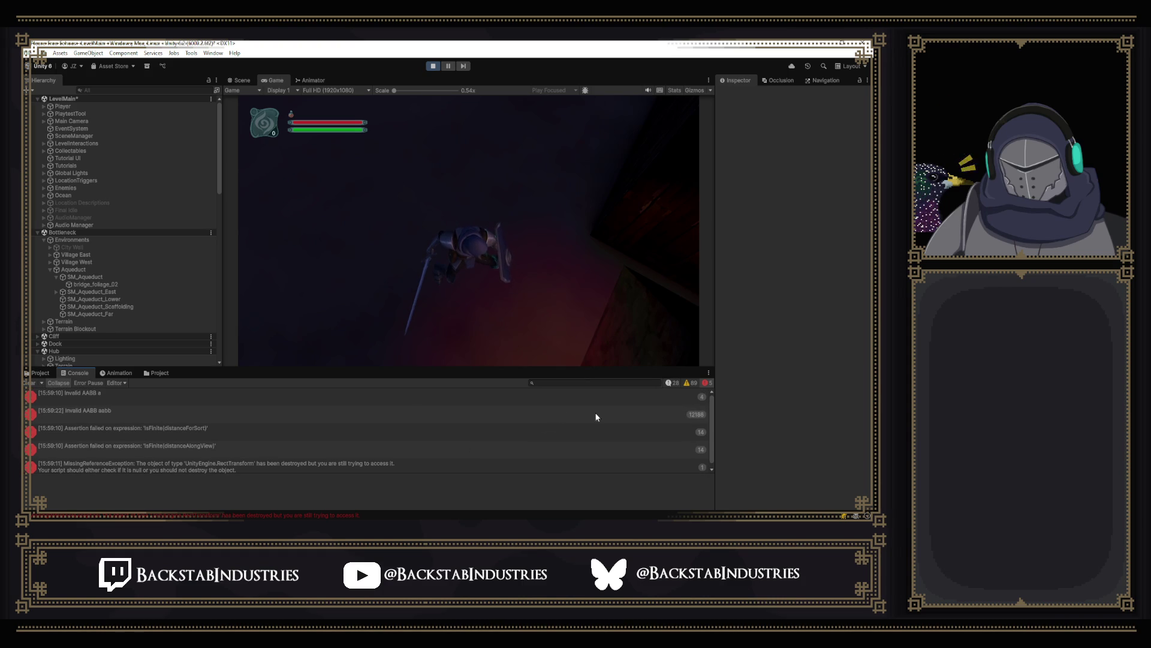
{"action": "left_click", "coordinate": [673, 415]}
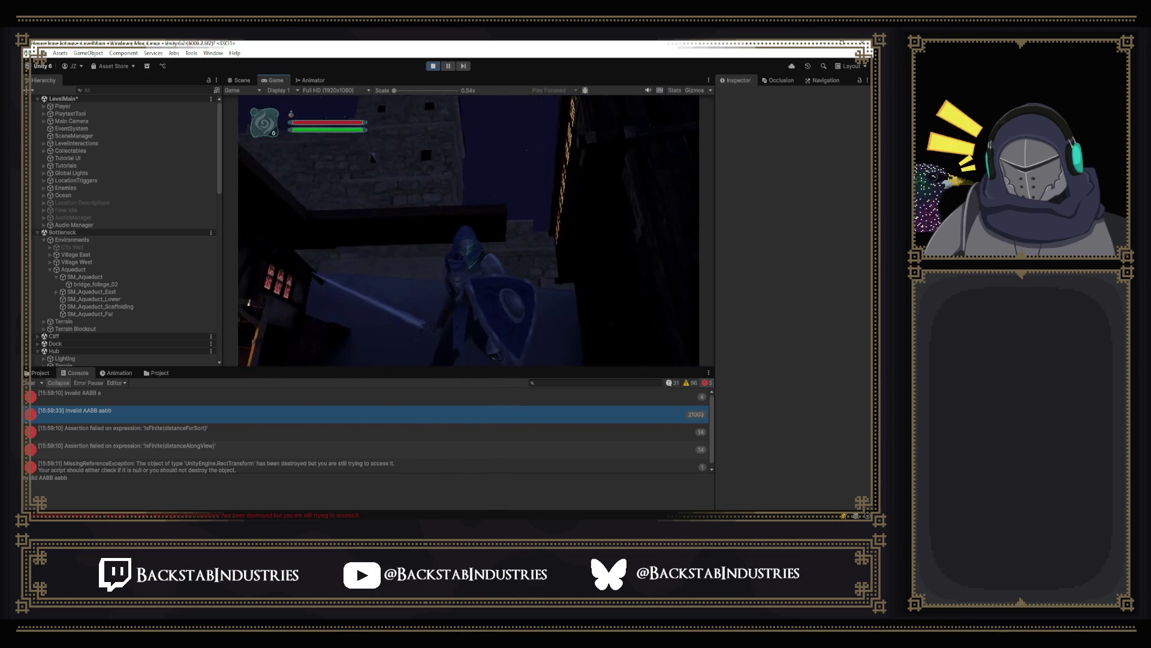
Step: Switch the in-game menu to controls, stop the playtest, and clear the Console log
{"action": "key", "text": "Escape"}
{"action": "key", "text": "e"}
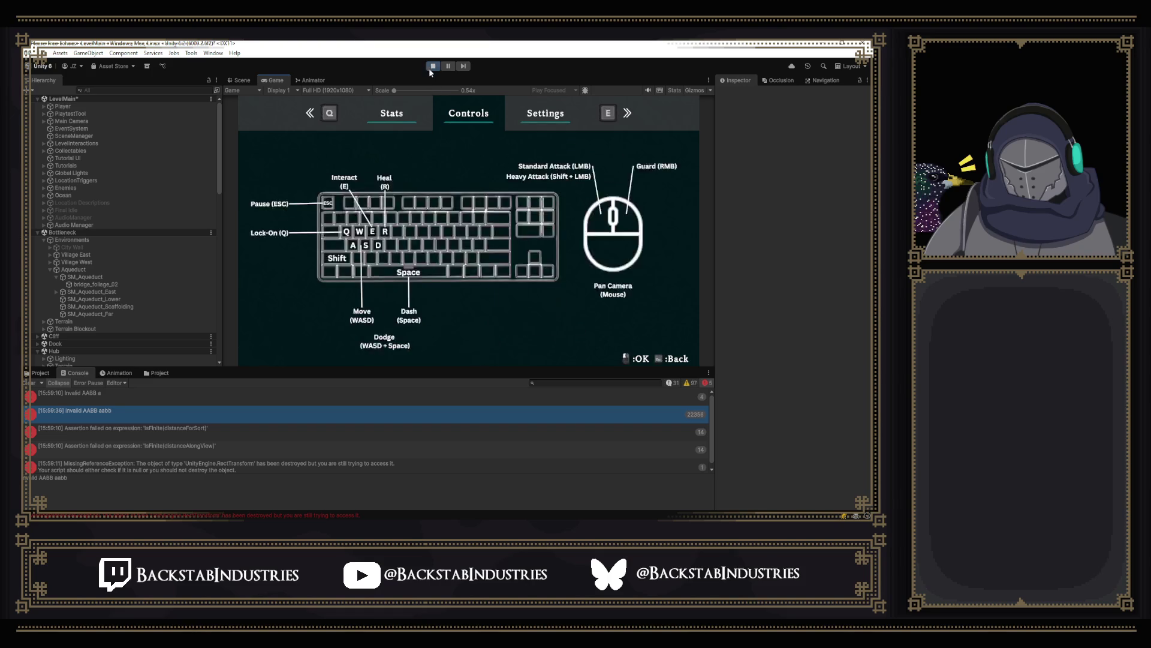
{"action": "key", "text": "ctrl+p"}
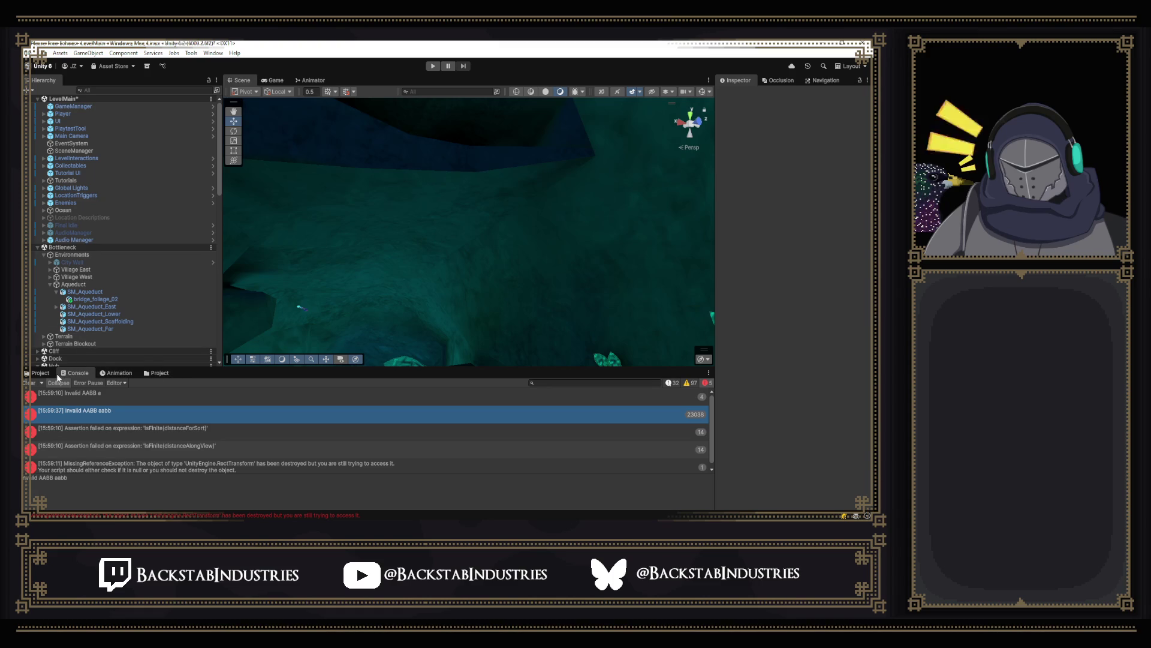
{"action": "left_click", "coordinate": [27, 384]}
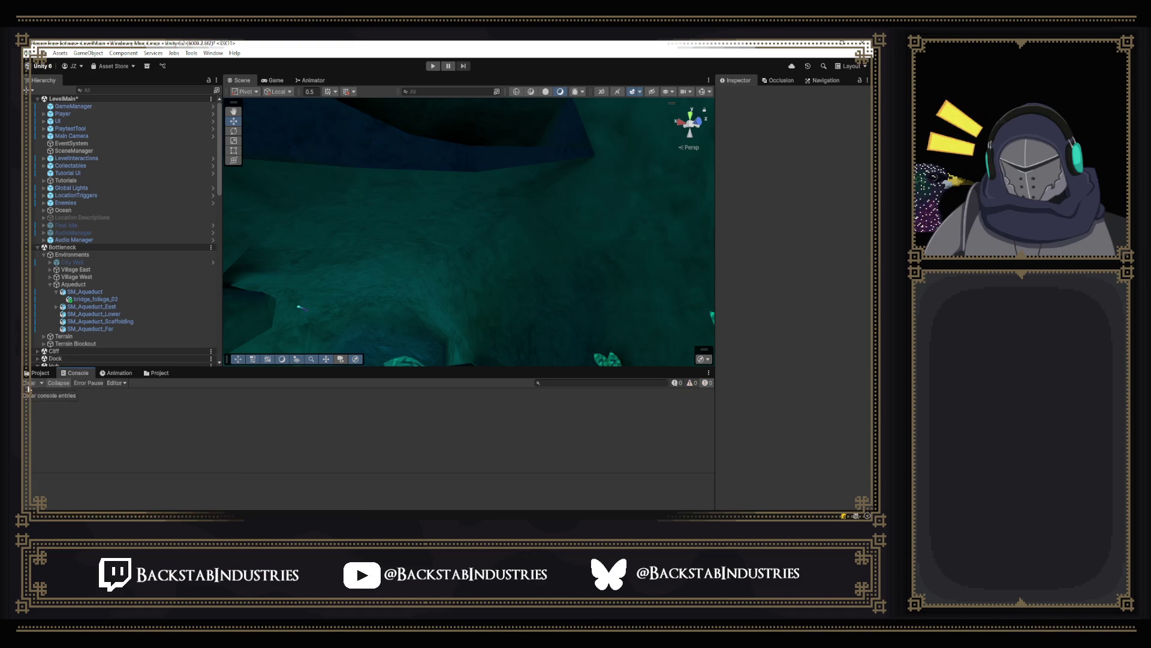
{"action": "left_click", "coordinate": [37, 373]}
{"action": "double_click", "coordinate": [175, 467]}
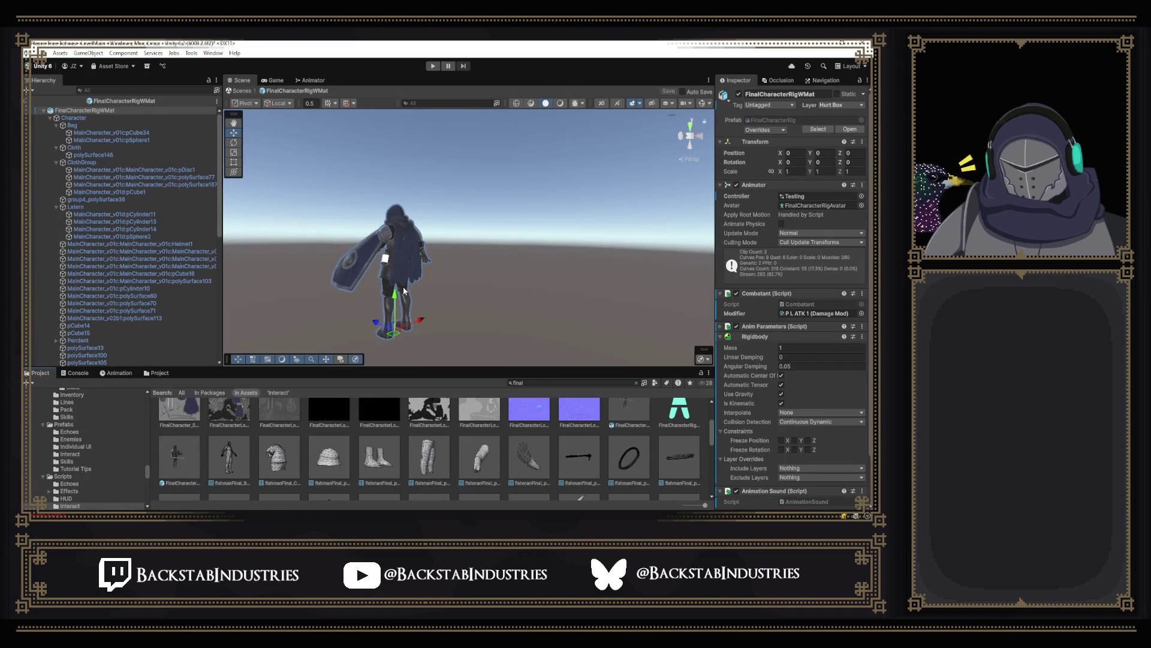
{"action": "mouse_move", "coordinate": [403, 292]}
{"action": "left_mouse_down"}
{"action": "mouse_move", "coordinate": [491, 277]}
{"action": "mouse_move", "coordinate": [696, 286]}
{"action": "left_mouse_up"}
{"action": "key", "text": "f"}
{"action": "left_click", "coordinate": [447, 279]}
{"action": "mouse_move", "coordinate": [447, 279]}
{"action": "left_mouse_down"}
{"action": "mouse_move", "coordinate": [453, 307]}
{"action": "mouse_move", "coordinate": [189, 206]}
{"action": "mouse_move", "coordinate": [44, 197]}
{"action": "mouse_move", "coordinate": [250, 291]}
{"action": "mouse_move", "coordinate": [427, 310]}
{"action": "left_mouse_up"}
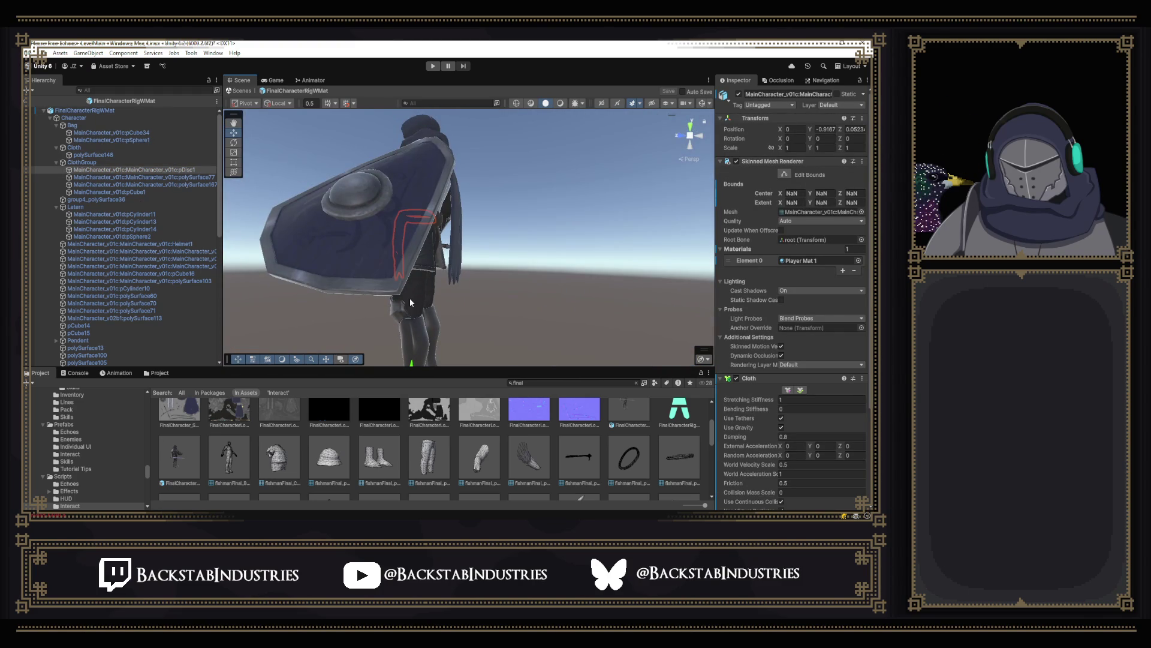
{"action": "left_click", "coordinate": [410, 302]}
{"action": "left_click", "coordinate": [409, 298]}
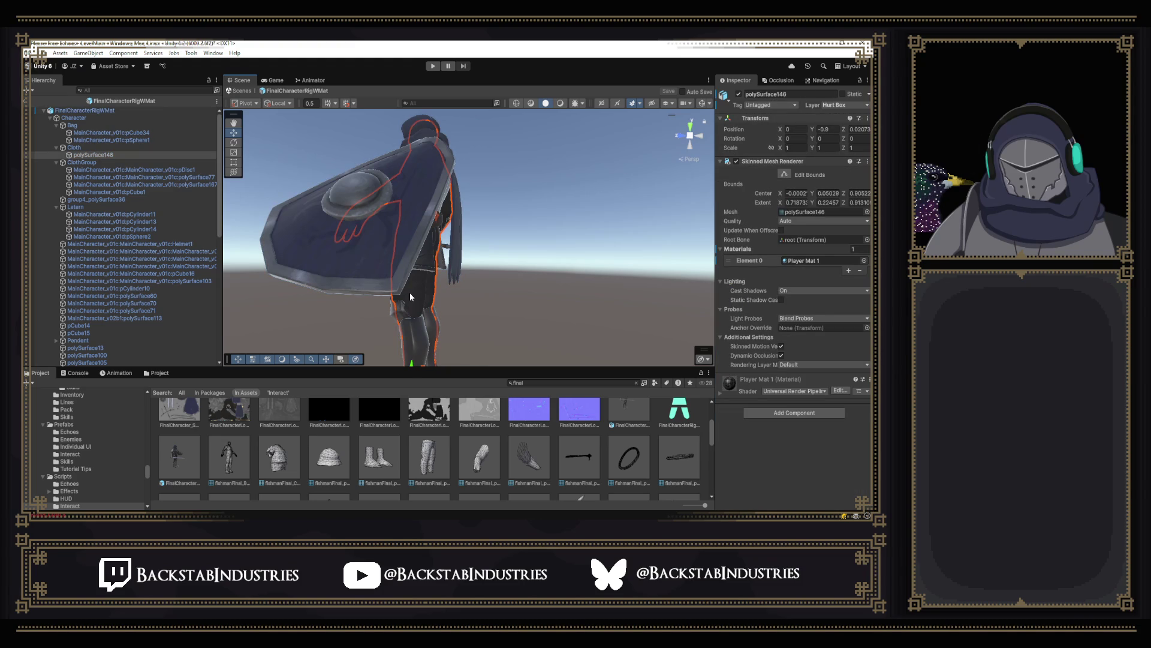
{"action": "left_click", "coordinate": [392, 228]}
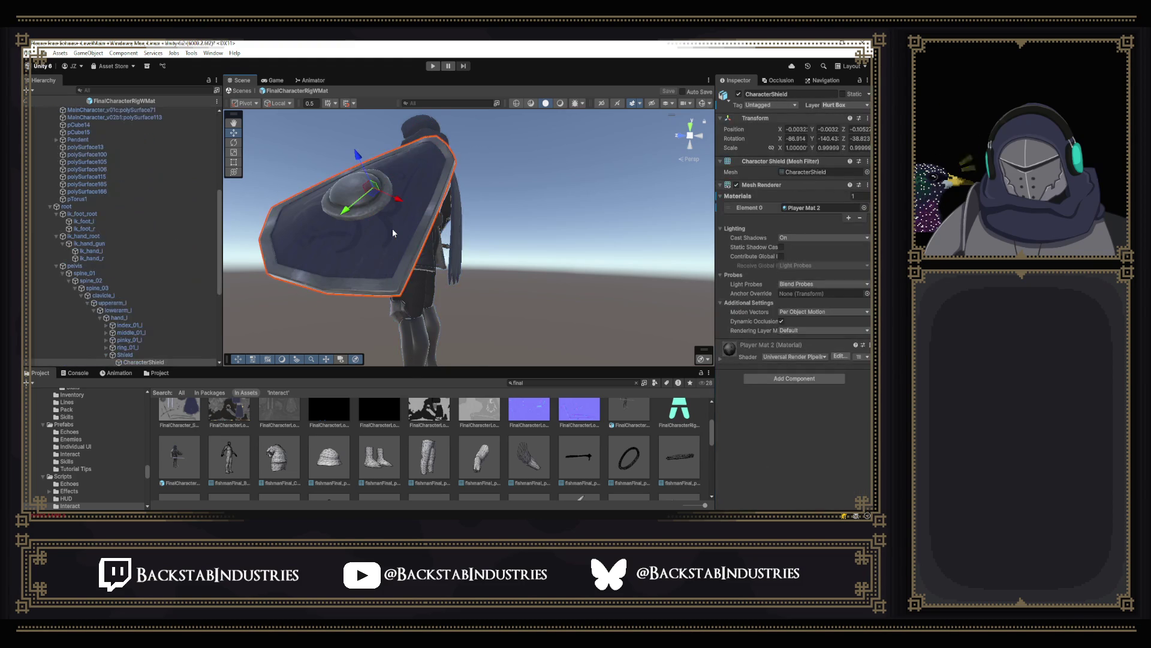
{"action": "mouse_move", "coordinate": [391, 240]}
{"action": "left_mouse_down"}
{"action": "mouse_move", "coordinate": [332, 282]}
{"action": "mouse_move", "coordinate": [383, 300]}
{"action": "mouse_move", "coordinate": [365, 292]}
{"action": "mouse_move", "coordinate": [422, 286]}
{"action": "mouse_move", "coordinate": [587, 320]}
{"action": "mouse_move", "coordinate": [572, 312]}
{"action": "mouse_move", "coordinate": [585, 243]}
{"action": "mouse_move", "coordinate": [528, 276]}
{"action": "mouse_move", "coordinate": [351, 280]}
{"action": "mouse_move", "coordinate": [365, 272]}
{"action": "mouse_move", "coordinate": [351, 257]}
{"action": "mouse_move", "coordinate": [580, 280]}
{"action": "mouse_move", "coordinate": [588, 298]}
{"action": "left_mouse_up"}
{"action": "left_click", "coordinate": [382, 299]}
{"action": "scroll", "coordinate": [511, 287], "scroll_direction": "up", "scroll_amount": 3}
{"action": "left_click", "coordinate": [511, 288]}
{"action": "left_click", "coordinate": [356, 261]}
{"action": "scroll", "coordinate": [588, 299], "scroll_direction": "up", "scroll_amount": 2}
{"action": "left_click", "coordinate": [527, 285]}
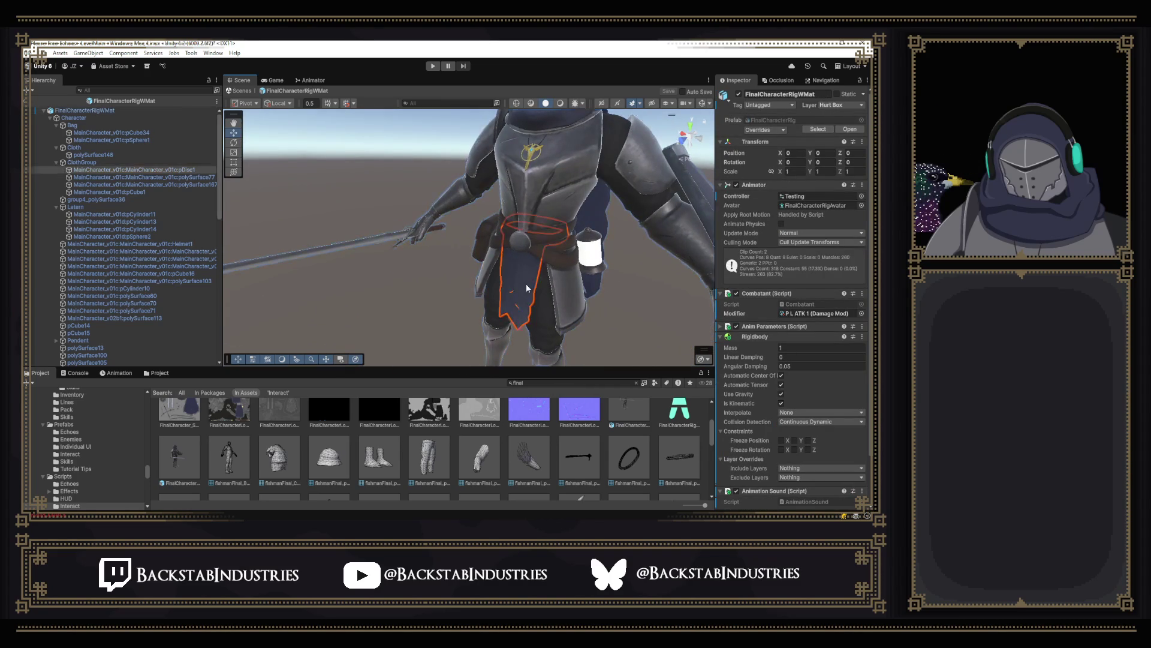
{"action": "left_click", "coordinate": [527, 283]}
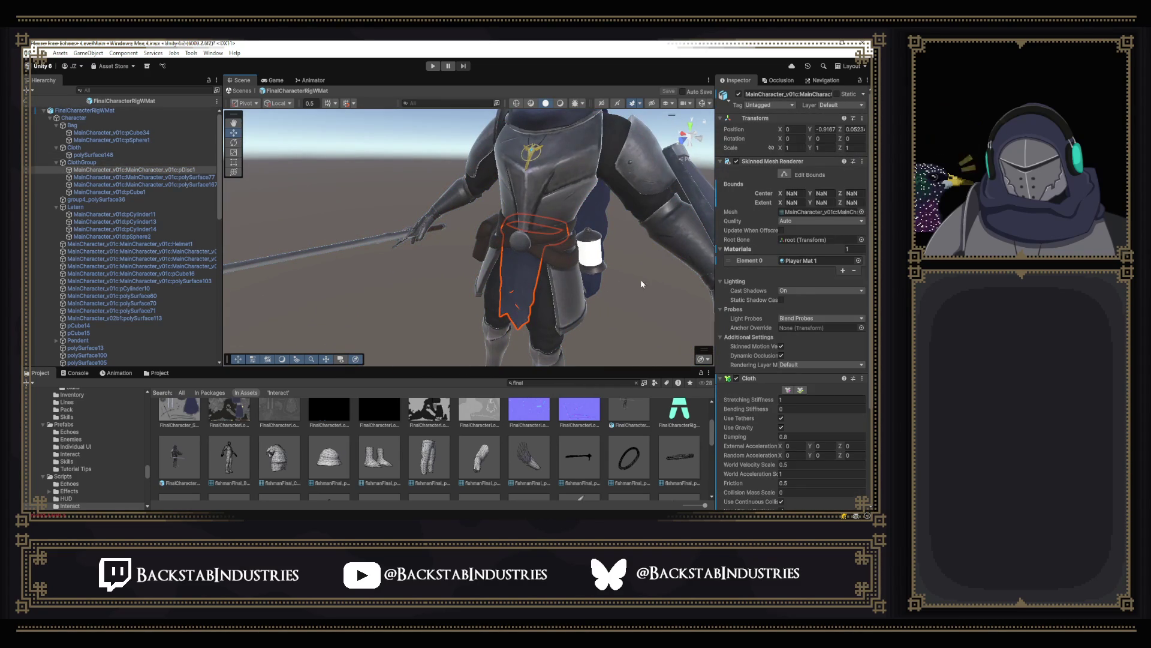
{"action": "scroll", "coordinate": [794, 307], "scroll_direction": "down", "scroll_amount": 3}
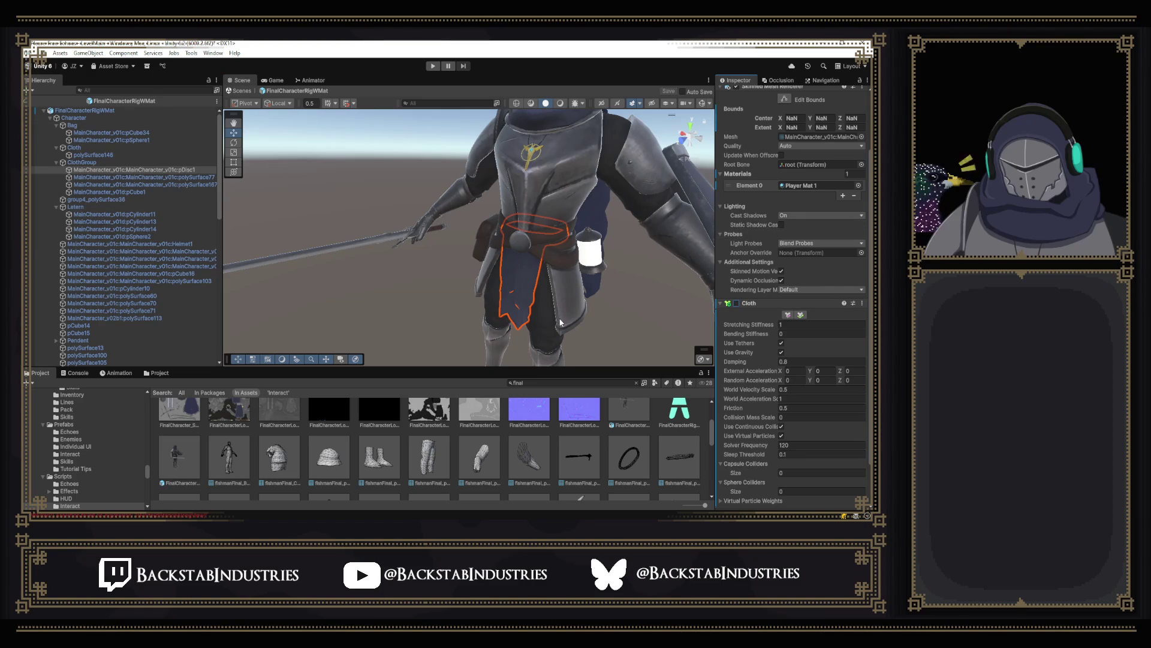
{"action": "scroll", "coordinate": [816, 320], "scroll_direction": "up", "scroll_amount": 3}
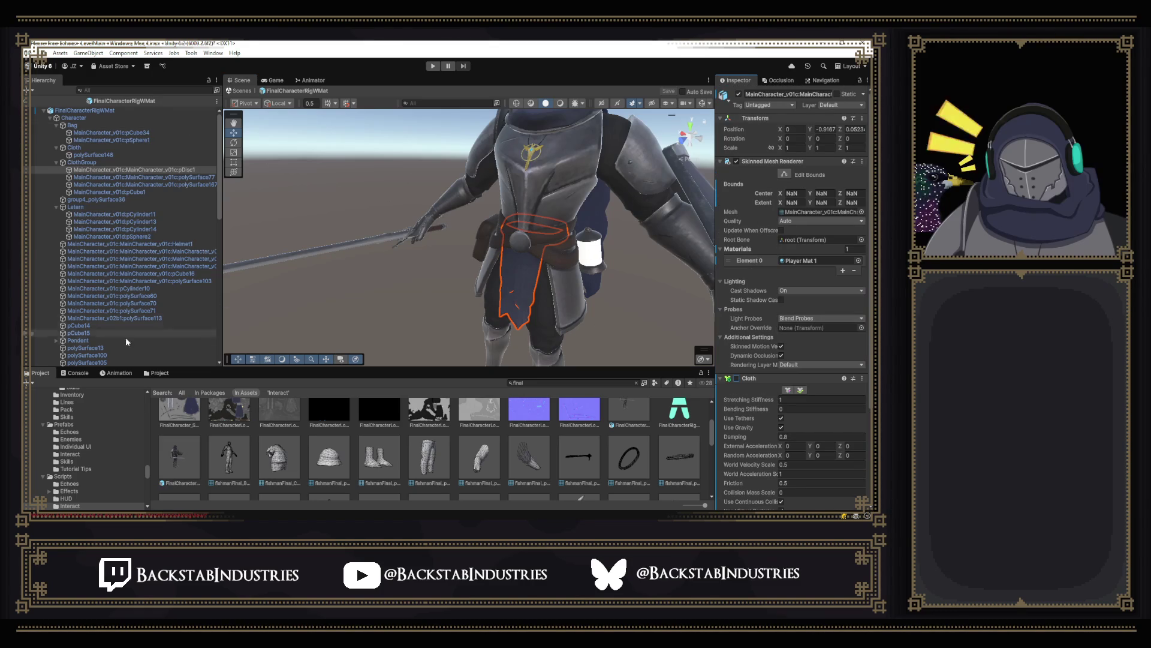
{"action": "left_click", "coordinate": [72, 373]}
{"action": "left_click", "coordinate": [33, 385]}
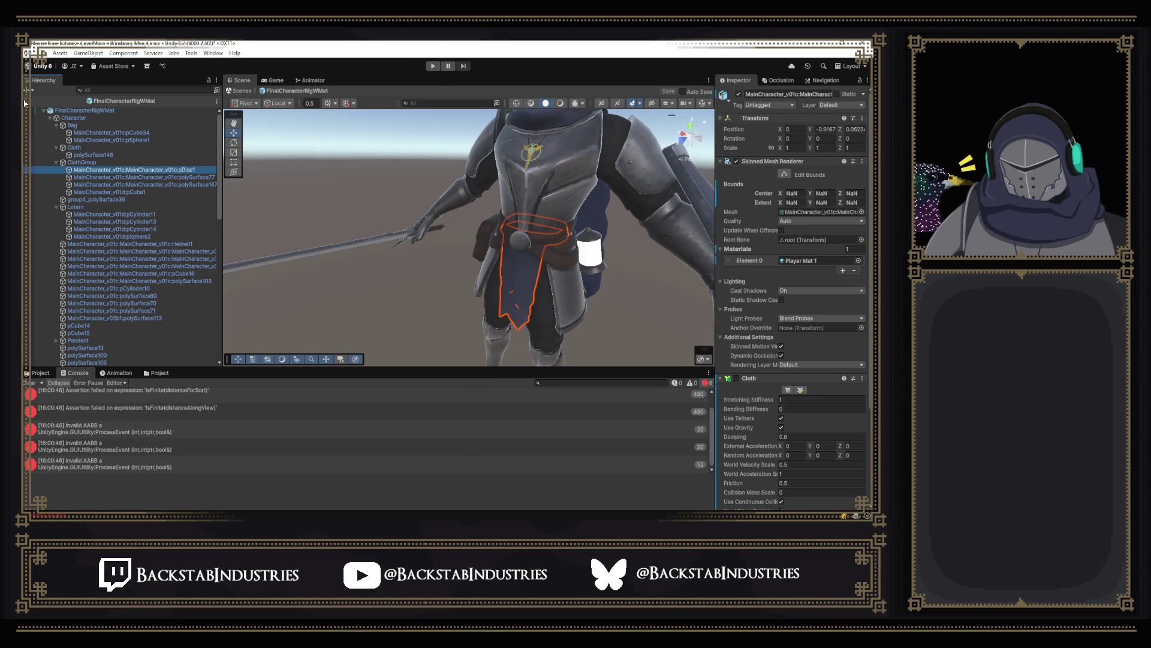
{"action": "left_click", "coordinate": [26, 102]}
{"action": "left_click", "coordinate": [33, 382]}
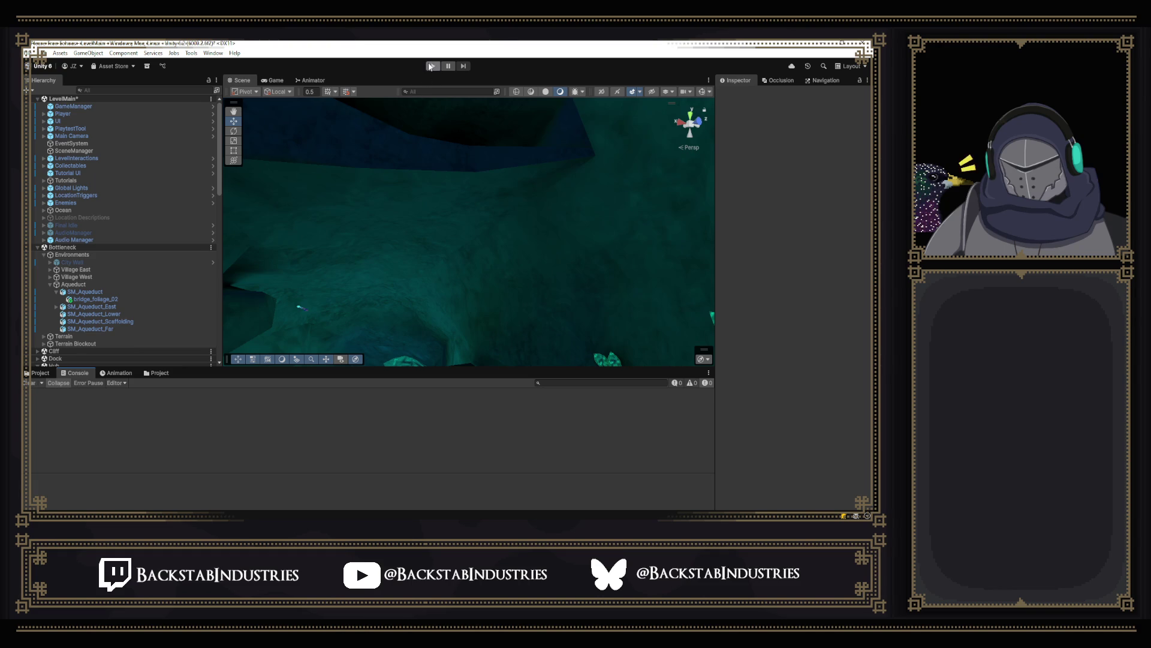
Step: Run another playtest with the current cloth setup, closing the cheat overlay with P, then stop
{"action": "left_click", "coordinate": [430, 65]}
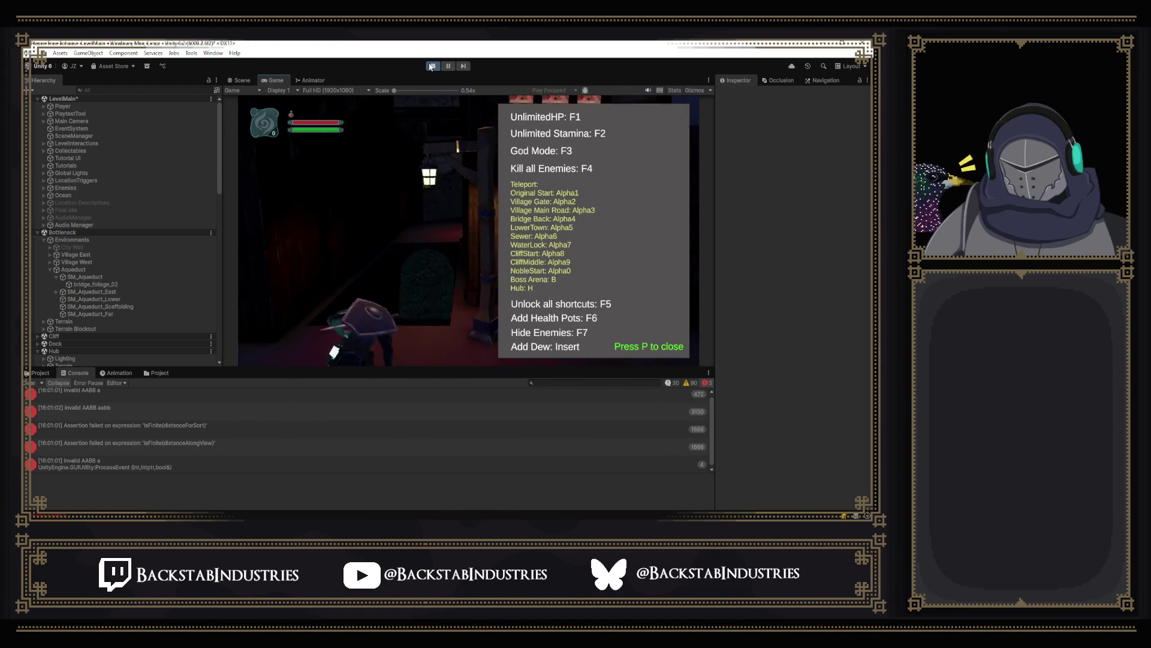
{"action": "key", "text": "p"}
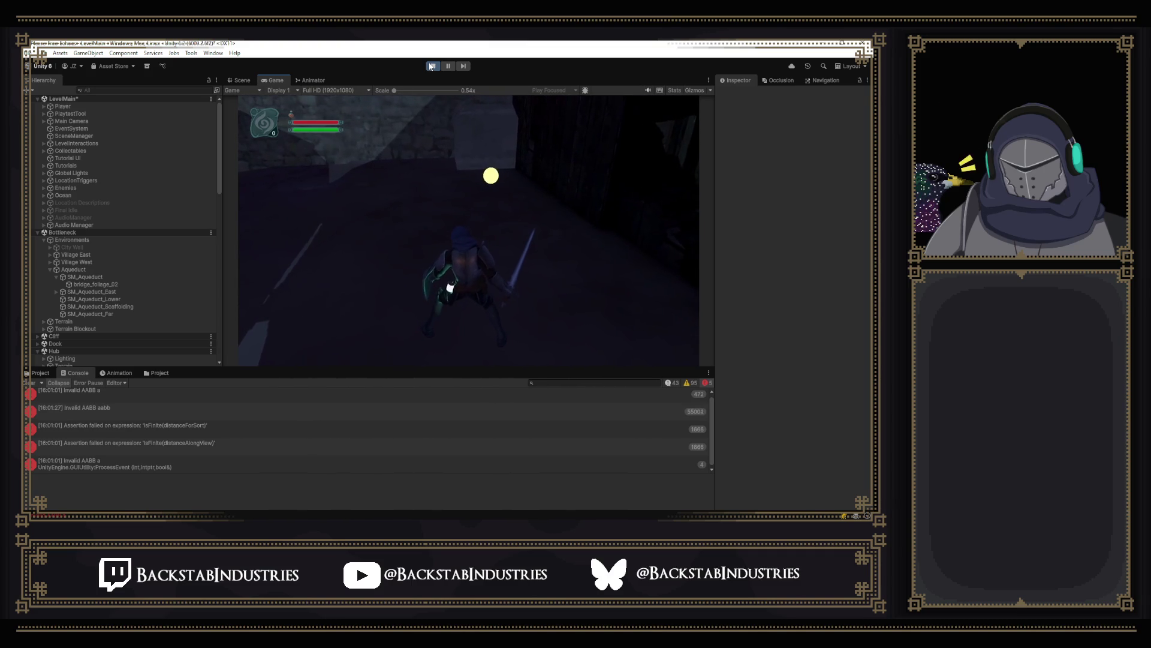
{"action": "left_click", "coordinate": [430, 66]}
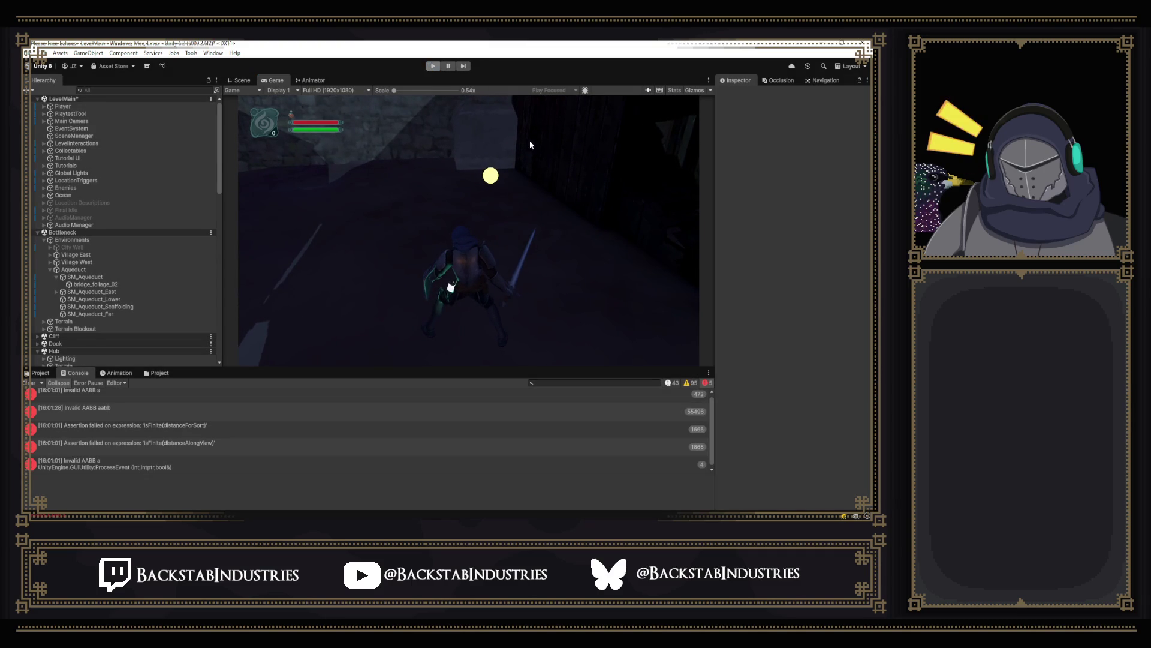
Step: Deactivate the pDisc1 loincloth and polySurface77 cloth piece in FinalCharacterRigWMat and save the prefab
{"action": "left_click", "coordinate": [39, 373]}
{"action": "double_click", "coordinate": [181, 462]}
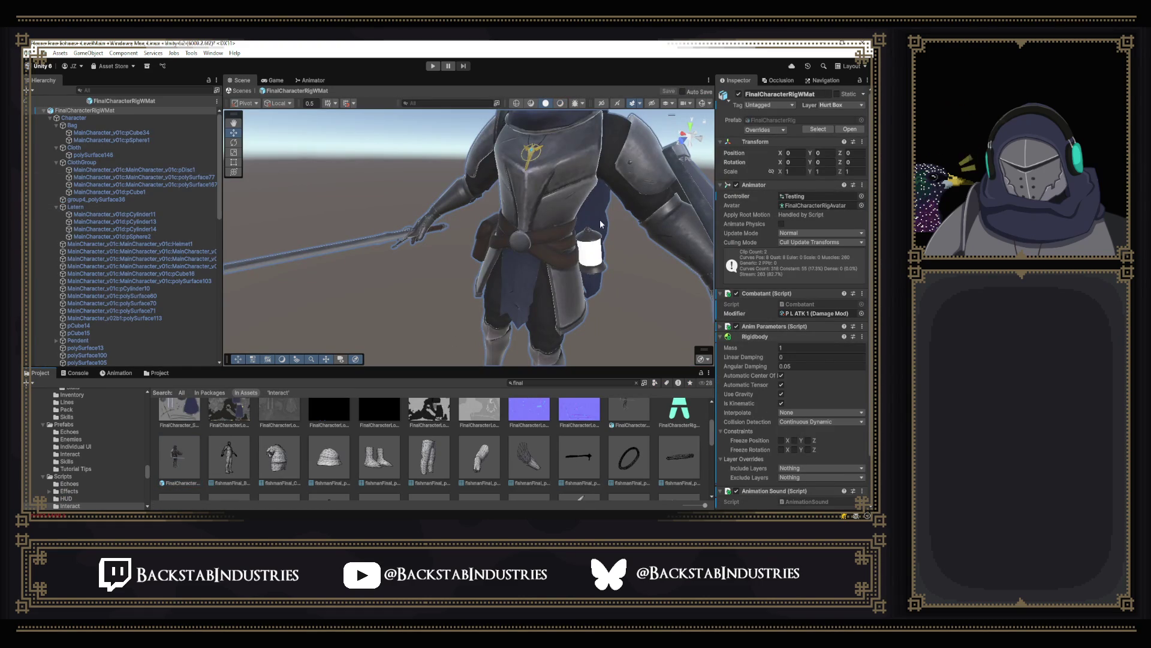
{"action": "left_click", "coordinate": [515, 275]}
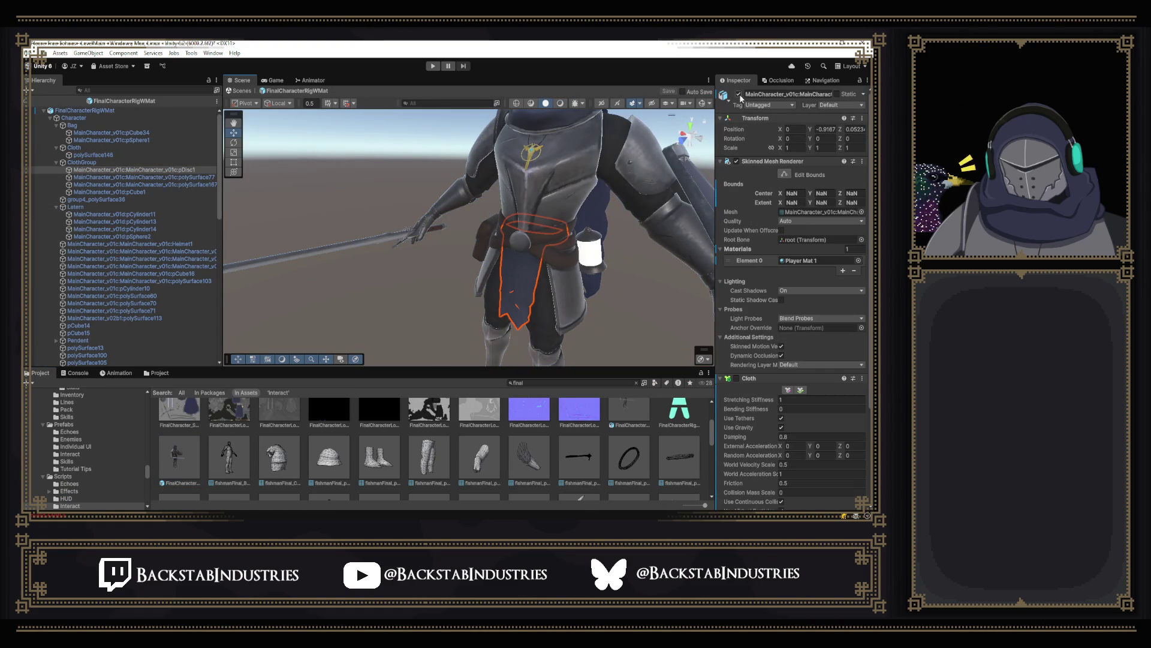
{"action": "left_click", "coordinate": [739, 94]}
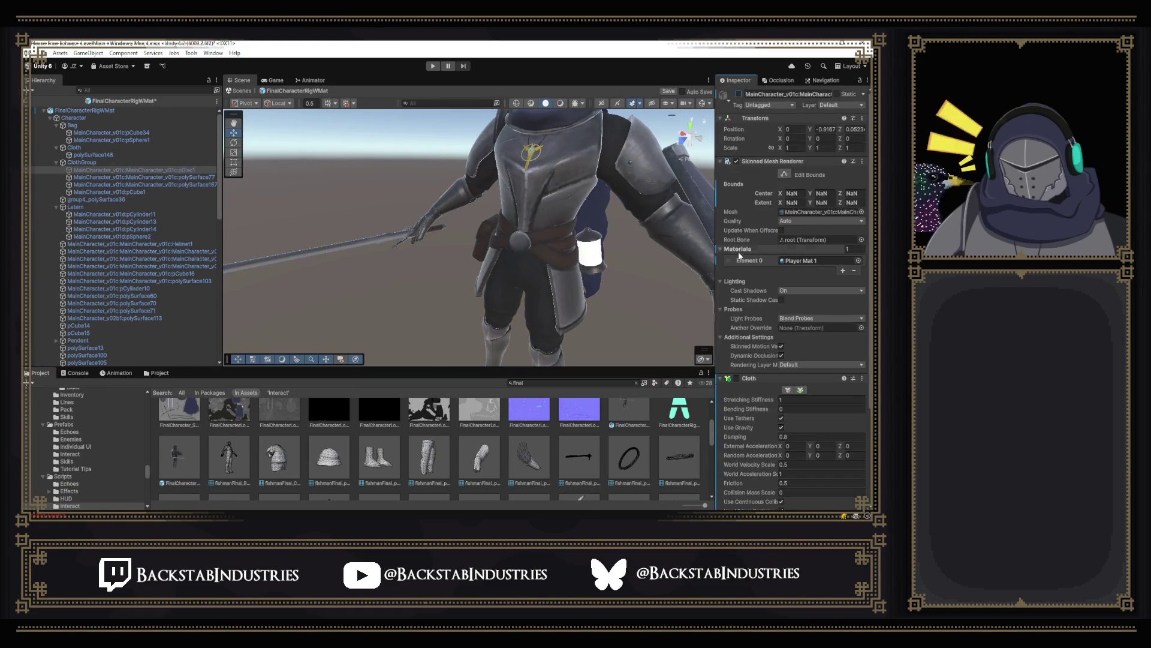
{"action": "left_click", "coordinate": [600, 210]}
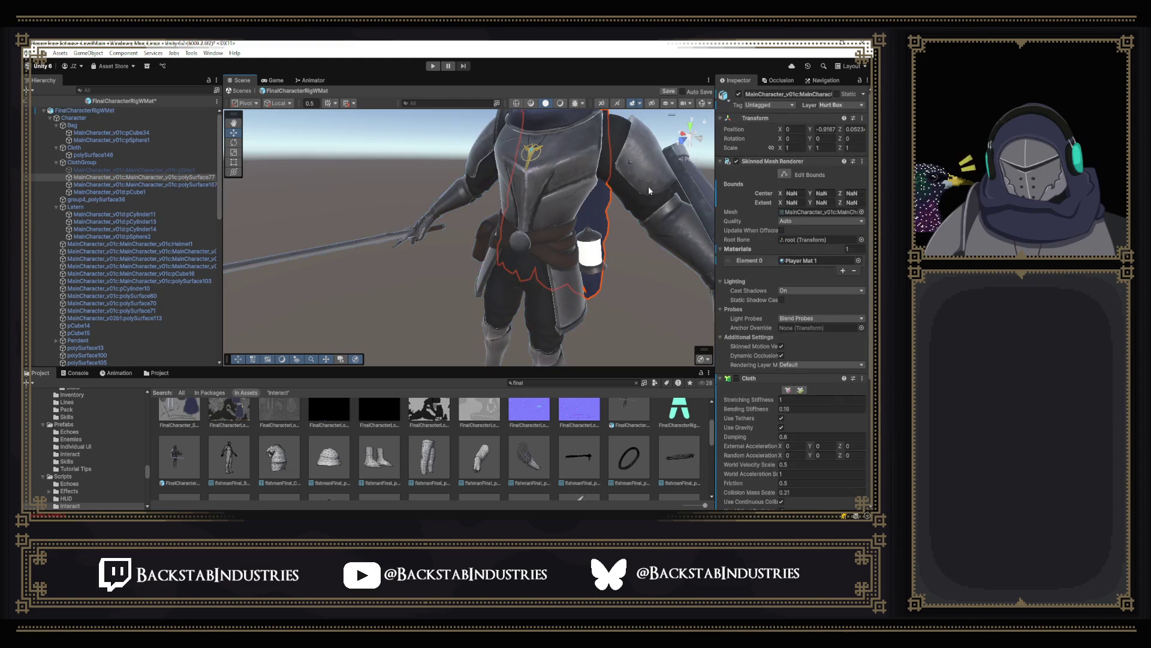
{"action": "left_click", "coordinate": [740, 94]}
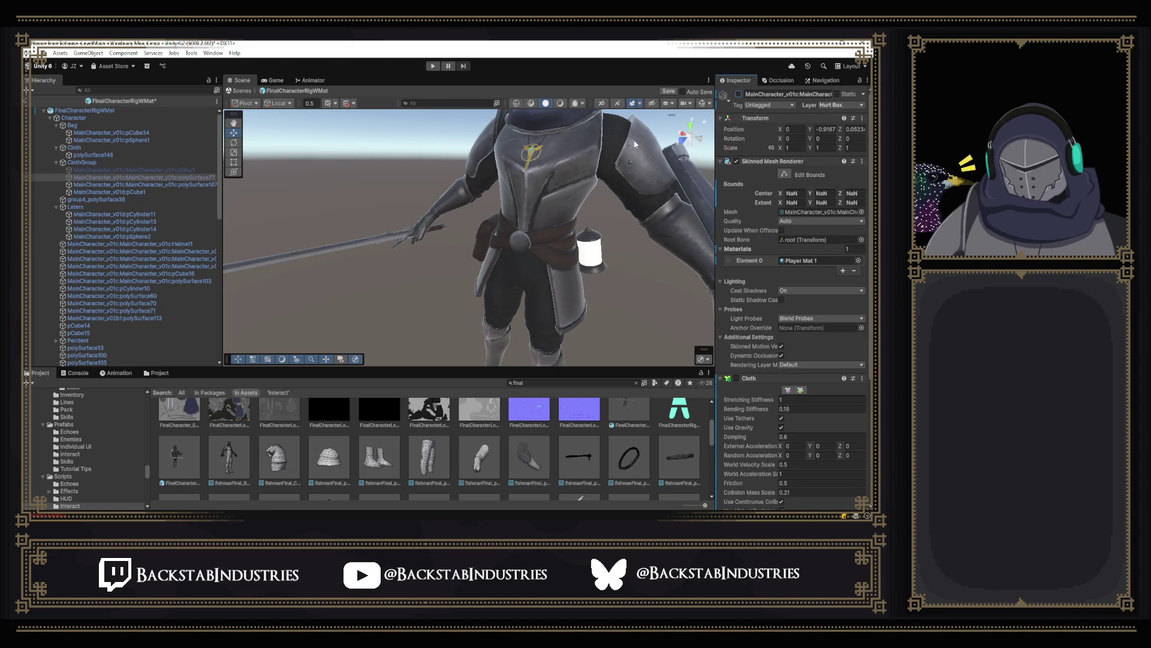
{"action": "key", "text": "ctrl+s"}
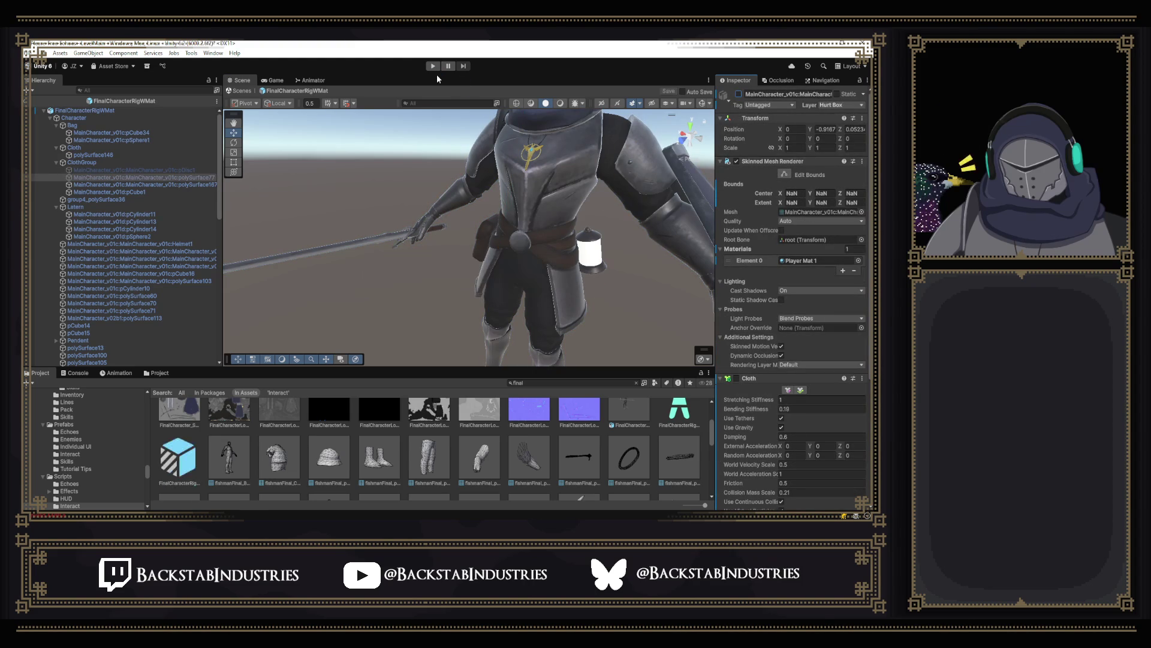
Step: Clear the Console errors and start a playtest with the cloth pieces disabled
{"action": "left_click", "coordinate": [78, 373]}
{"action": "left_click", "coordinate": [33, 382]}
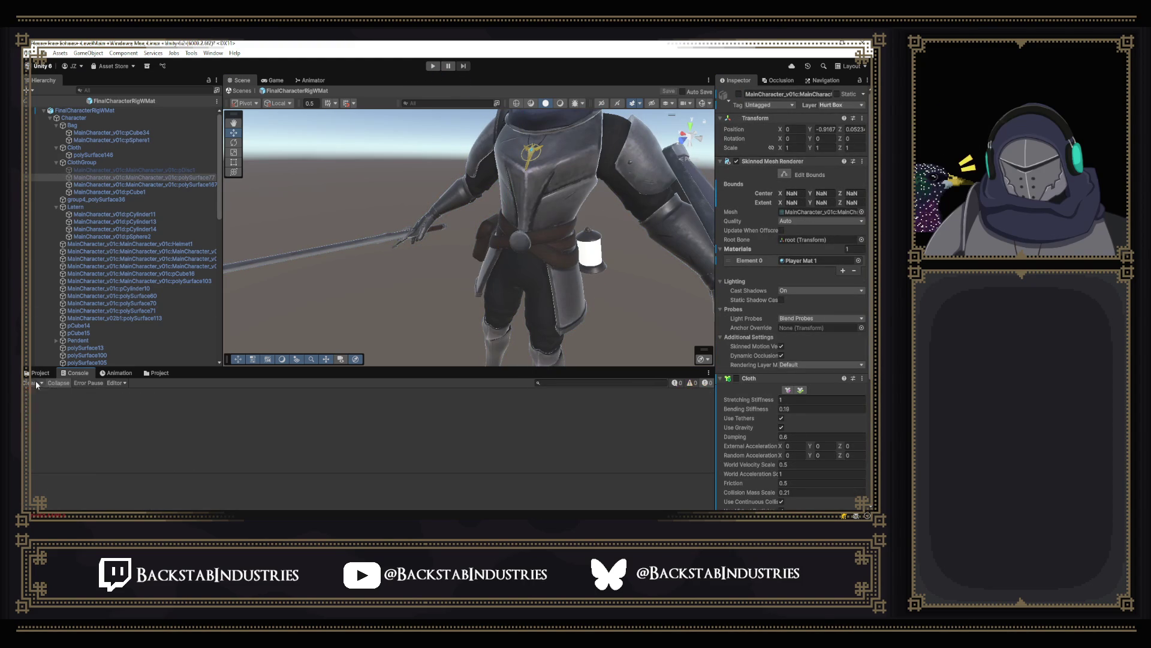
{"action": "left_click", "coordinate": [432, 66]}
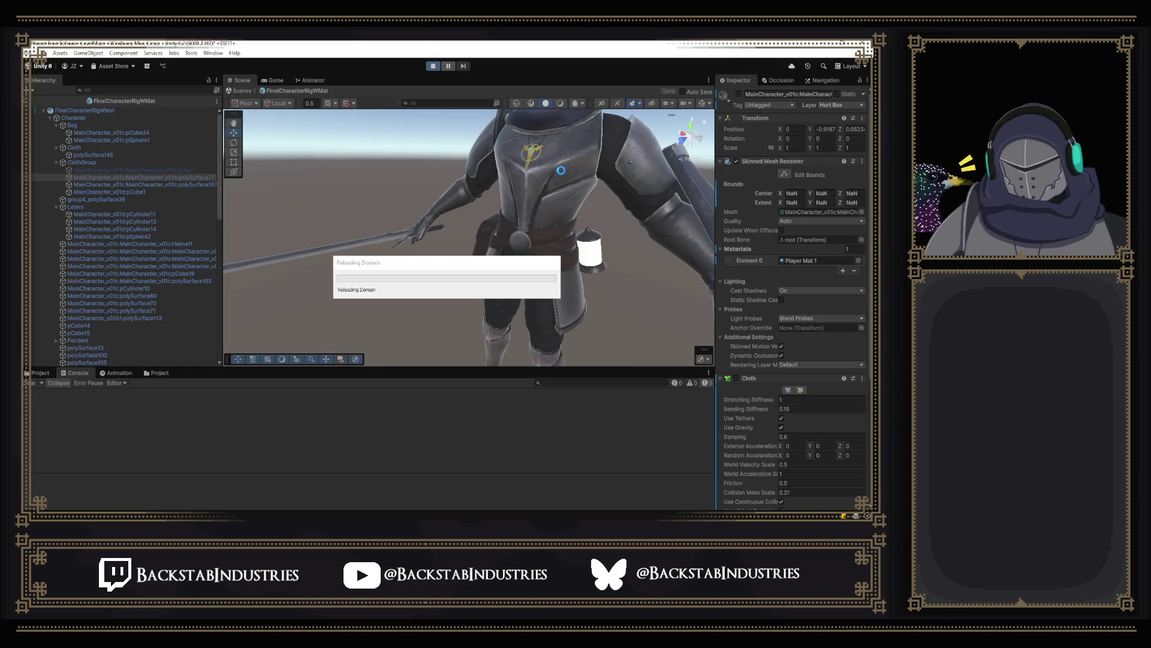
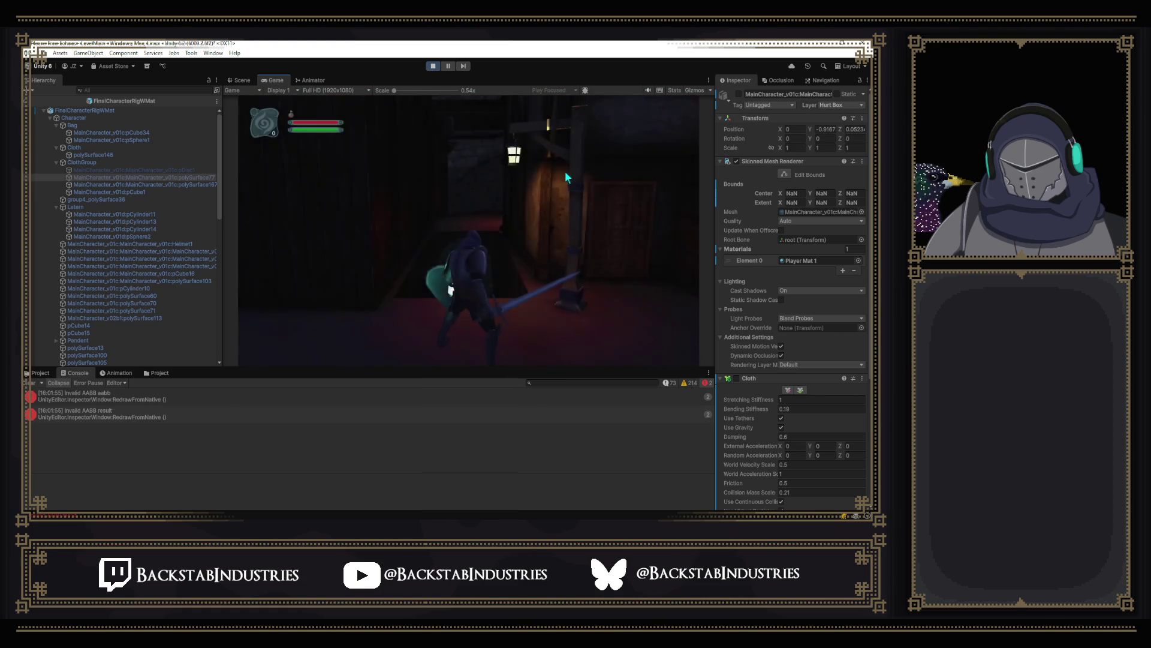
Step: Run the knight from the Forgotten Sewers through the lit town and harbour to the seaside courtyard
{"action": "key", "text": "w"}
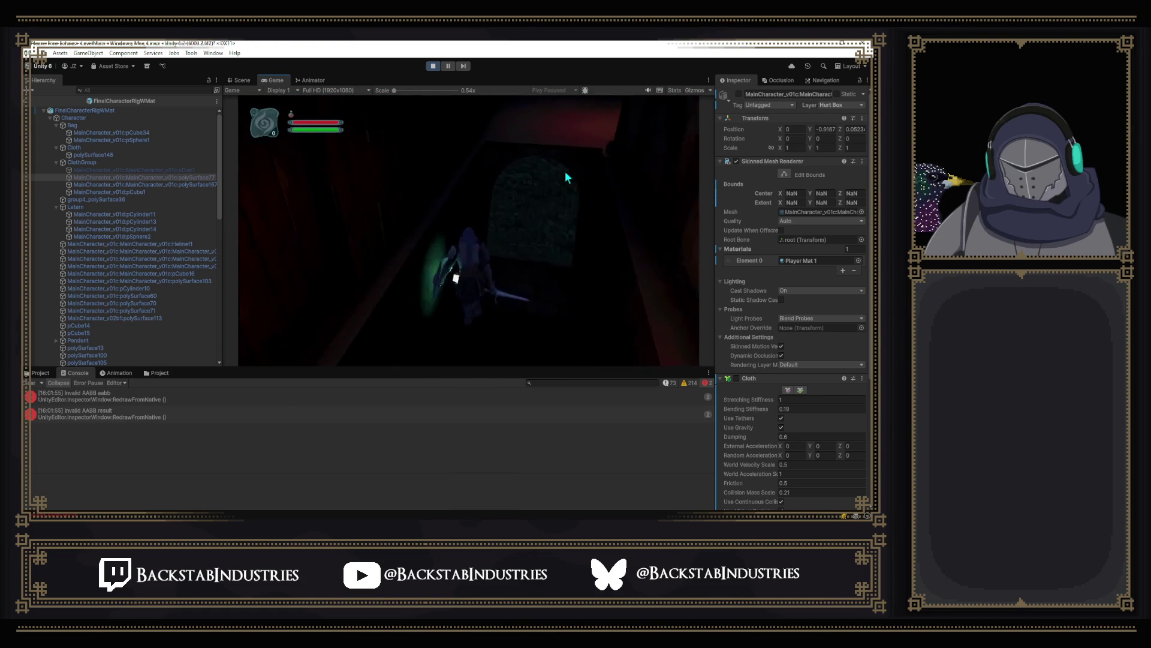
{"action": "key", "text": "w"}
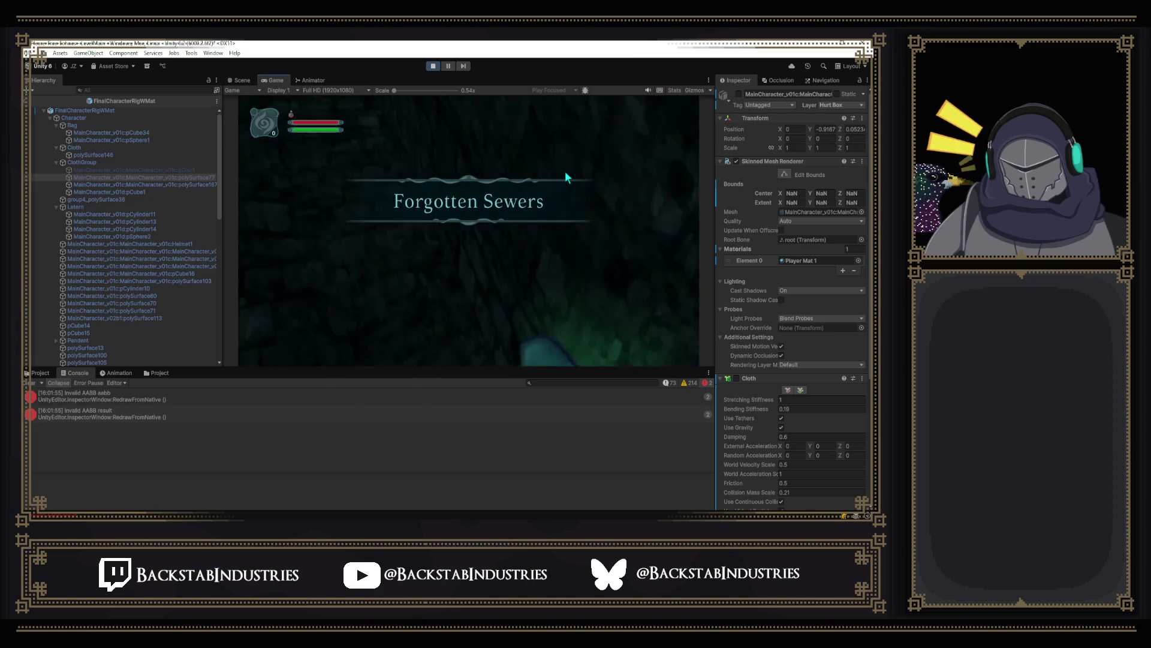
{"action": "key", "text": "w"}
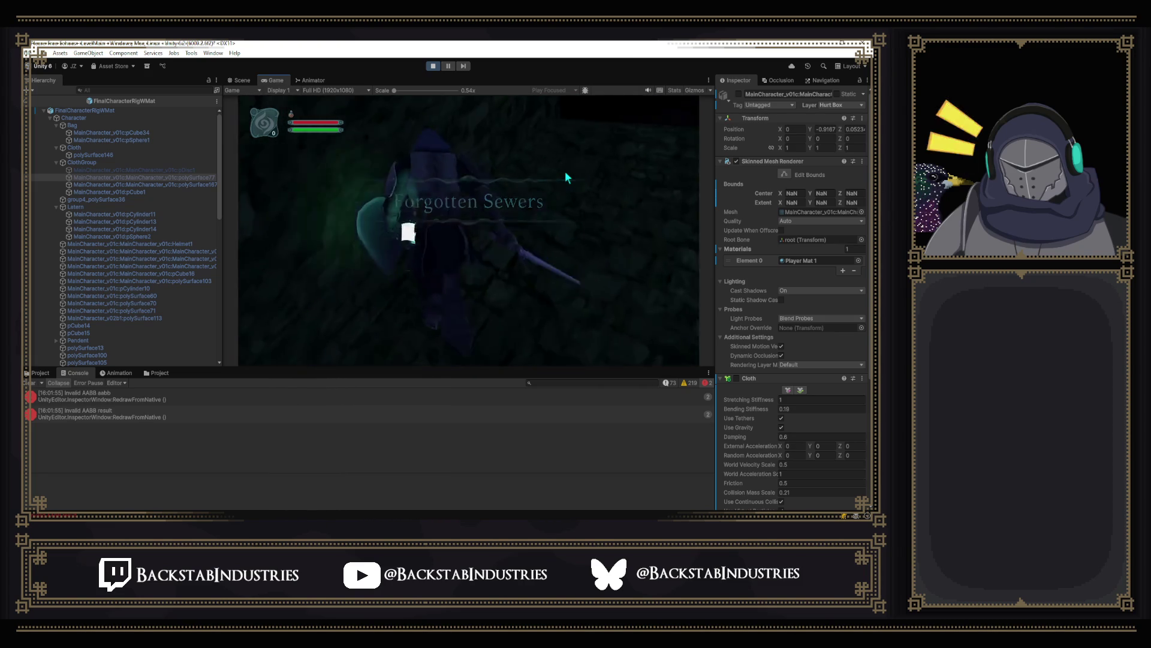
{"action": "key", "text": "w"}
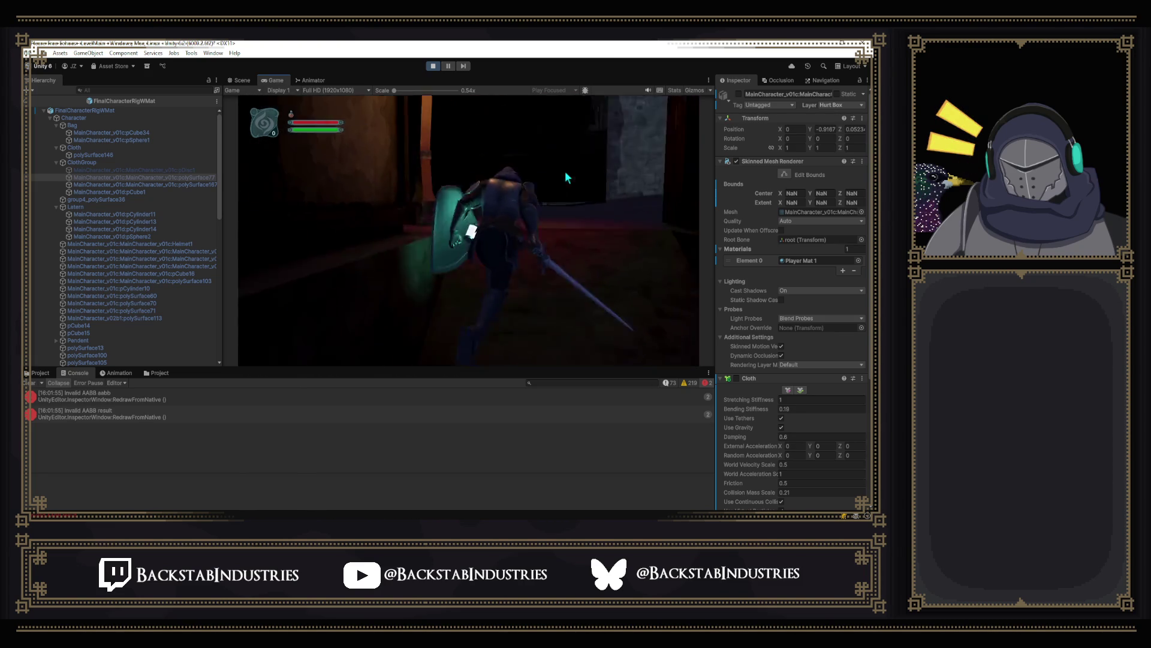
{"action": "key", "text": "w"}
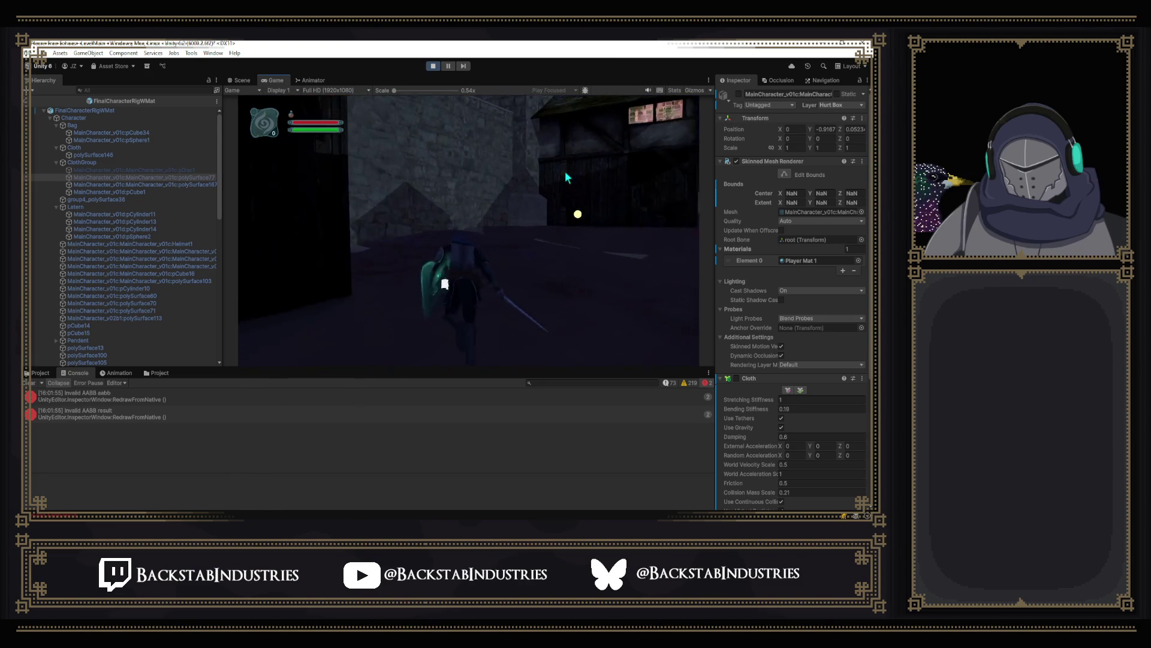
{"action": "key", "text": "w"}
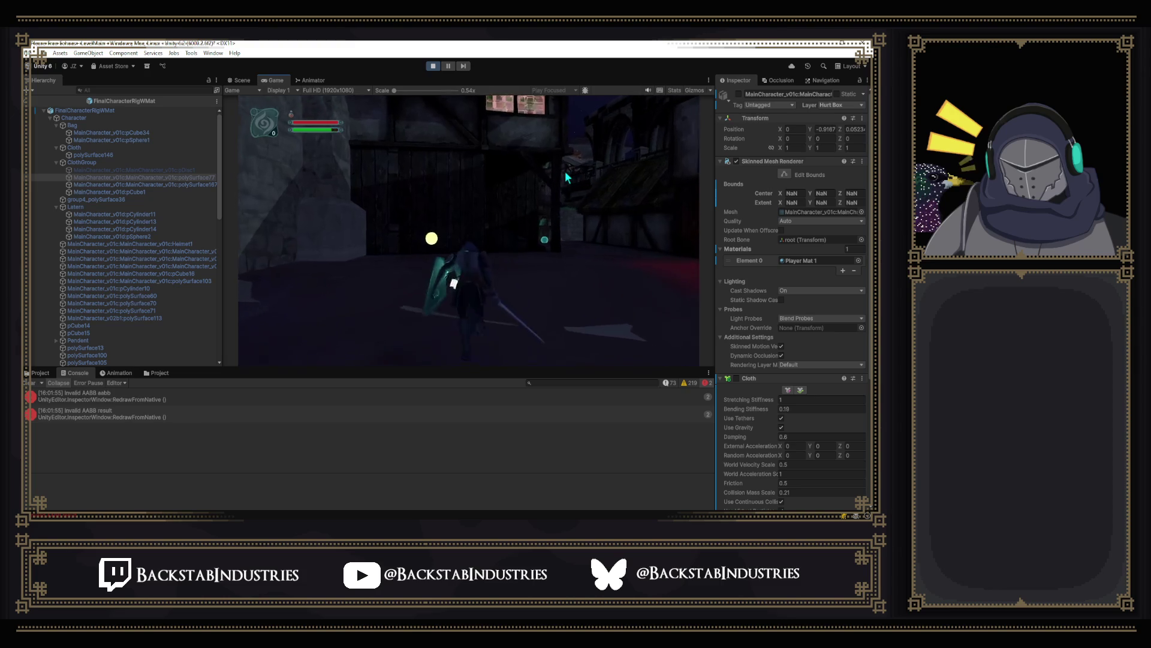
{"action": "key", "text": "w"}
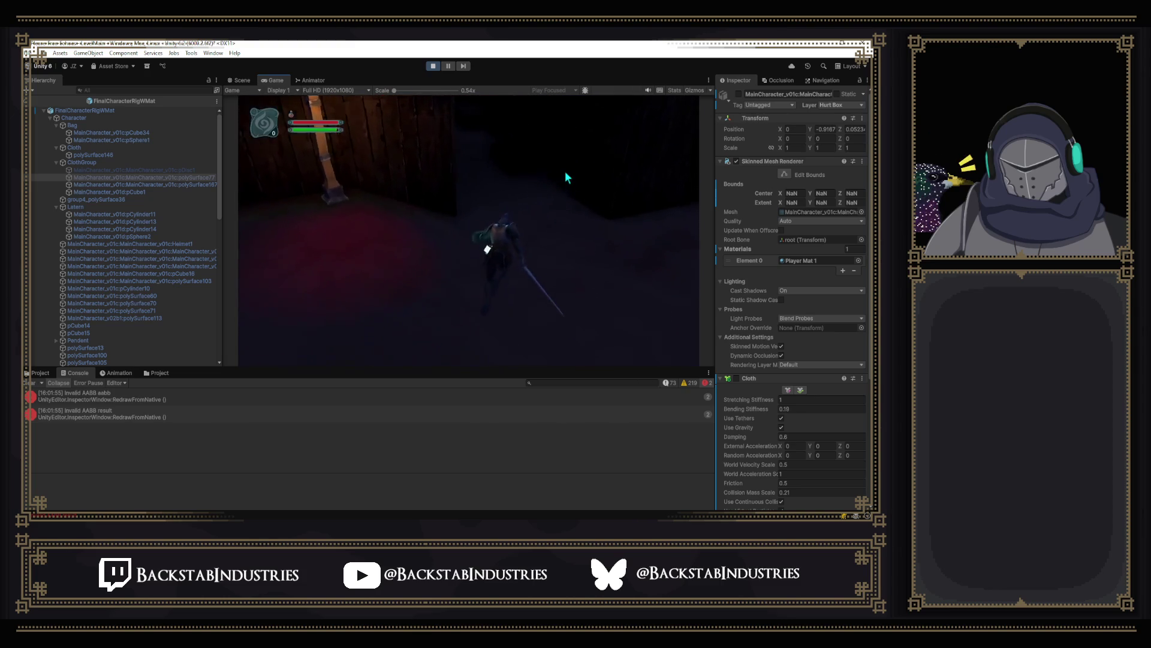
{"action": "key", "text": "w"}
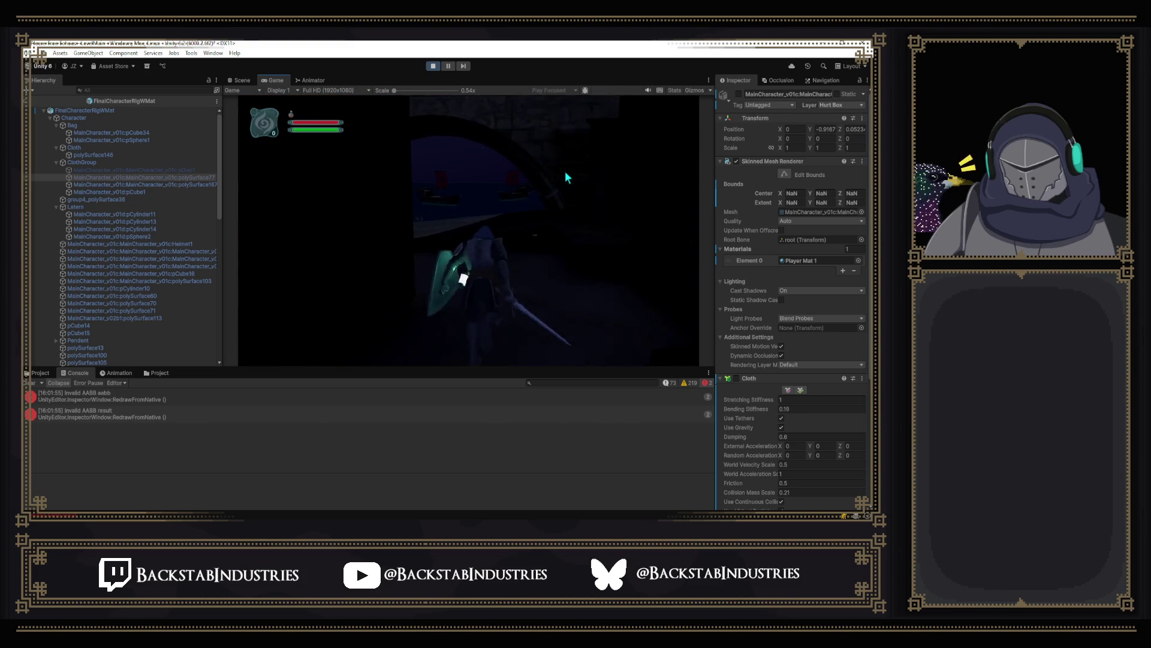
{"action": "key", "text": "w"}
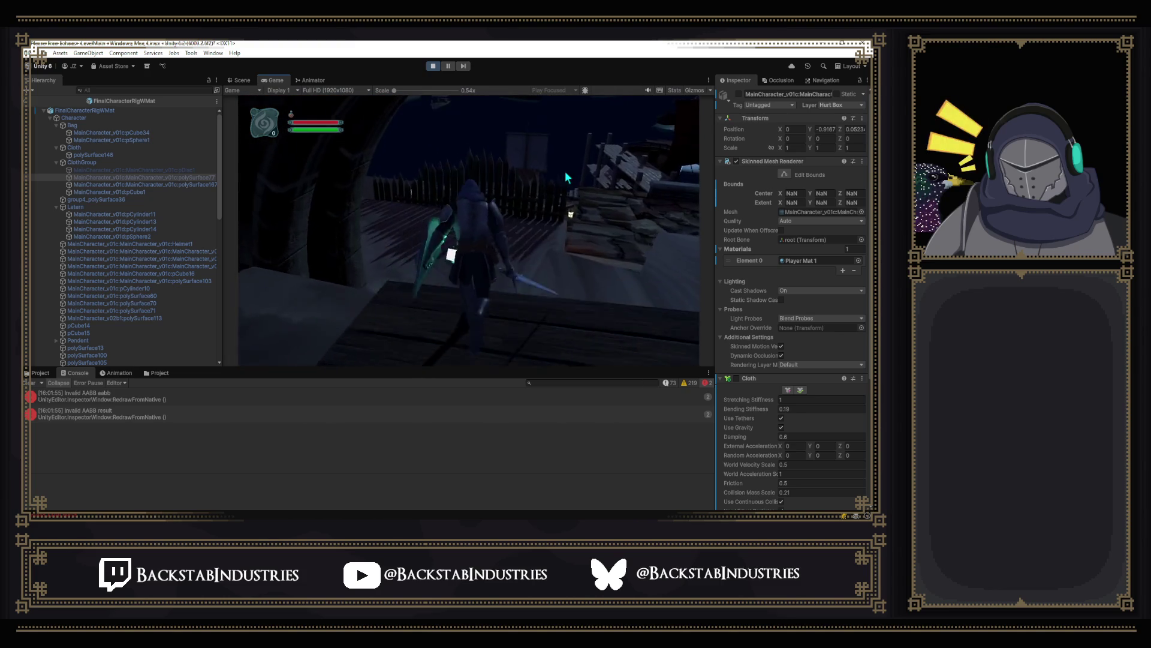
{"action": "key", "text": "w"}
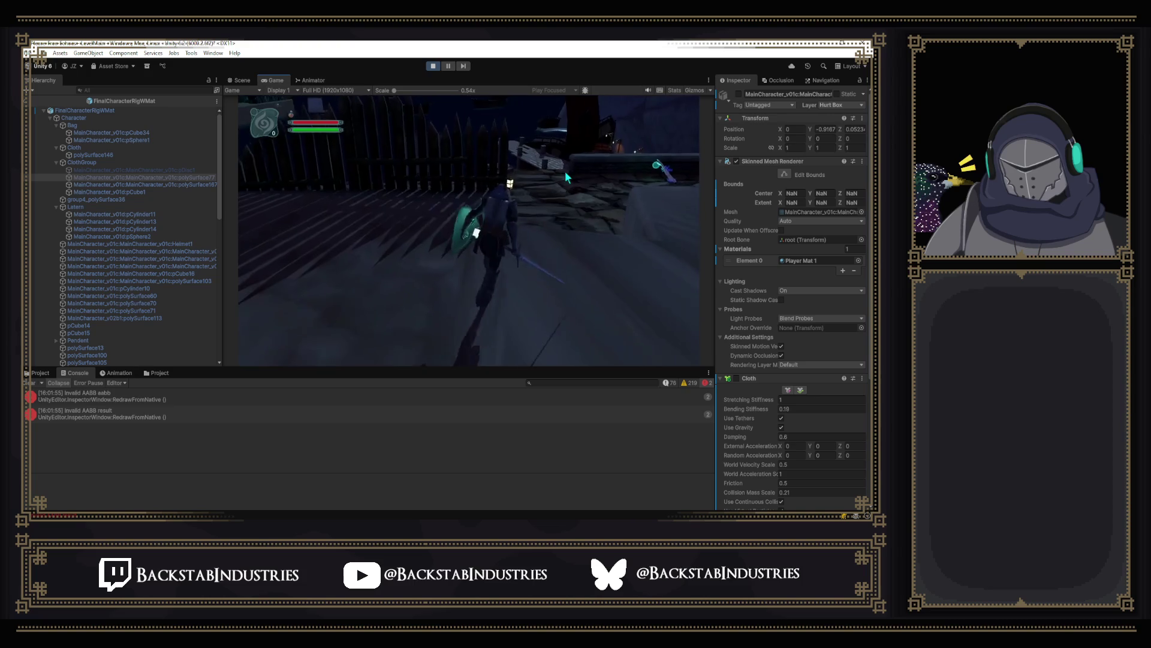
{"action": "key", "text": "w"}
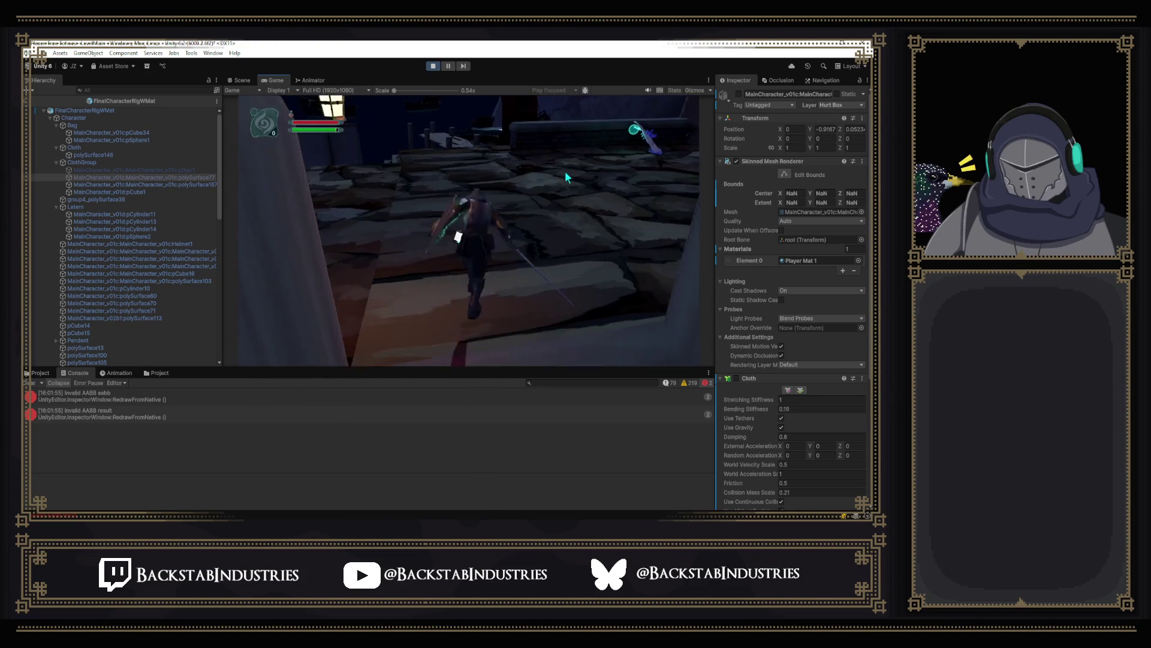
{"action": "key", "text": "w"}
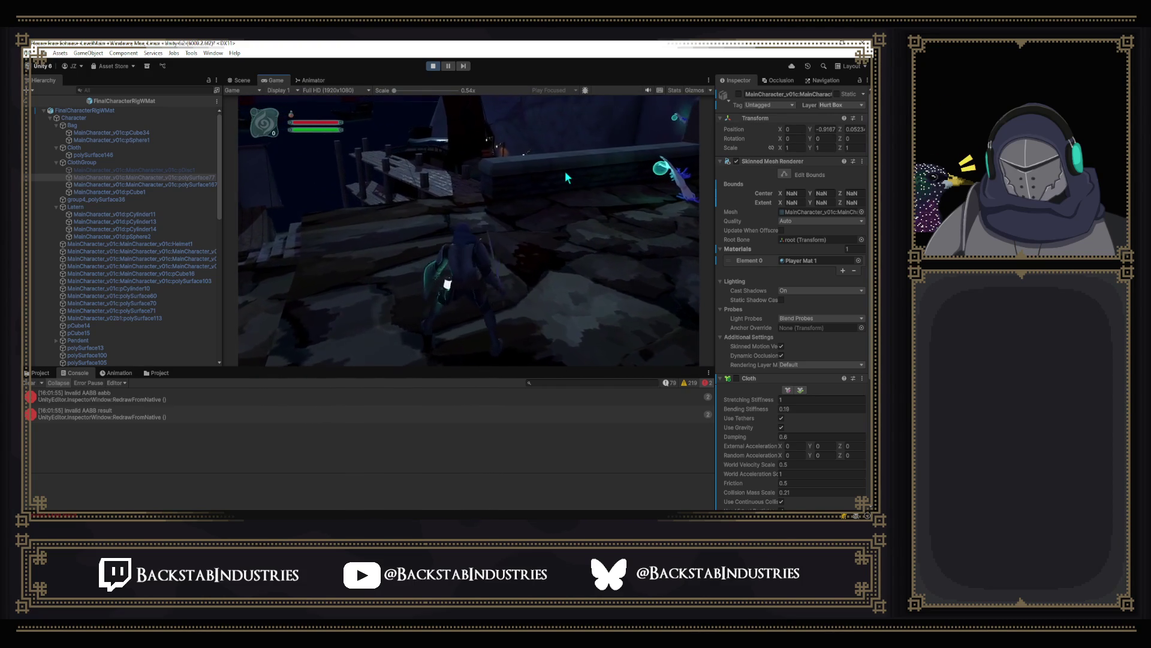
{"action": "key", "text": "w"}
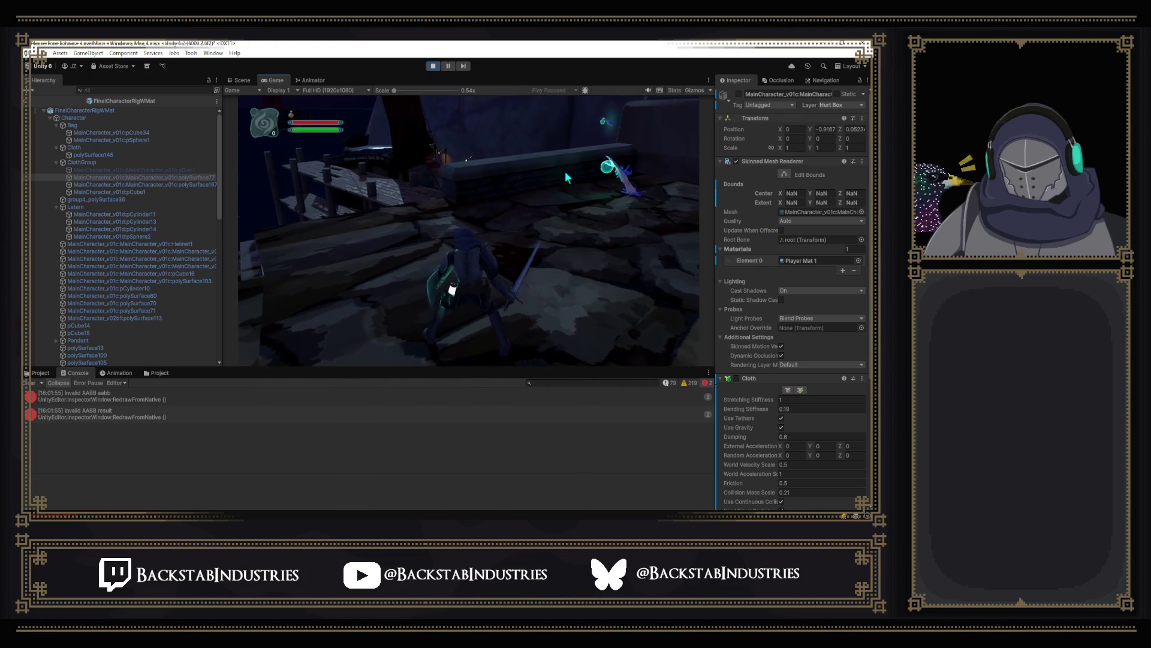
{"action": "key", "text": "w"}
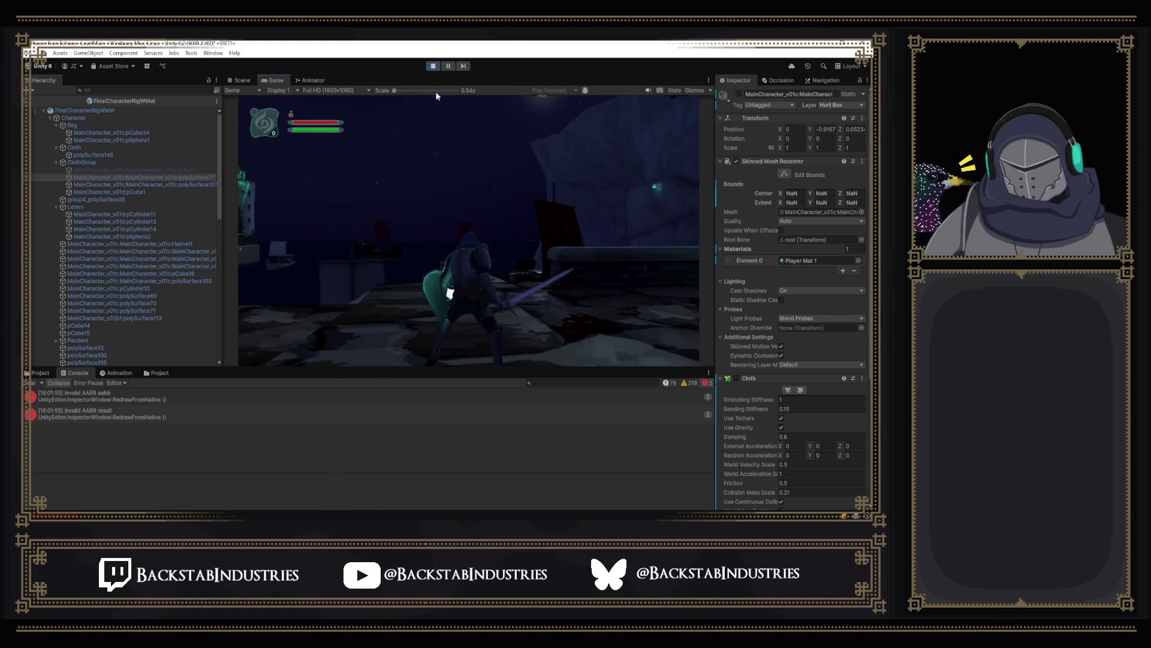
Step: Stop the play test and deactivate the pDisc1 cloth piece
{"action": "left_click", "coordinate": [432, 66]}
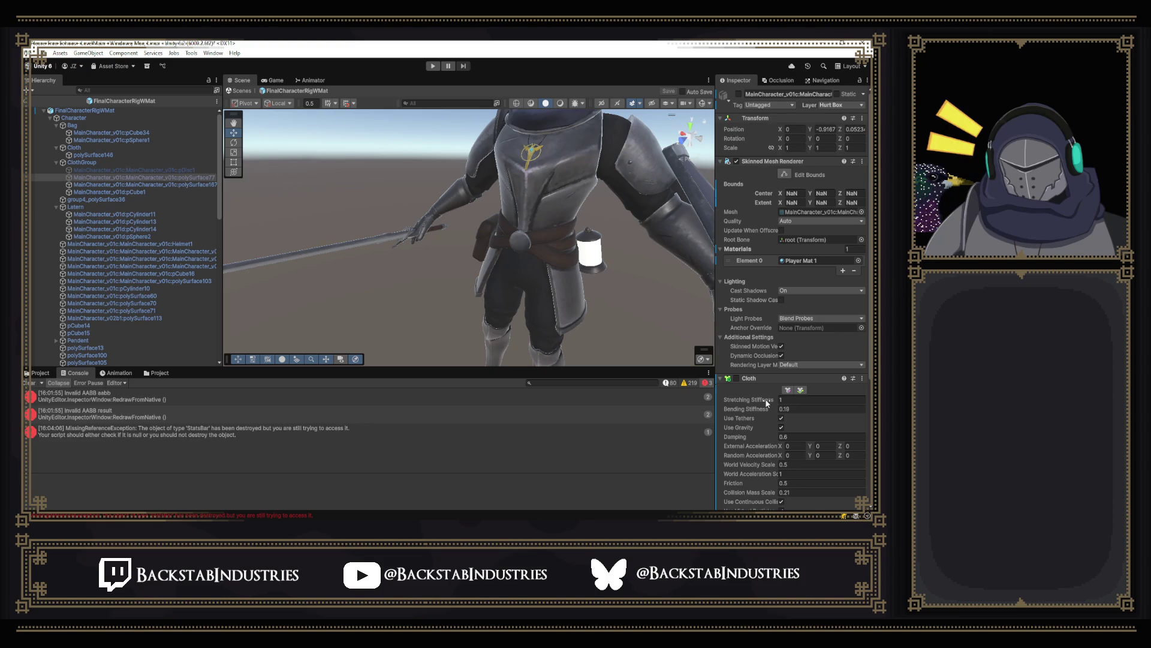
{"action": "left_click", "coordinate": [154, 170]}
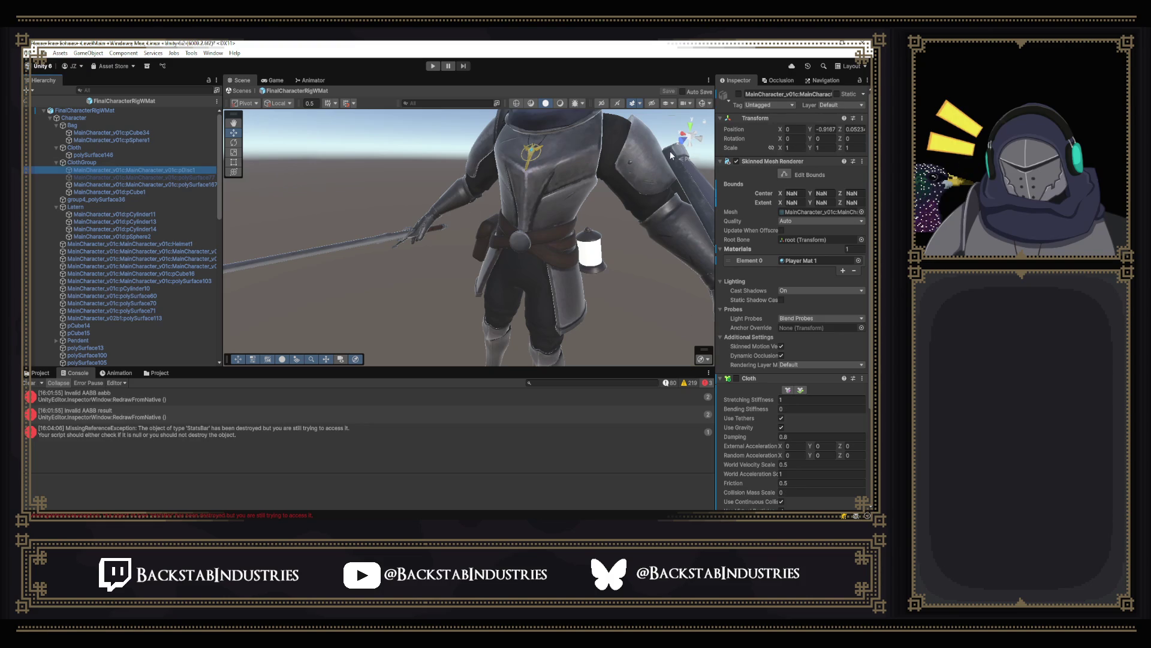
{"action": "left_click", "coordinate": [740, 94]}
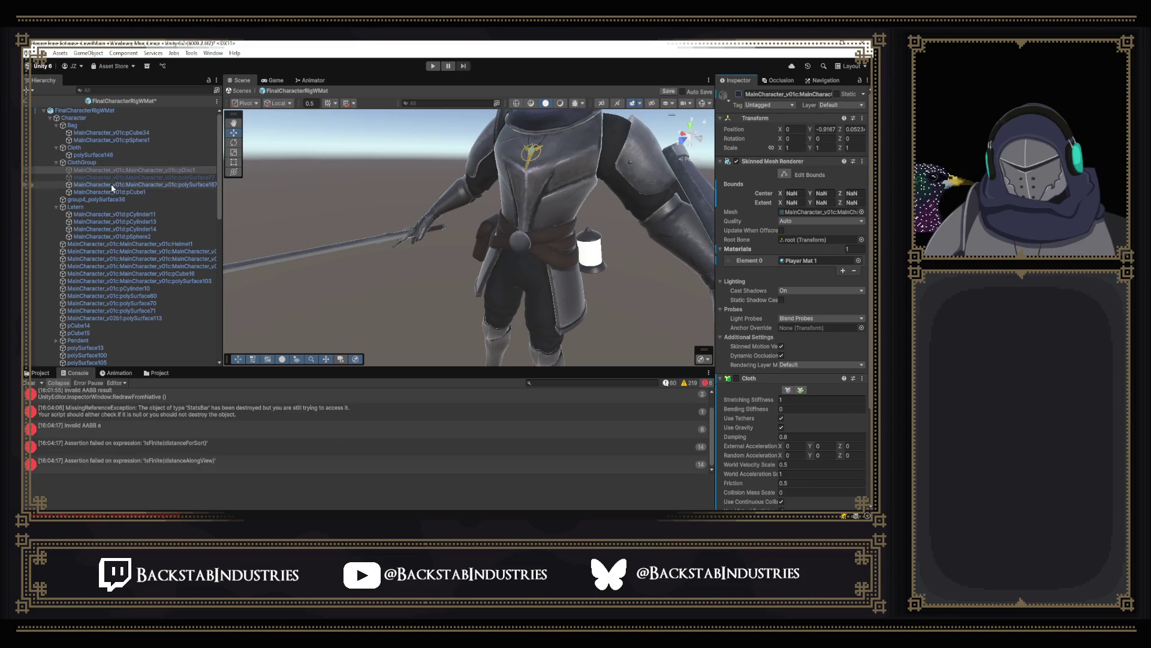
Step: Activate polySurface77 with its Cloth component enabled and save the prefab
{"action": "left_click", "coordinate": [174, 178]}
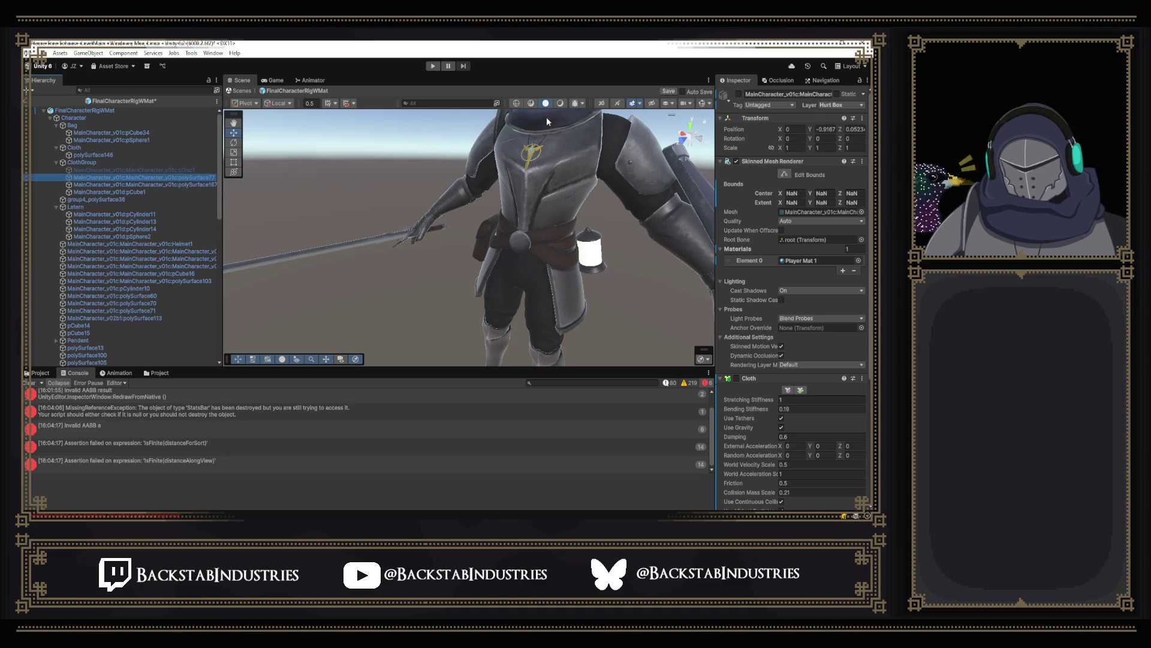
{"action": "left_click", "coordinate": [738, 95]}
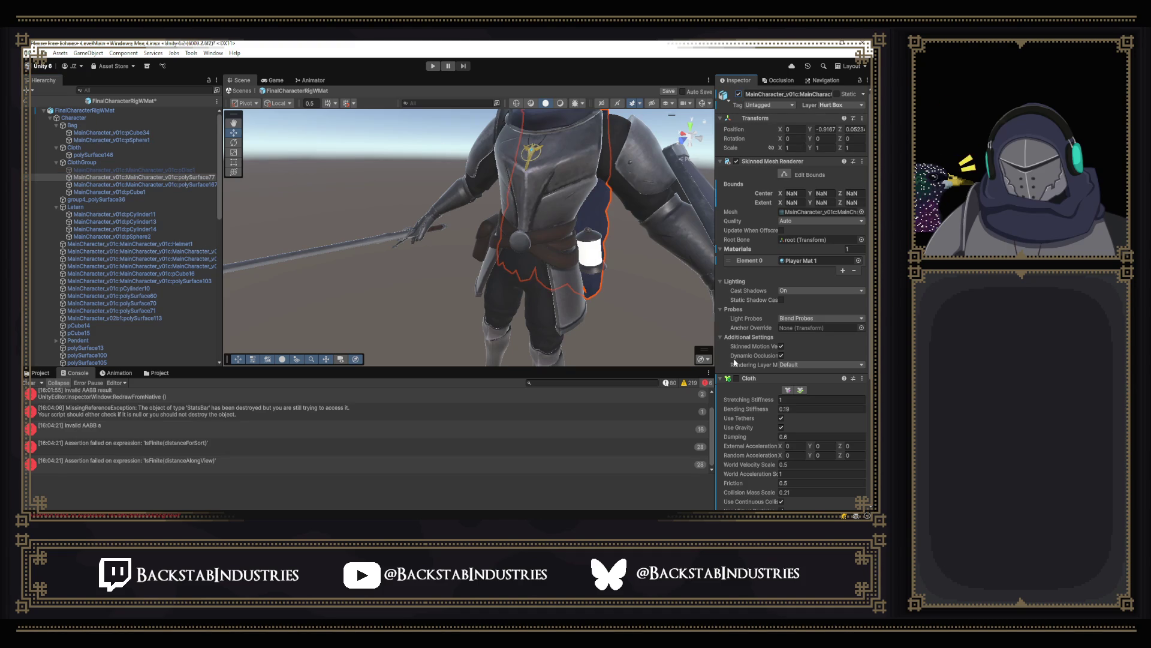
{"action": "left_click", "coordinate": [738, 378]}
{"action": "scroll", "coordinate": [779, 359], "scroll_direction": "down", "scroll_amount": 5}
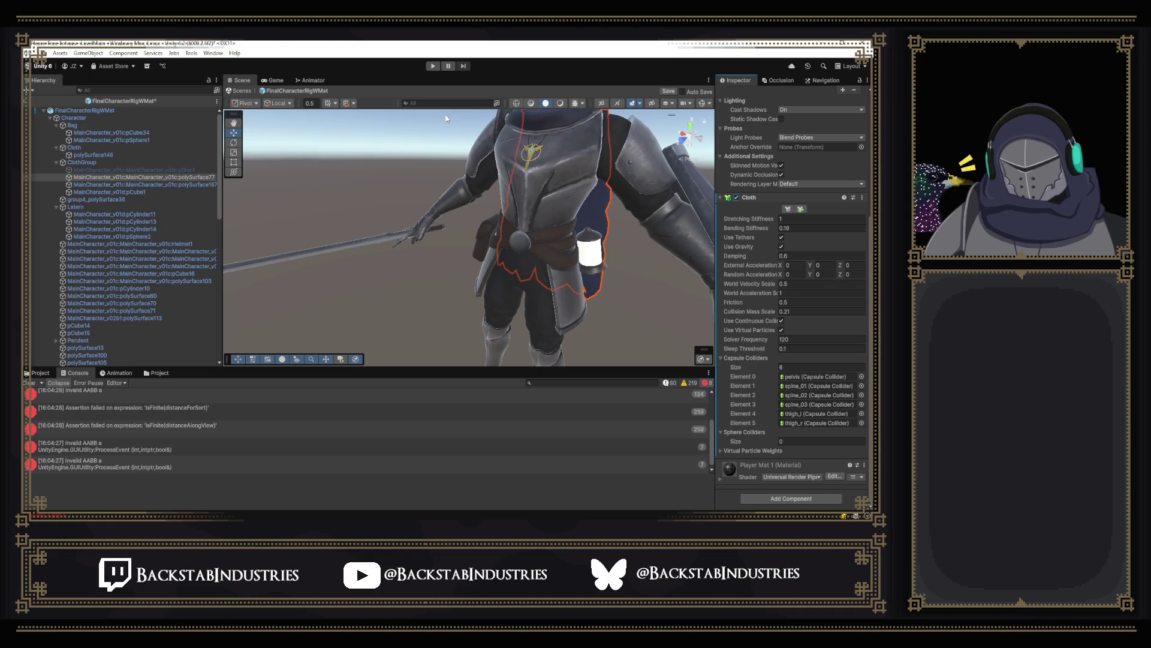
{"action": "key", "text": "ctrl+s"}
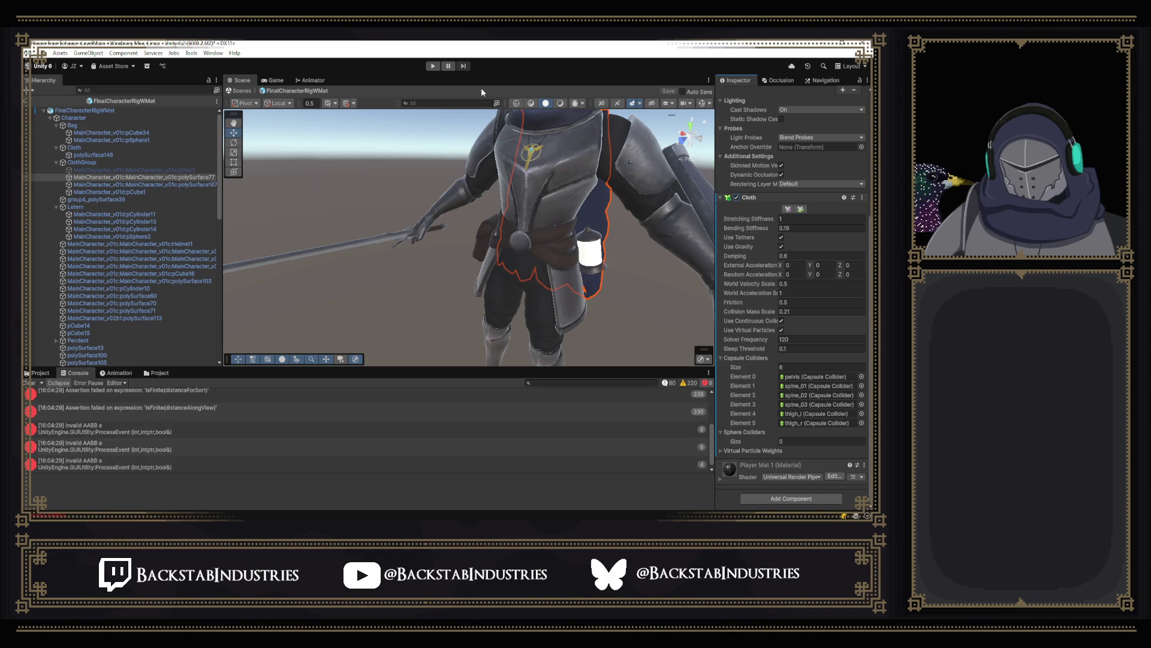
Step: Restart the play test with a cleared Console and dismiss the cheat-shortcut overlay
{"action": "left_click", "coordinate": [434, 67]}
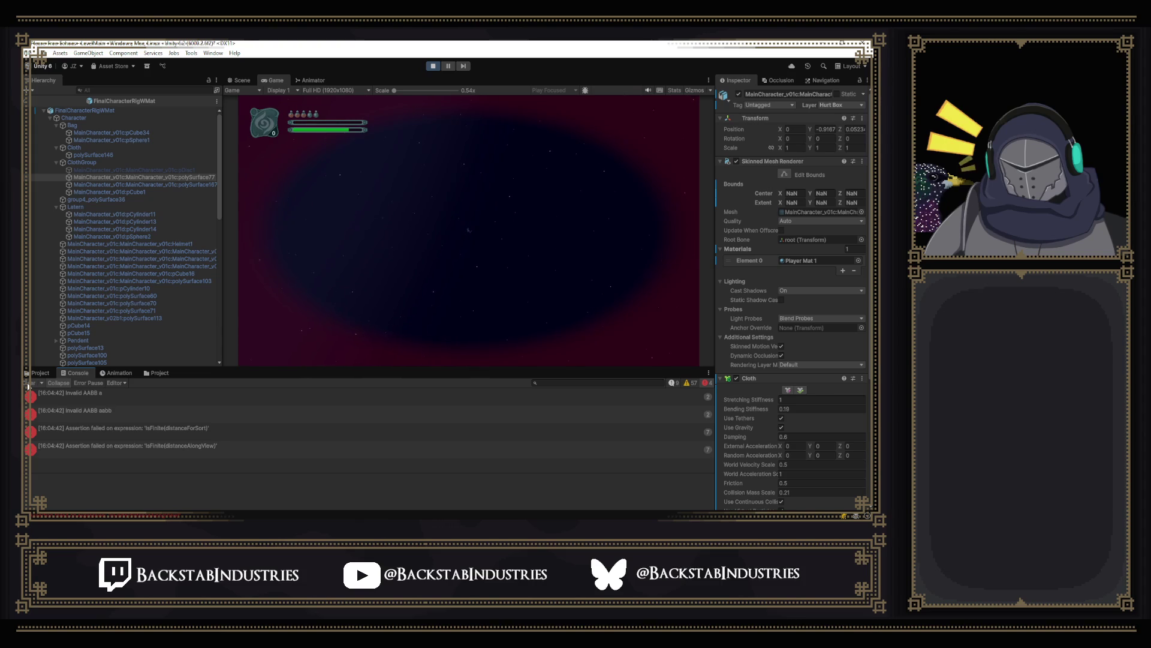
{"action": "left_click", "coordinate": [437, 64]}
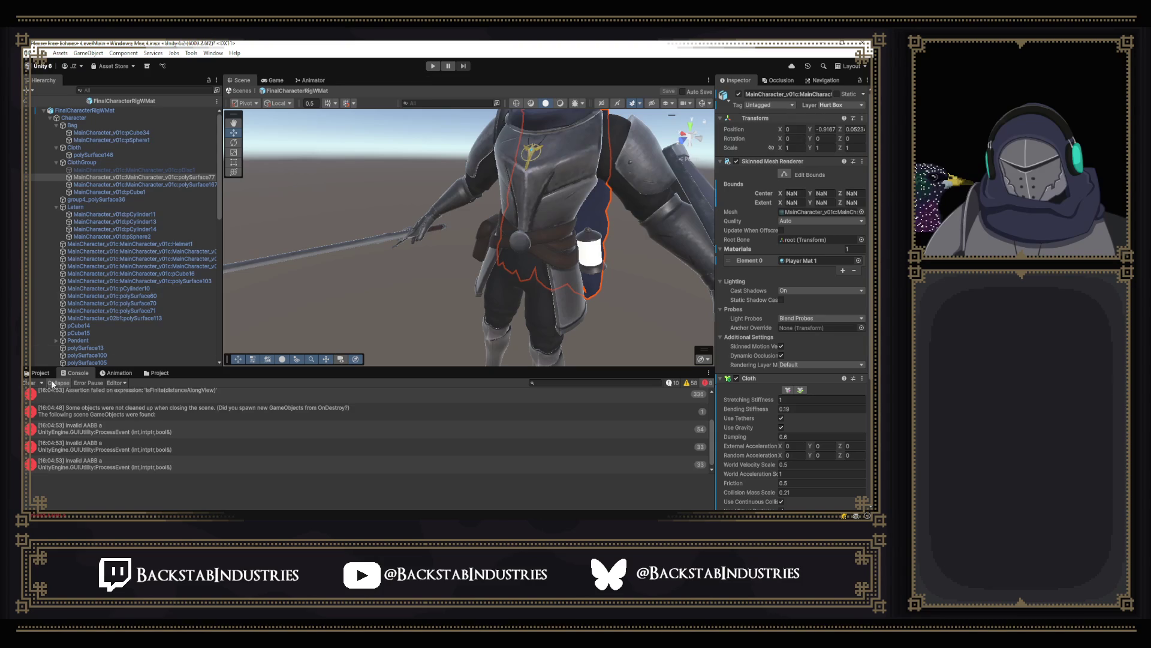
{"action": "left_click", "coordinate": [31, 383]}
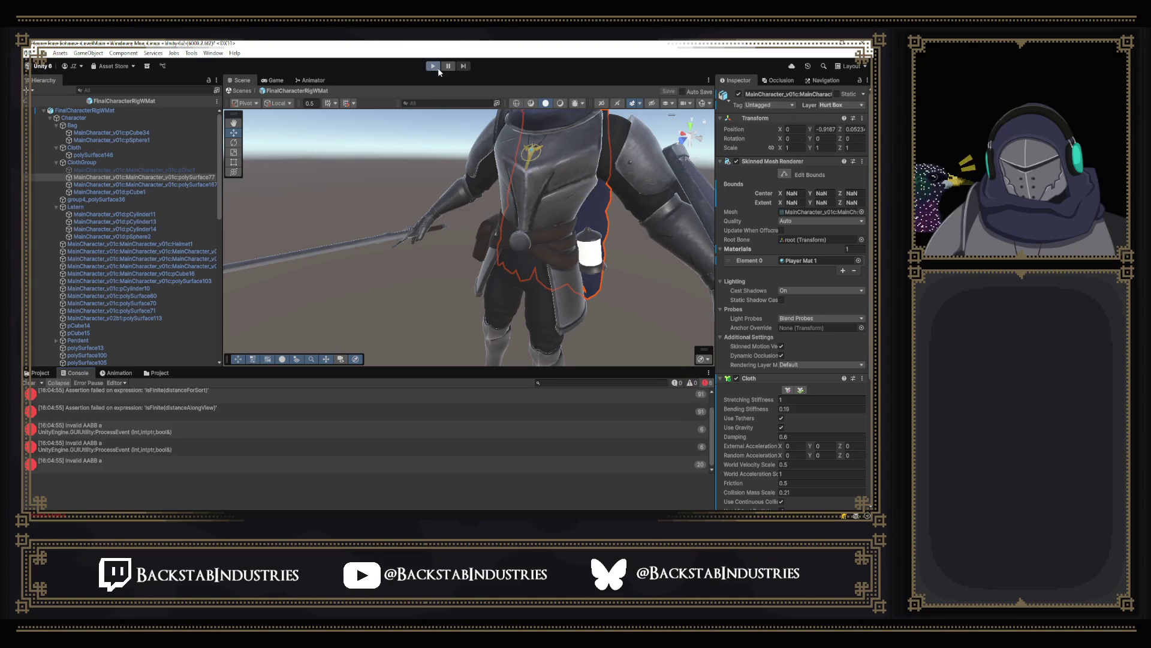
{"action": "left_click", "coordinate": [438, 67]}
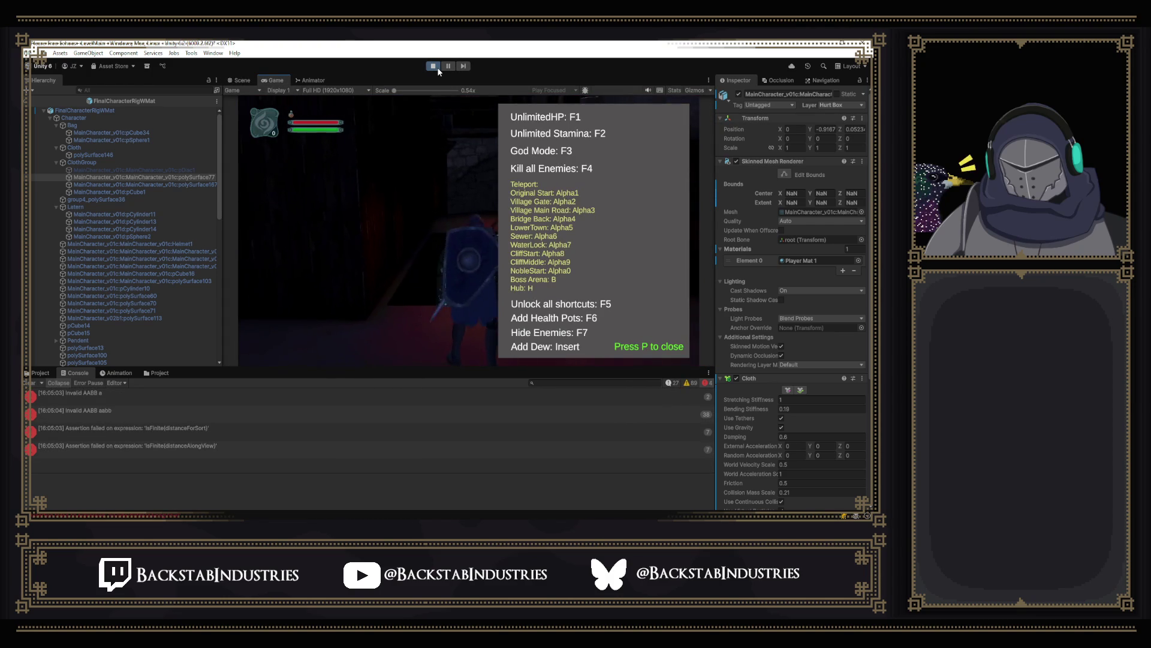
{"action": "key", "text": "p"}
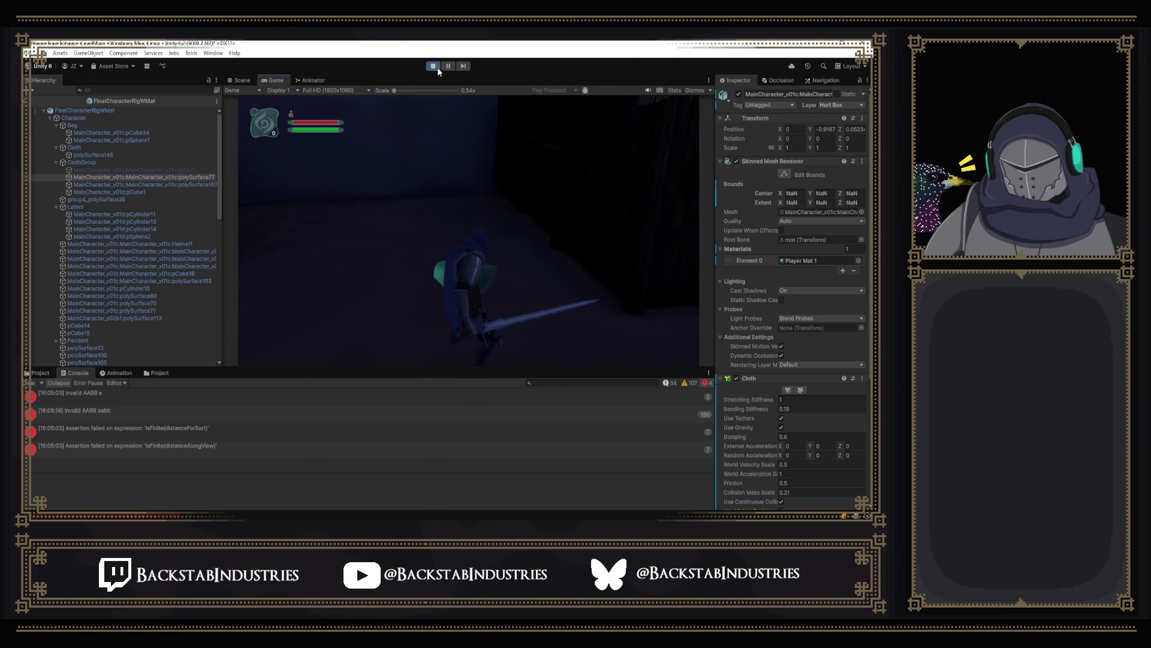
Step: Activate the pDisc1 cloth object under ClothGroup during play, then stop the test
{"action": "left_click", "coordinate": [163, 170]}
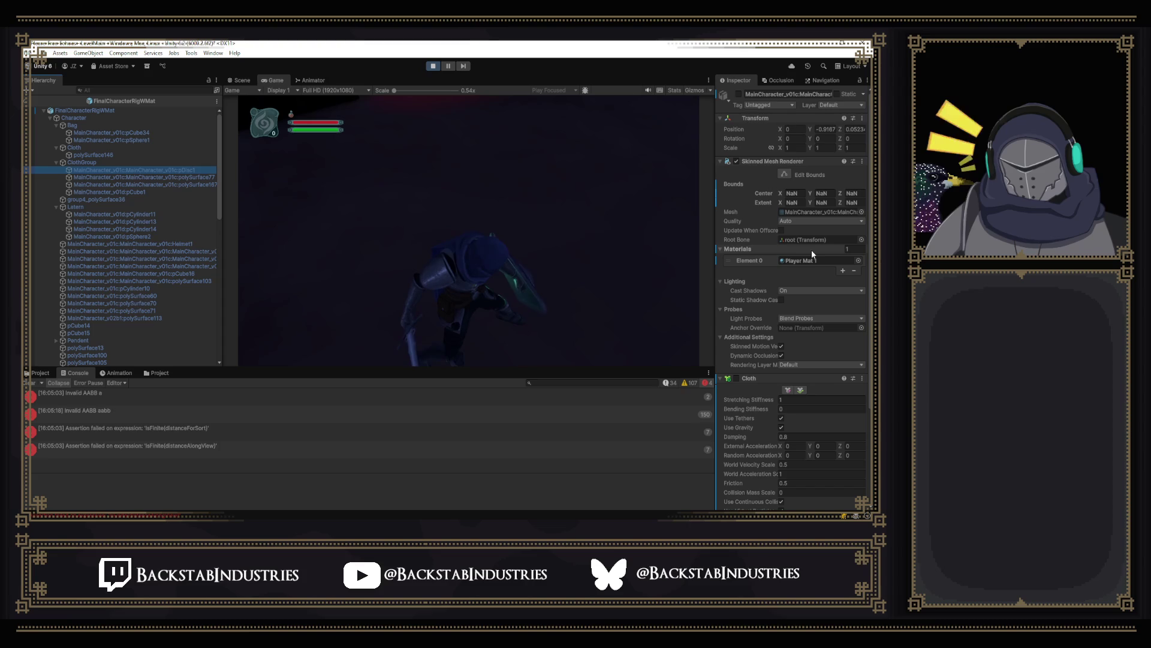
{"action": "left_click", "coordinate": [739, 94]}
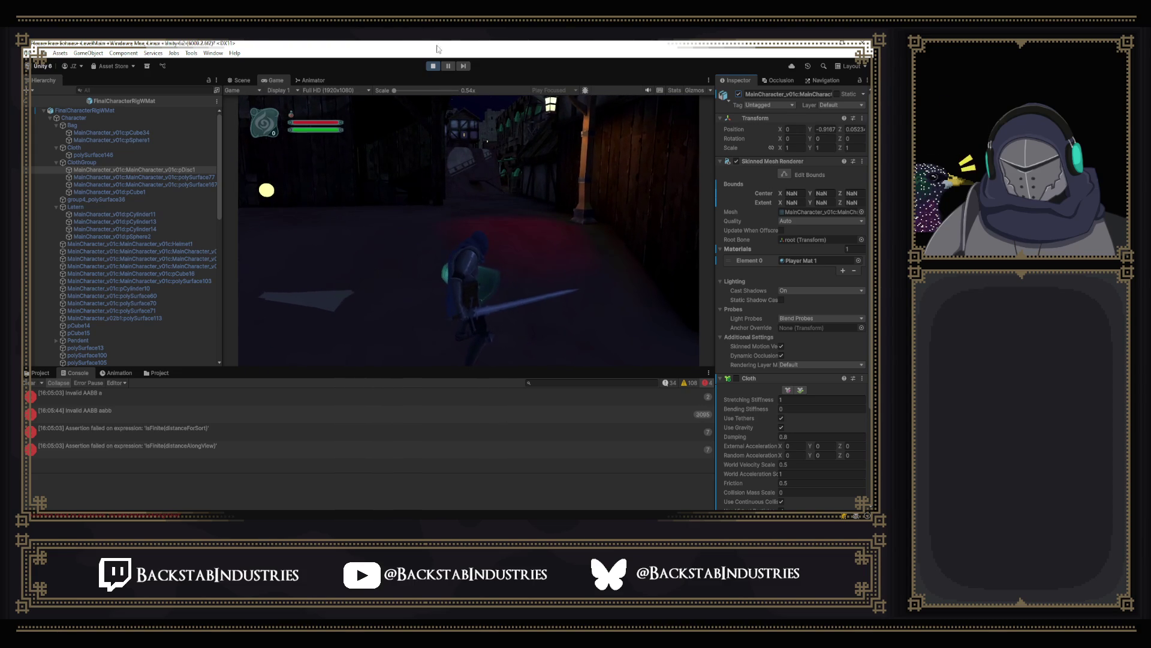
{"action": "left_click", "coordinate": [434, 67]}
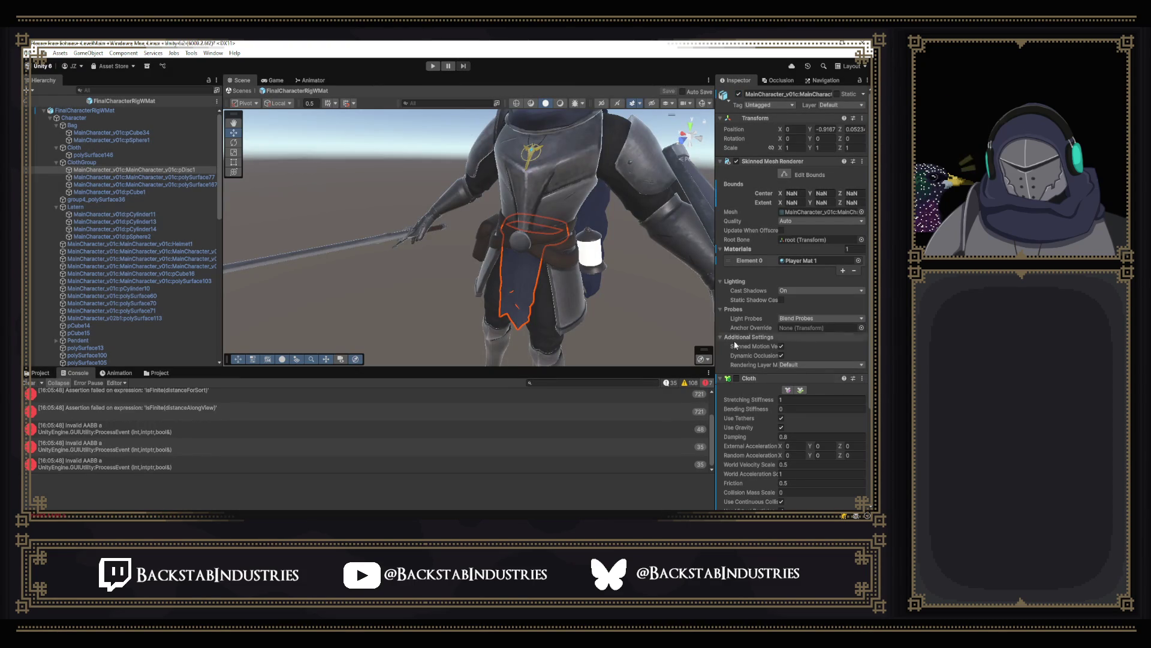
Step: Collapse the Cloth component and start a new play test with a cleared Console
{"action": "scroll", "coordinate": [759, 386], "scroll_direction": "down", "scroll_amount": 5}
{"action": "right_click", "coordinate": [758, 254]}
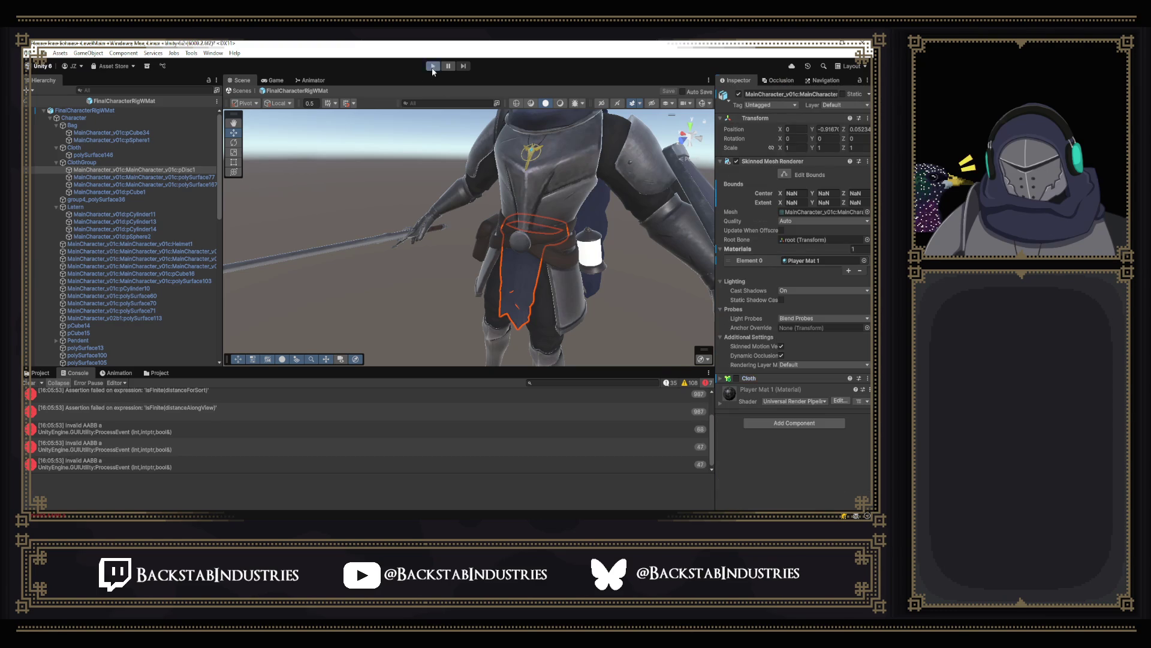
{"action": "left_click", "coordinate": [432, 67]}
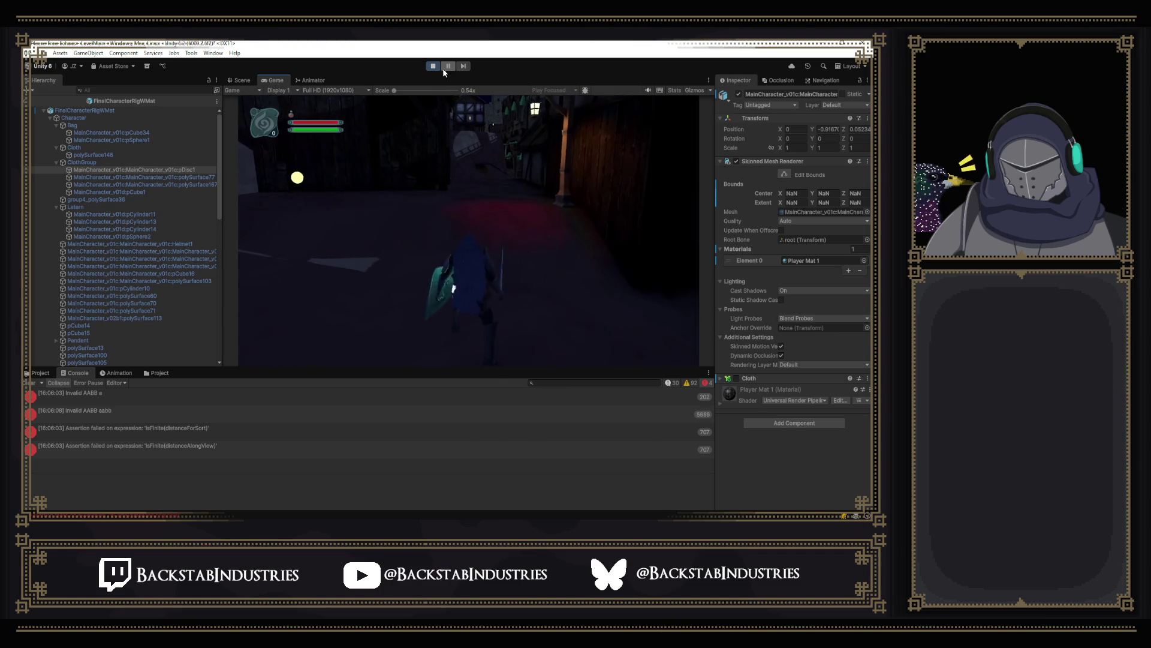
{"action": "left_click", "coordinate": [30, 384]}
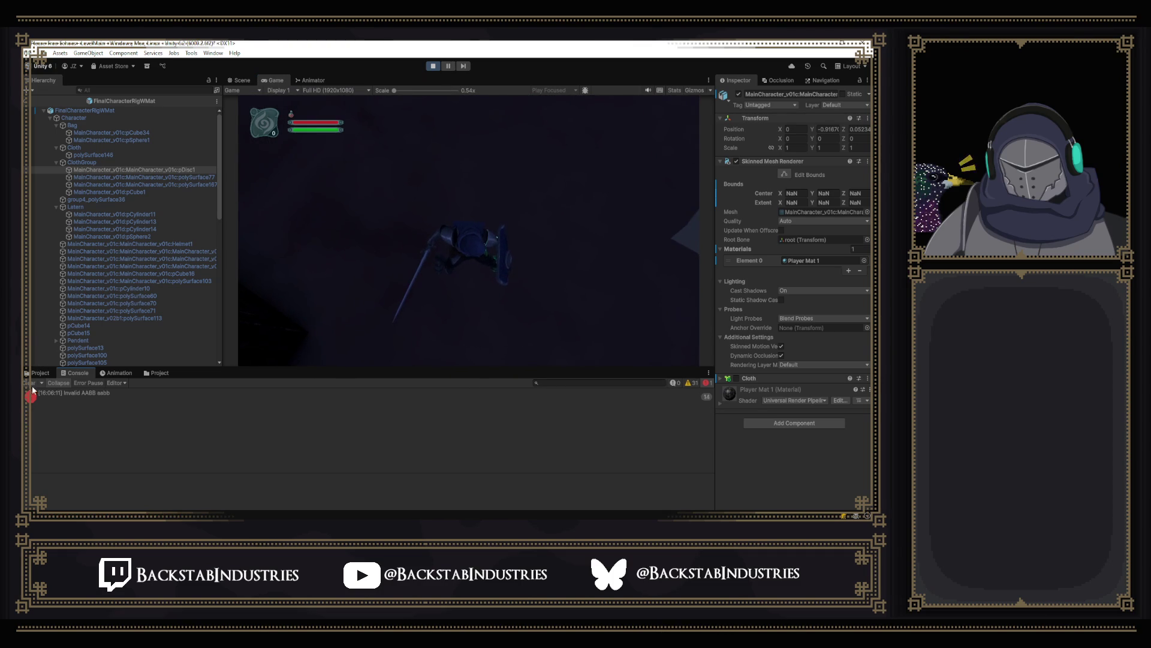
Step: Open the game's pause menu on the Controls page, then stop play mode
{"action": "left_click", "coordinate": [482, 276]}
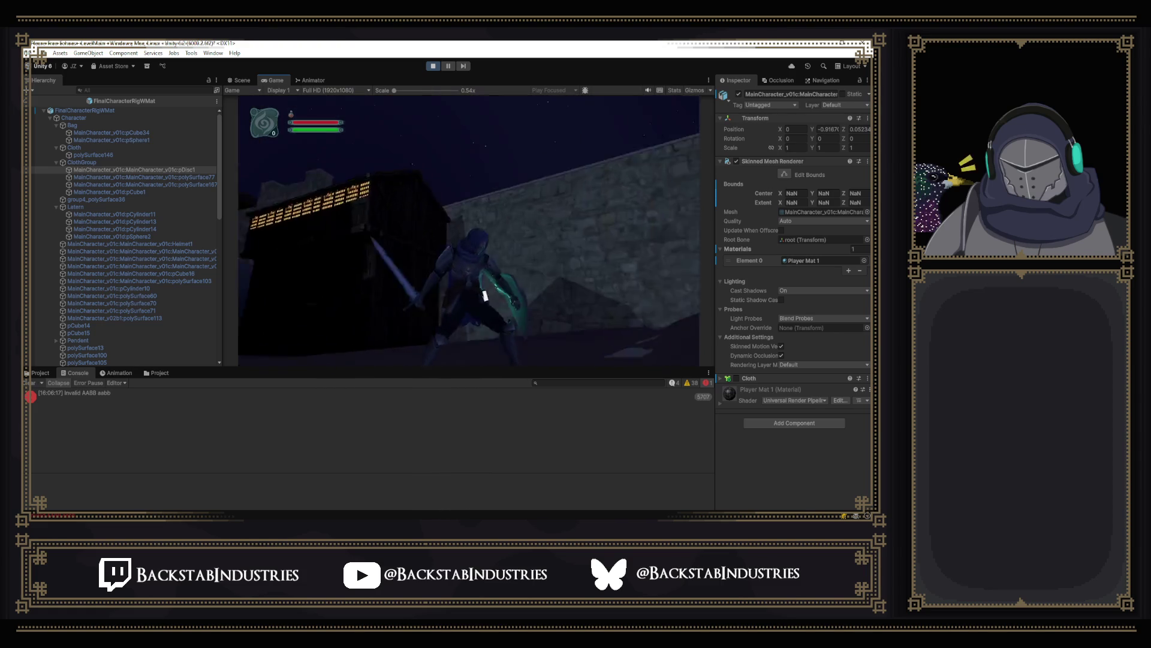
{"action": "key", "text": "Escape"}
{"action": "key", "text": "e"}
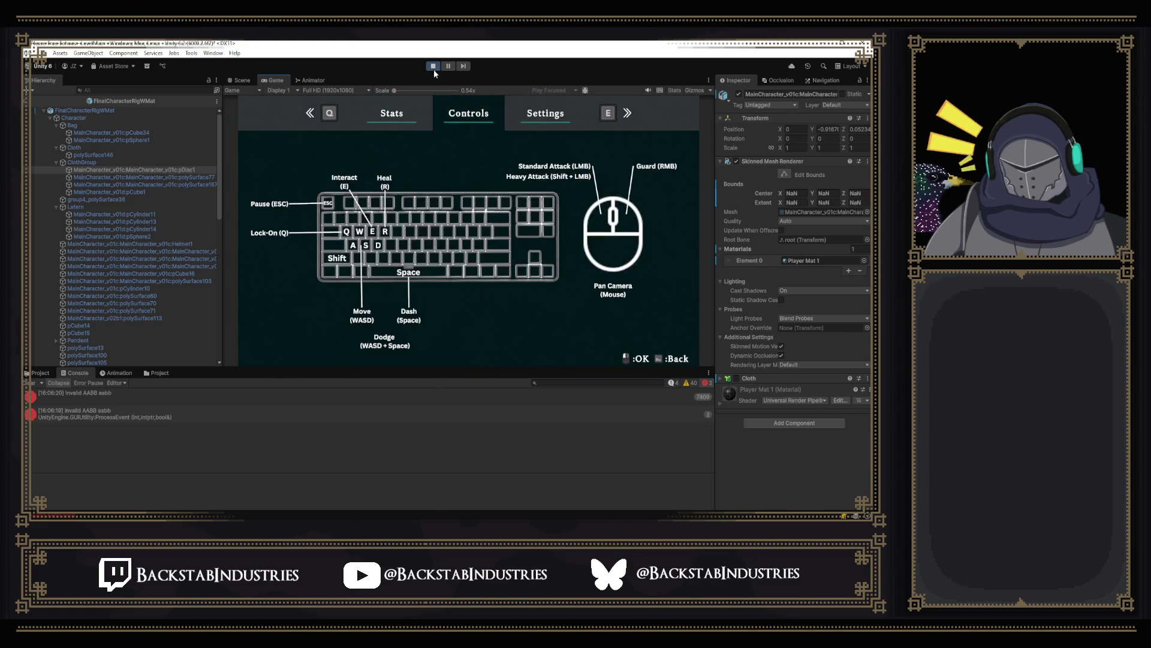
{"action": "left_click", "coordinate": [434, 67]}
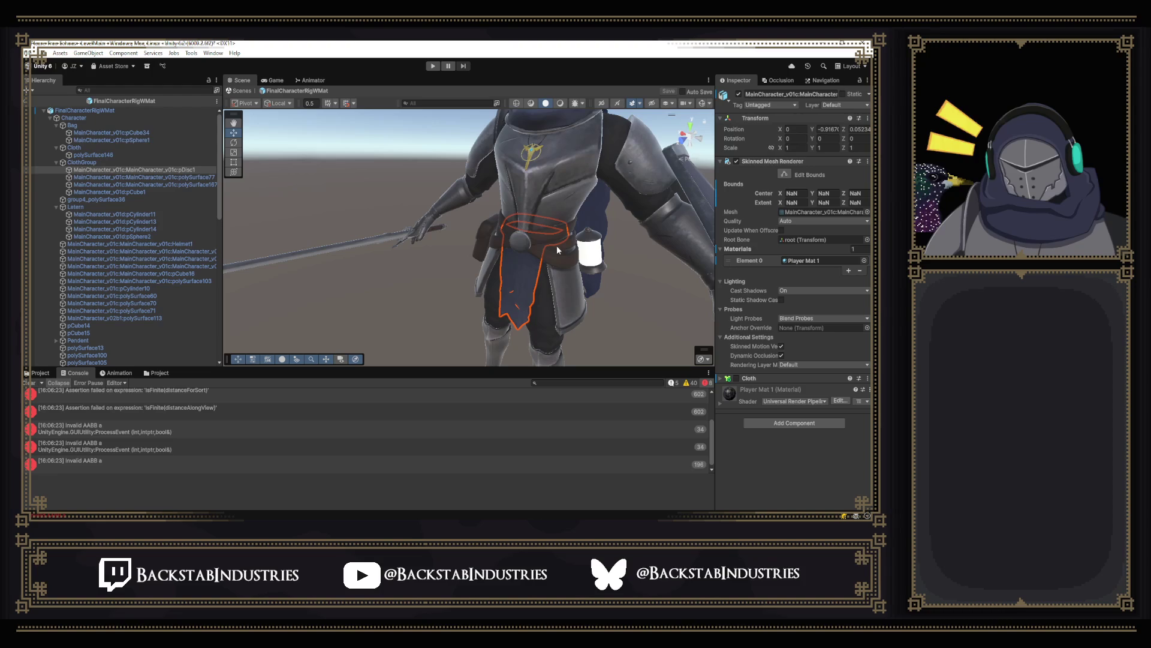
Step: Remove pDisc1's Cloth component and start a play test without it
{"action": "right_click", "coordinate": [757, 378]}
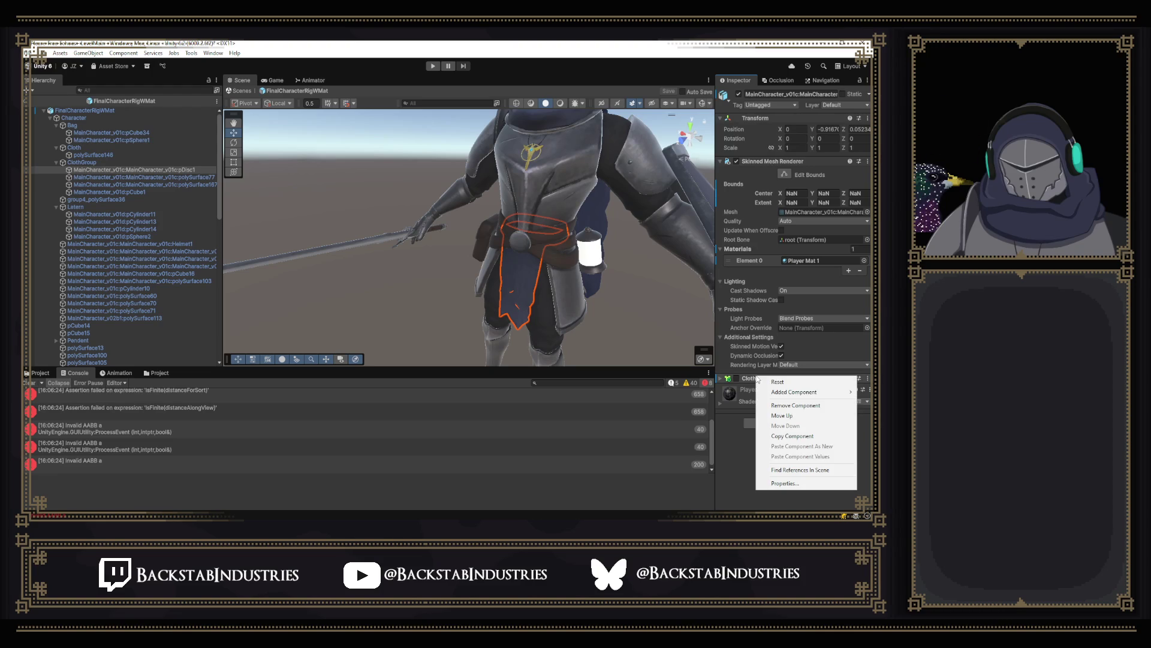
{"action": "left_click", "coordinate": [781, 406]}
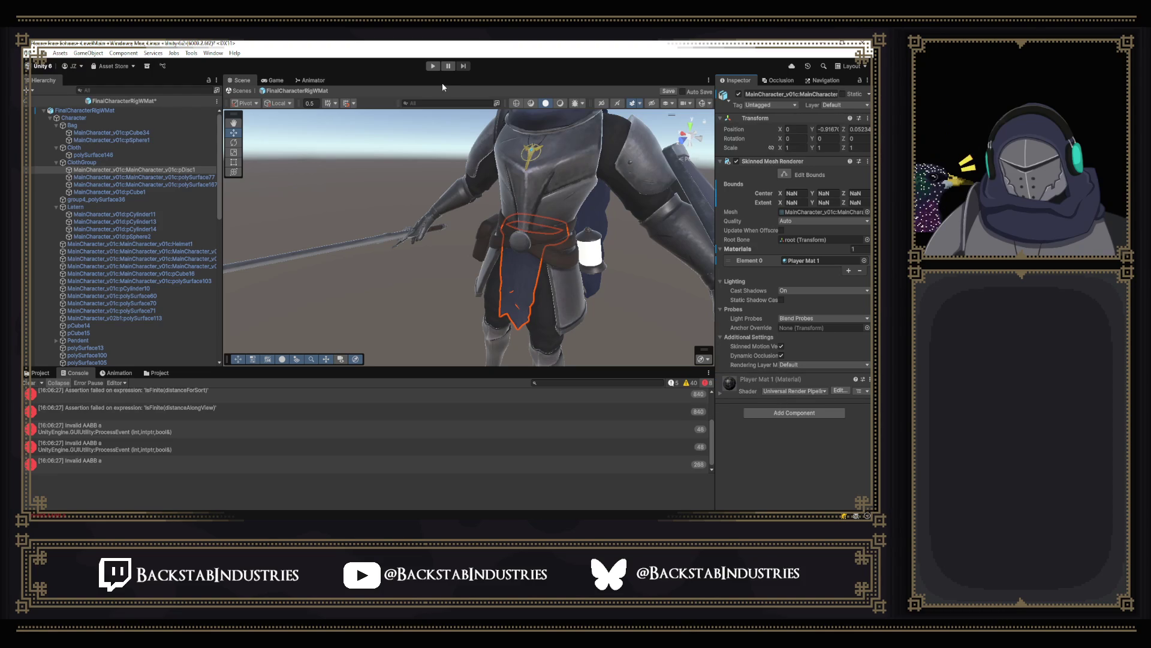
{"action": "left_click", "coordinate": [434, 68]}
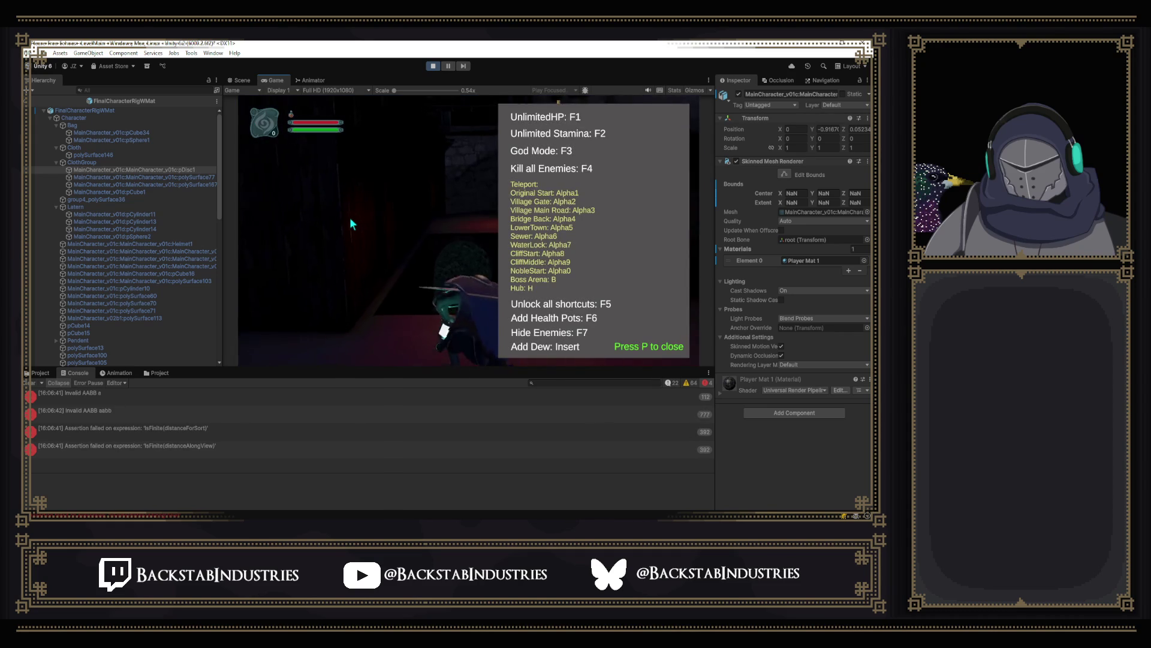
Step: Stop play, re-enable pDisc1's Cloth, clear the Console, and bring up the invalid AABB errors thread
{"action": "key", "text": "p"}
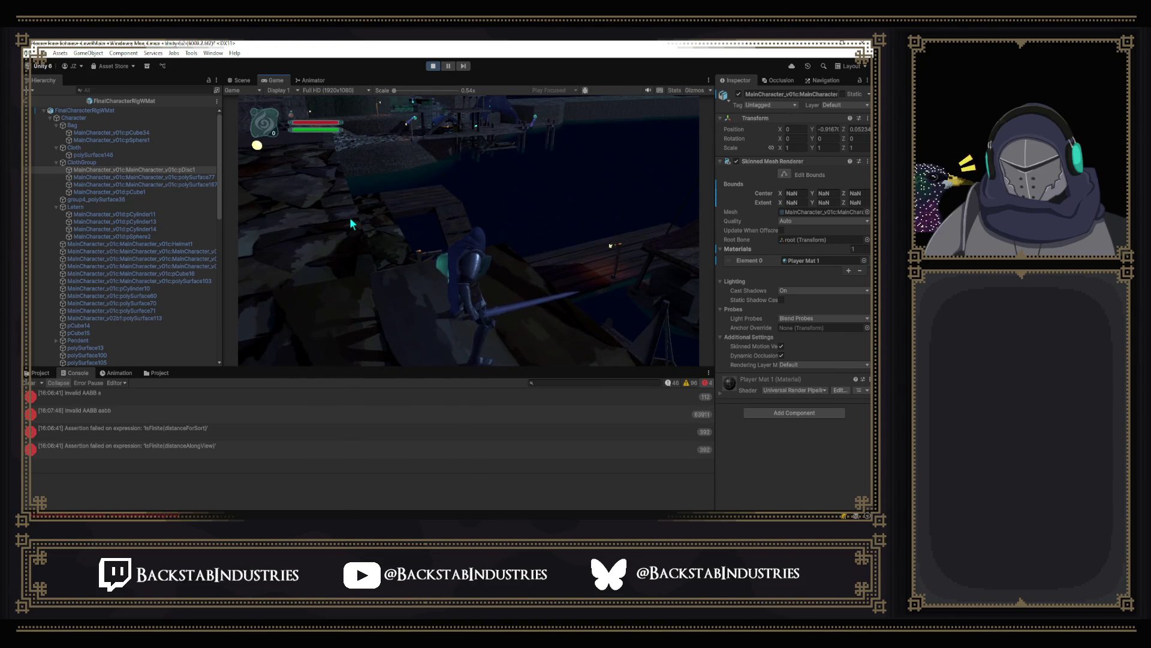
{"action": "left_click", "coordinate": [433, 66]}
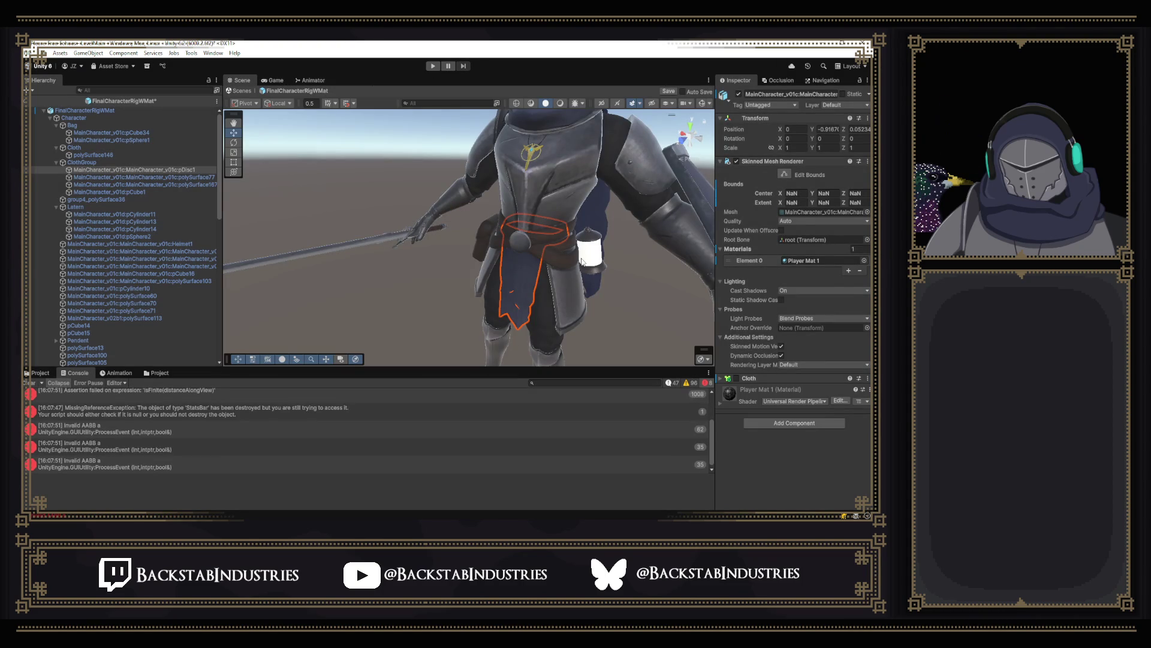
{"action": "left_click", "coordinate": [737, 379]}
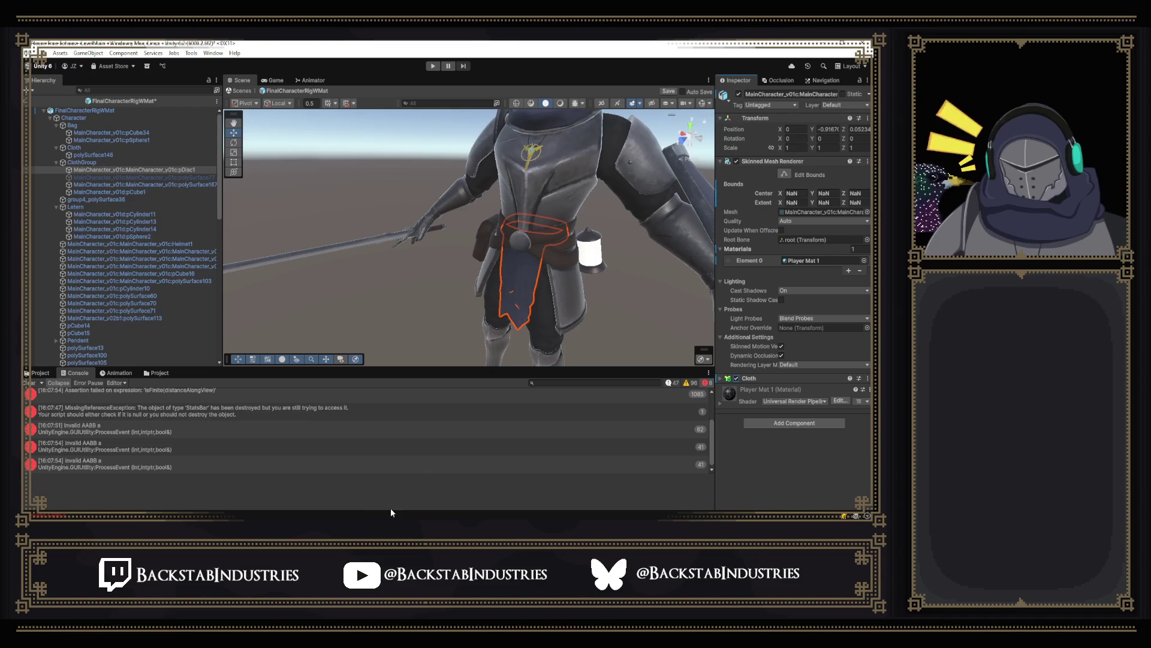
{"action": "left_click", "coordinate": [30, 383]}
{"action": "mouse_move", "coordinate": [355, 516]}
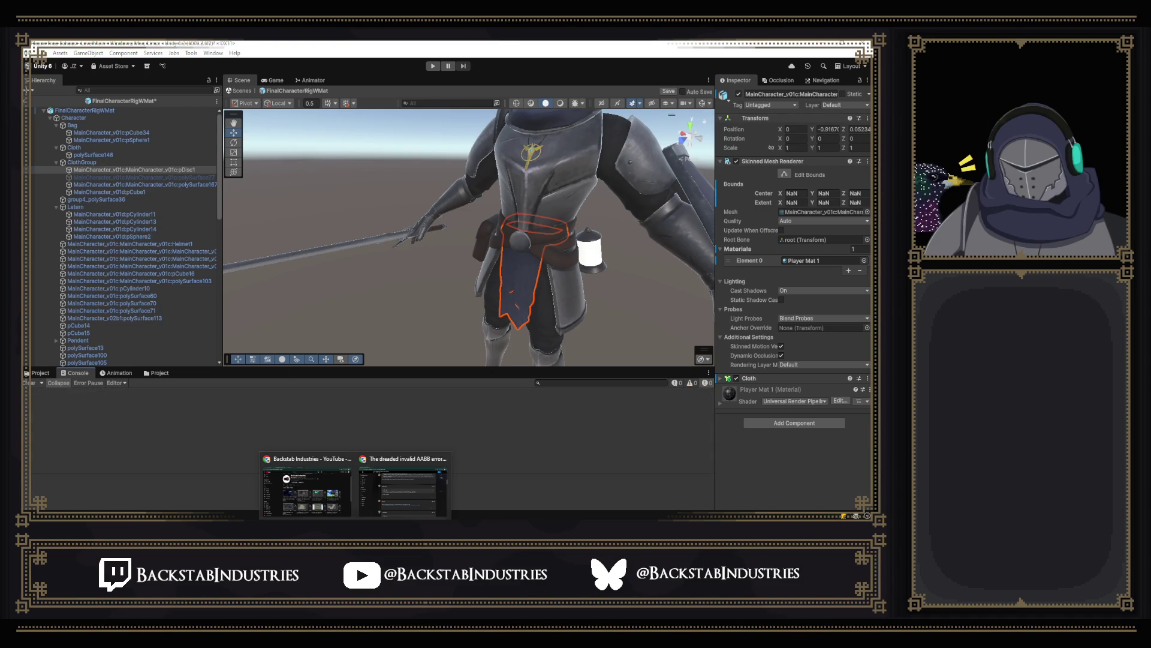
{"action": "left_click", "coordinate": [378, 465]}
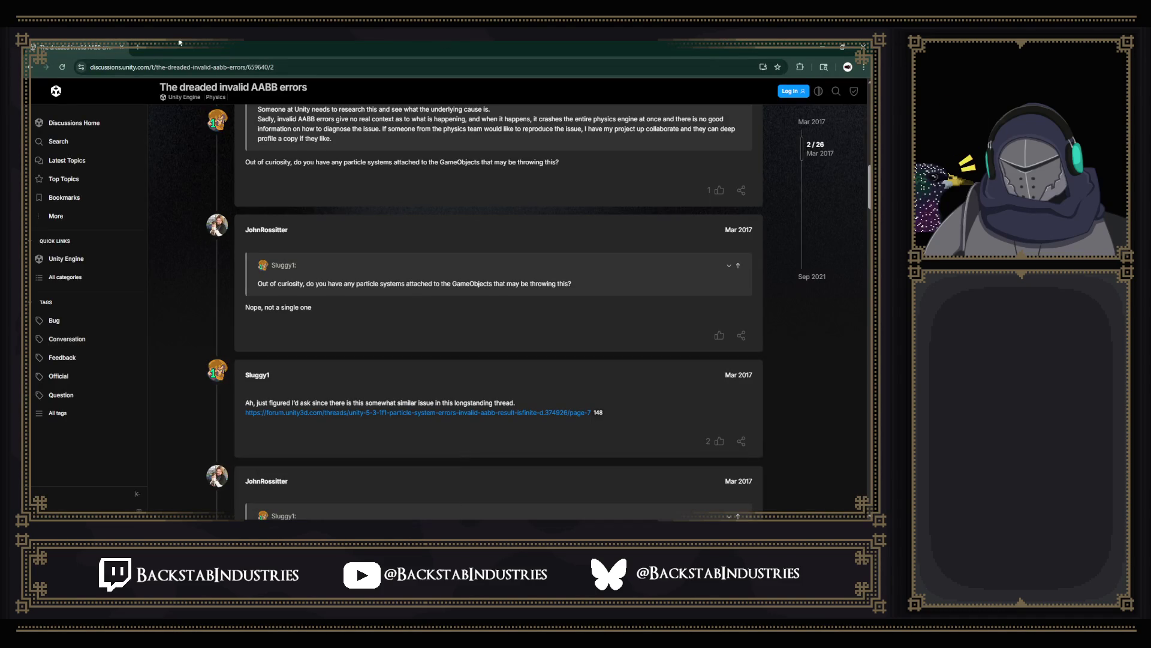
Step: Search Google for 'cloth causing AABB error unity'
{"action": "left_click", "coordinate": [146, 72]}
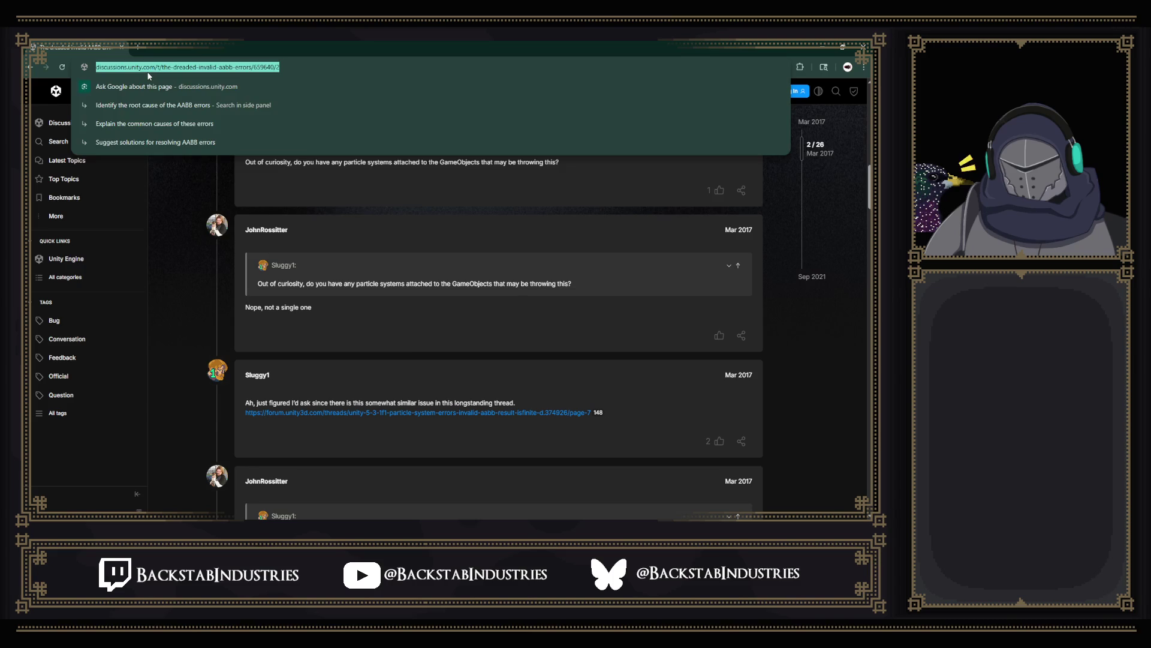
{"action": "type", "text": "cloth causing AABB"}
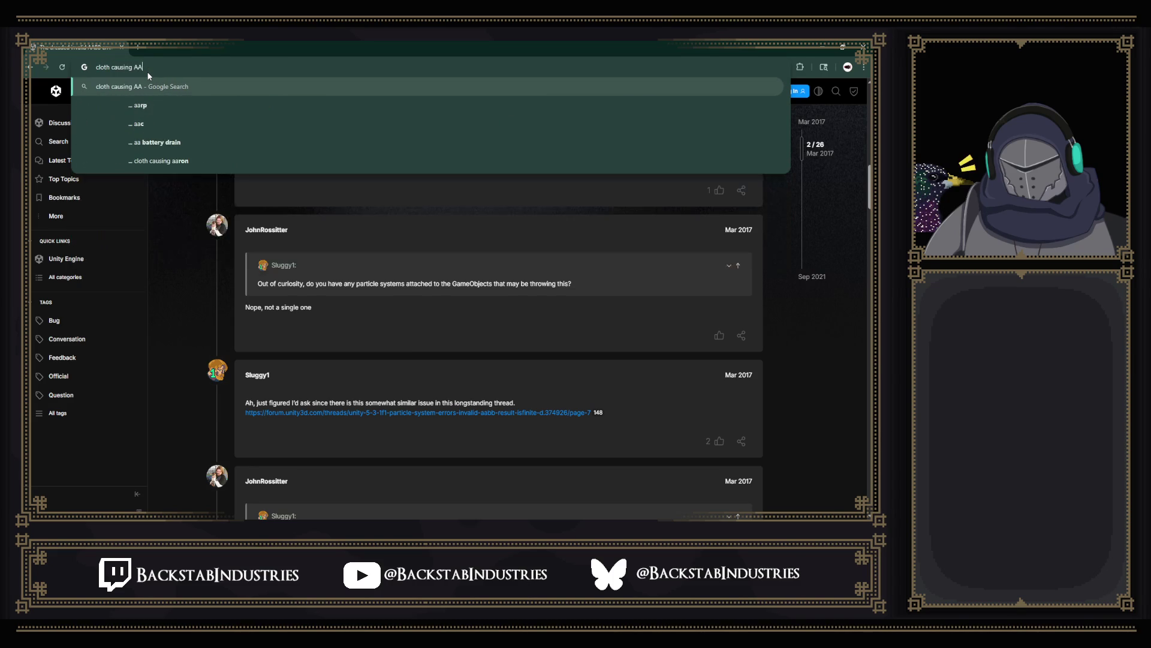
{"action": "type", "text": " error "}
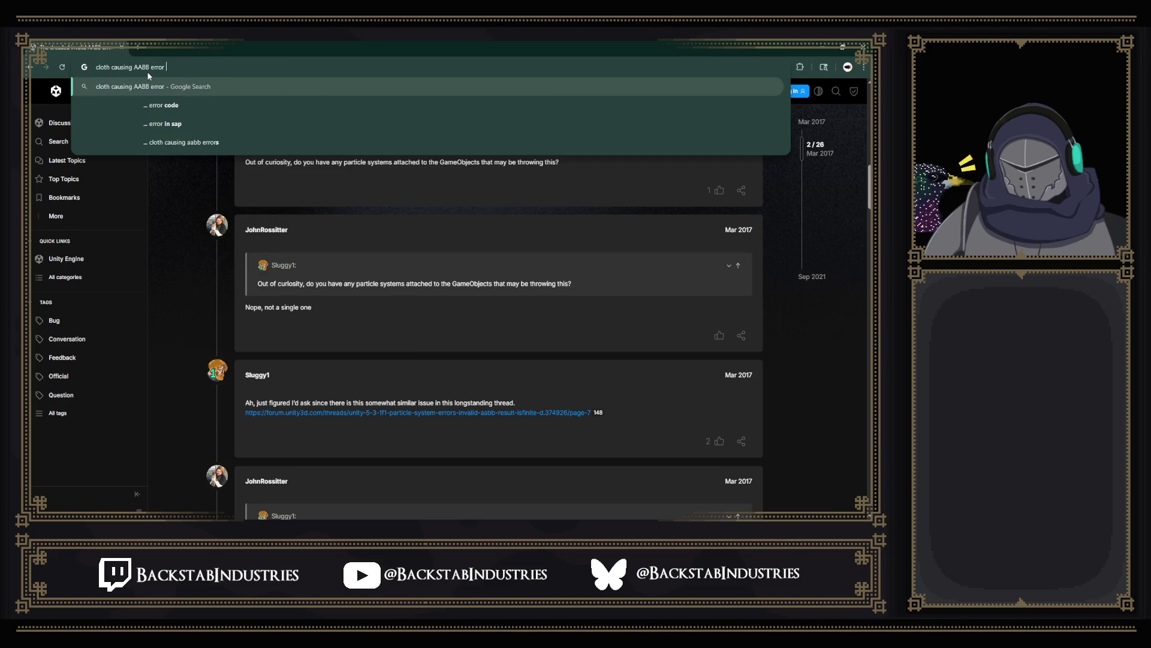
{"action": "type", "text": "unity"}
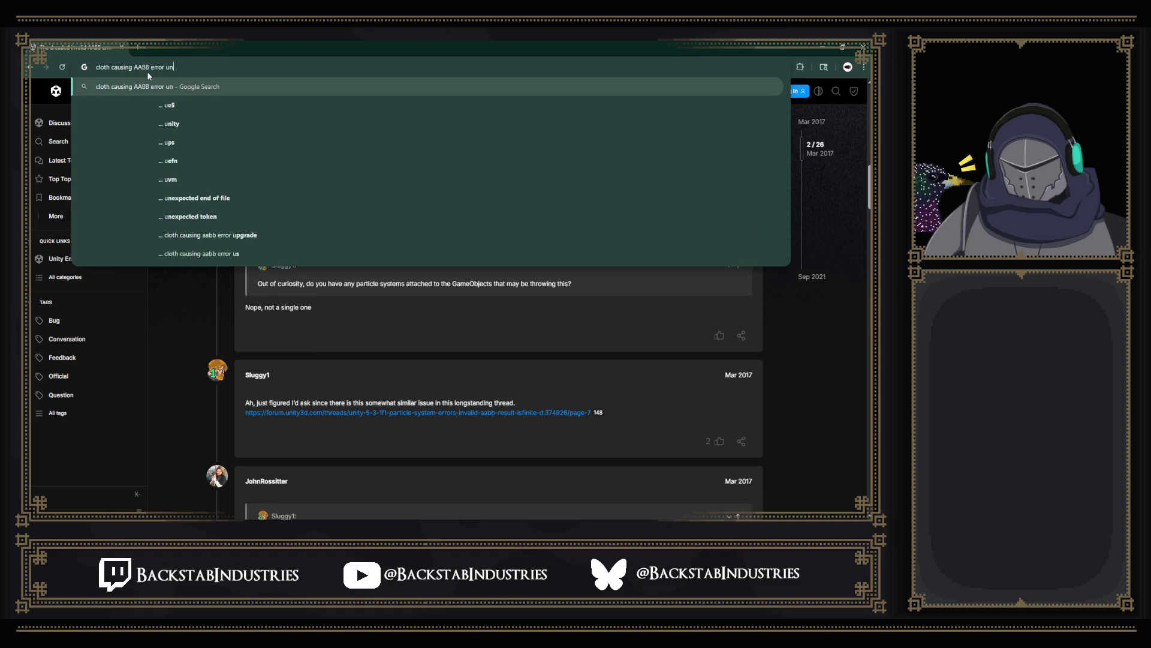
{"action": "key", "text": "Return"}
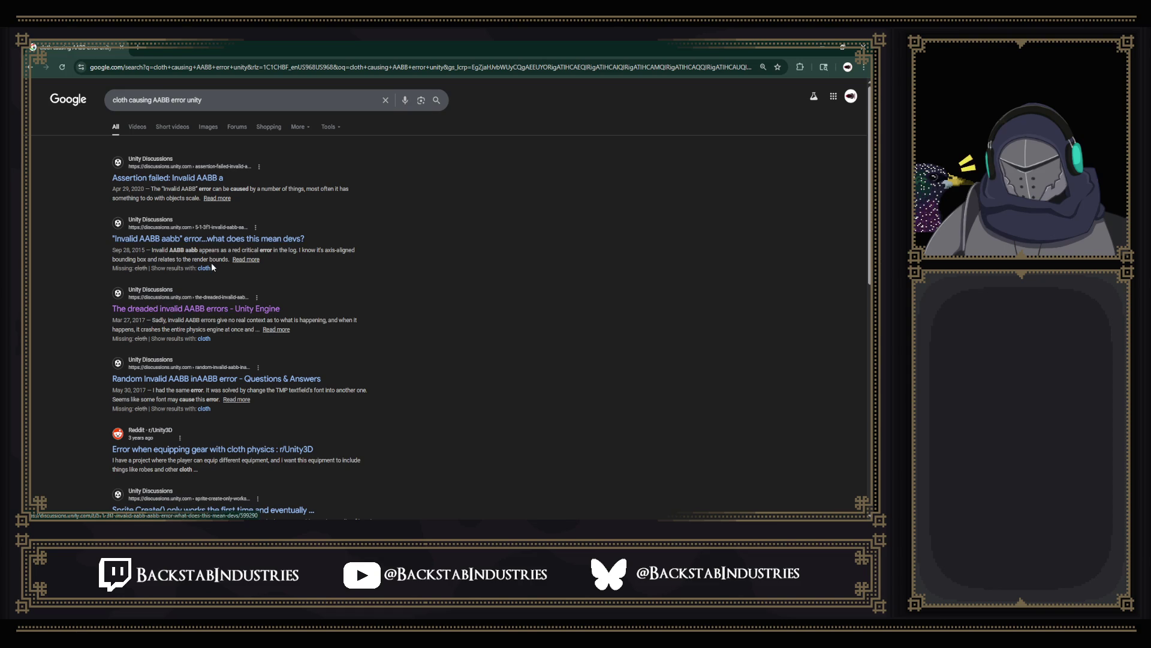
{"action": "left_click", "coordinate": [202, 179]}
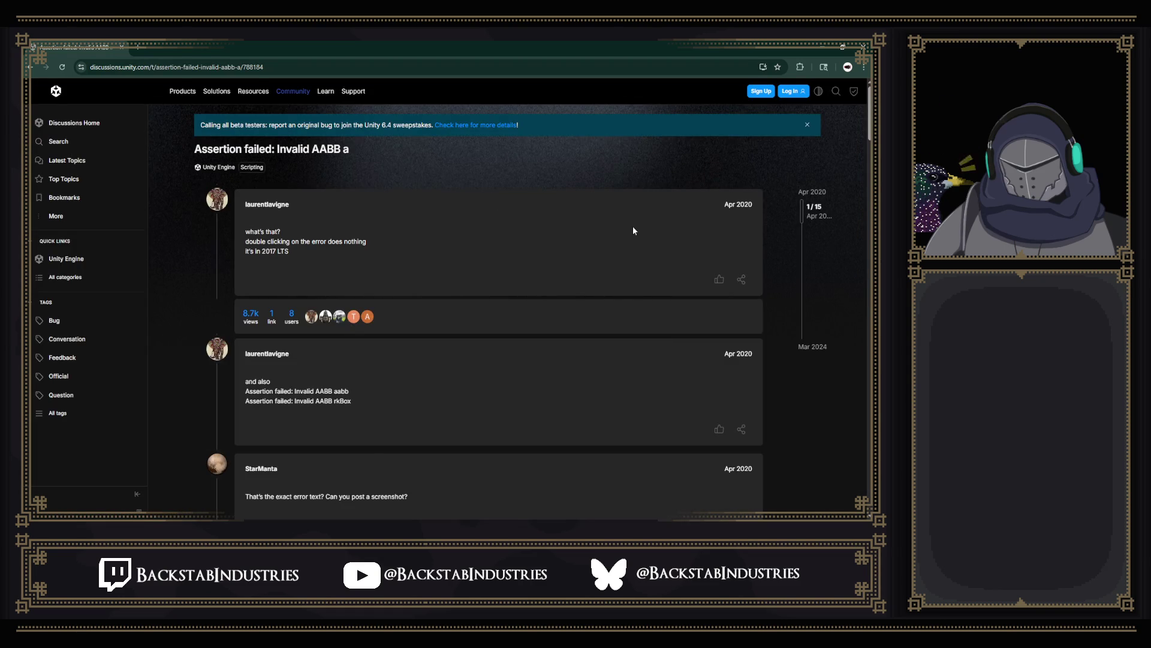
{"action": "scroll", "coordinate": [545, 312], "scroll_direction": "down", "scroll_amount": 5}
{"action": "scroll", "coordinate": [431, 352], "scroll_direction": "down", "scroll_amount": 4}
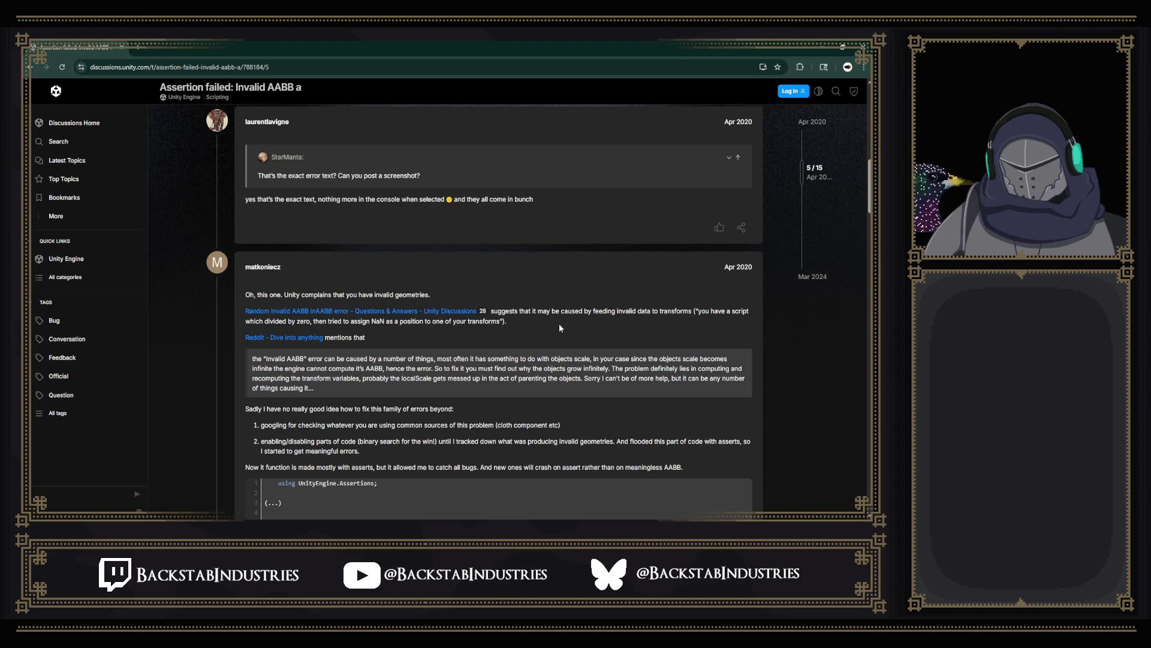
{"action": "key", "text": "ctrl+f"}
{"action": "type", "text": "cloth"}
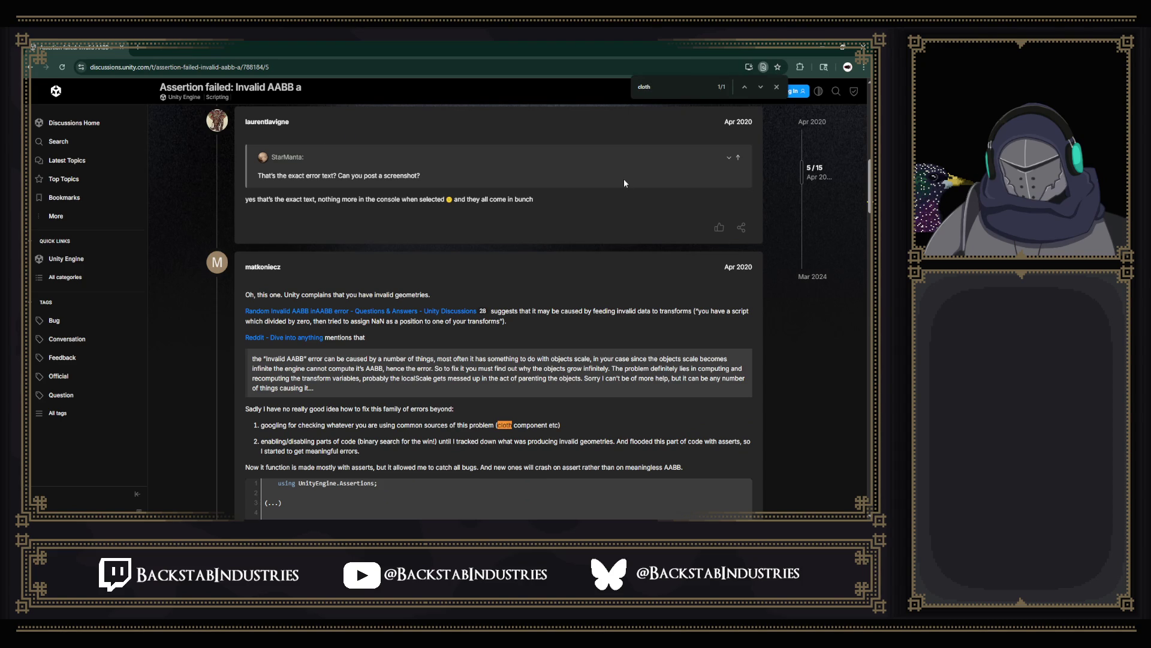
{"action": "scroll", "coordinate": [542, 387], "scroll_direction": "down", "scroll_amount": 2}
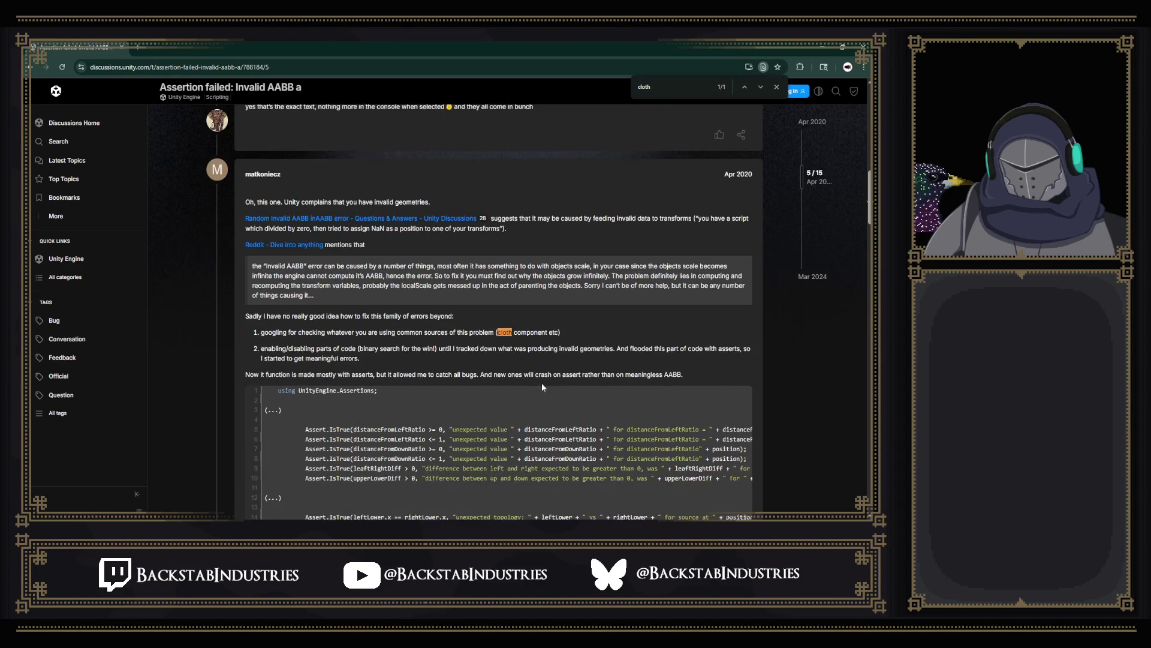
{"action": "left_click_drag", "start_coordinate": [245, 316], "coordinate": [451, 318]}
{"action": "left_click", "coordinate": [450, 317]}
{"action": "left_click_drag", "start_coordinate": [262, 333], "coordinate": [340, 333]}
{"action": "left_click", "coordinate": [376, 336]}
{"action": "left_click_drag", "start_coordinate": [424, 334], "coordinate": [500, 335]}
{"action": "left_click", "coordinate": [514, 334]}
{"action": "scroll", "coordinate": [523, 334], "scroll_direction": "down", "scroll_amount": 5}
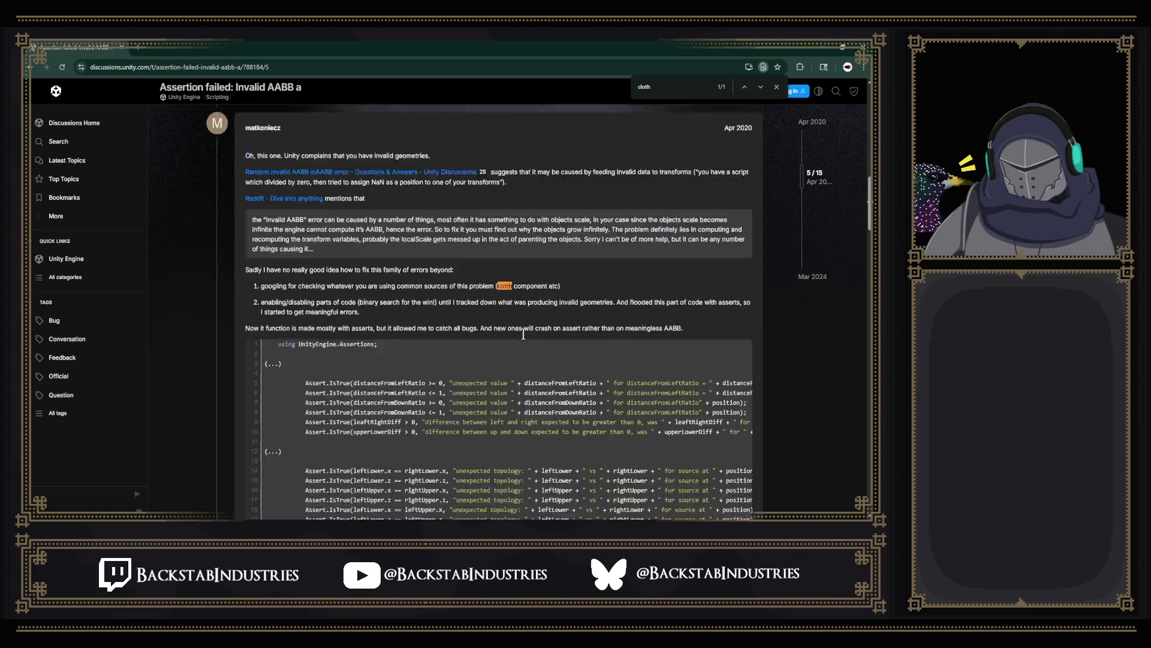
{"action": "scroll", "coordinate": [543, 383], "scroll_direction": "up", "scroll_amount": 6}
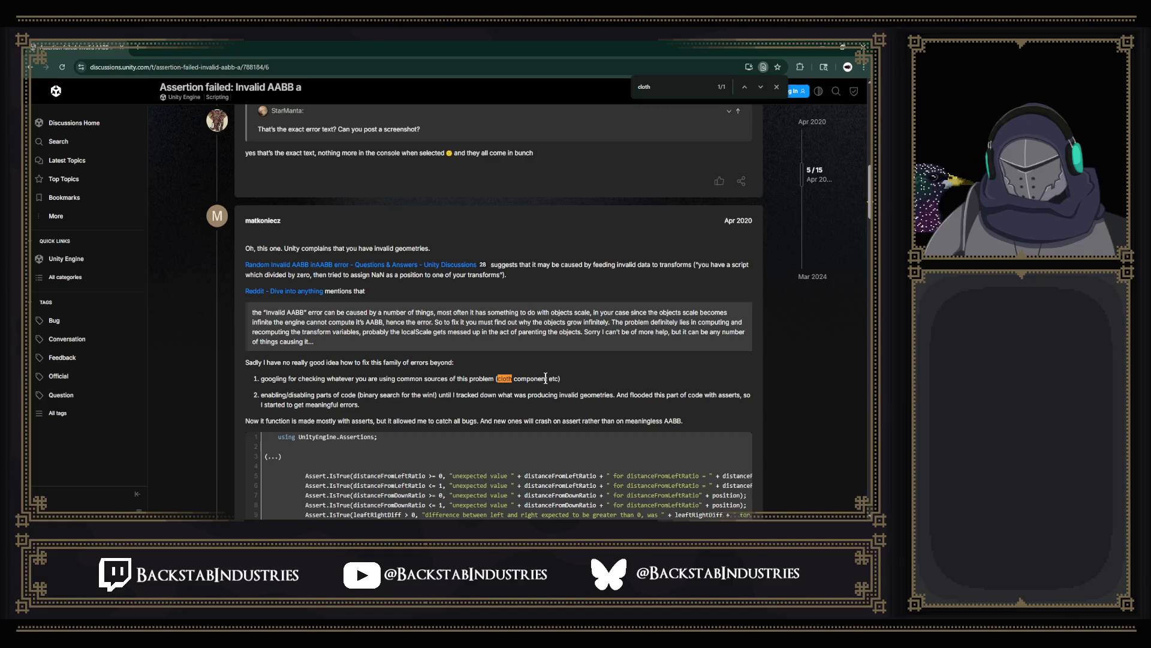
{"action": "key", "text": "alt+Left"}
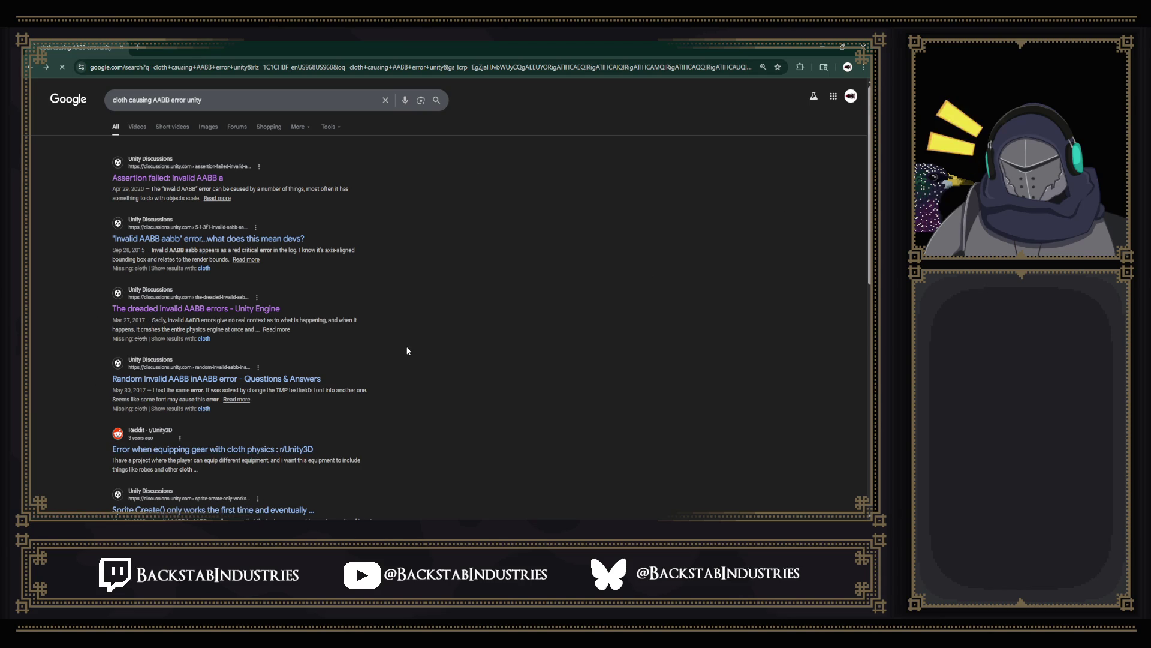
Step: Read the Reddit post 'Error when equipping gear with cloth physics', then return to Unity
{"action": "scroll", "coordinate": [405, 352], "scroll_direction": "down", "scroll_amount": 5}
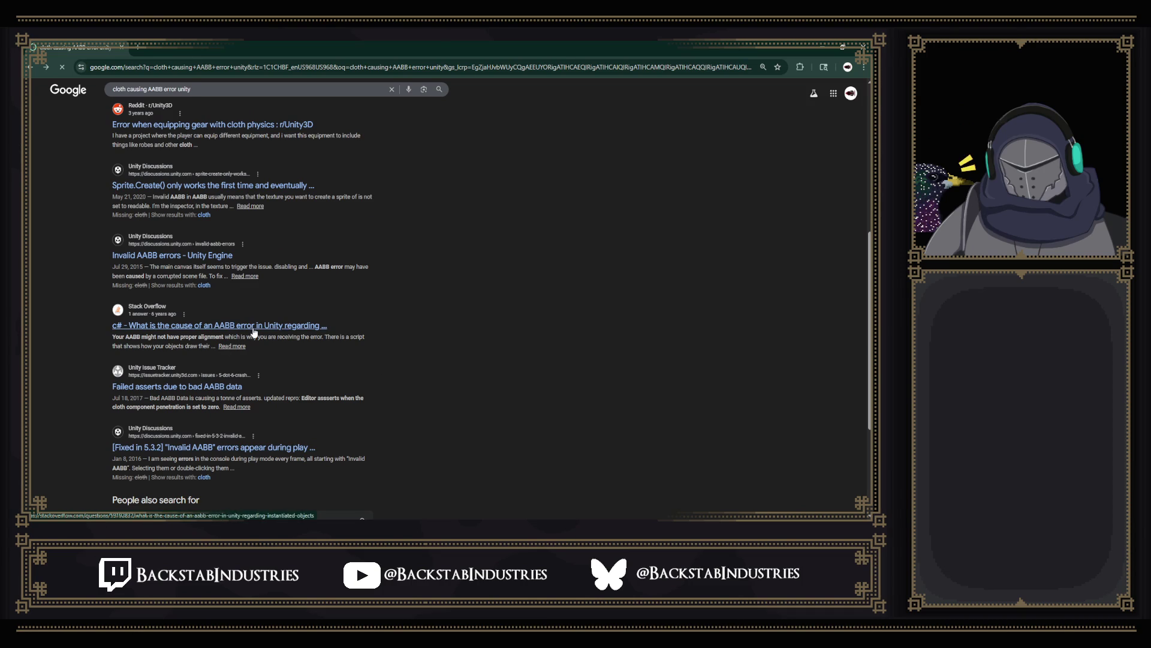
{"action": "scroll", "coordinate": [253, 331], "scroll_direction": "up", "scroll_amount": 1}
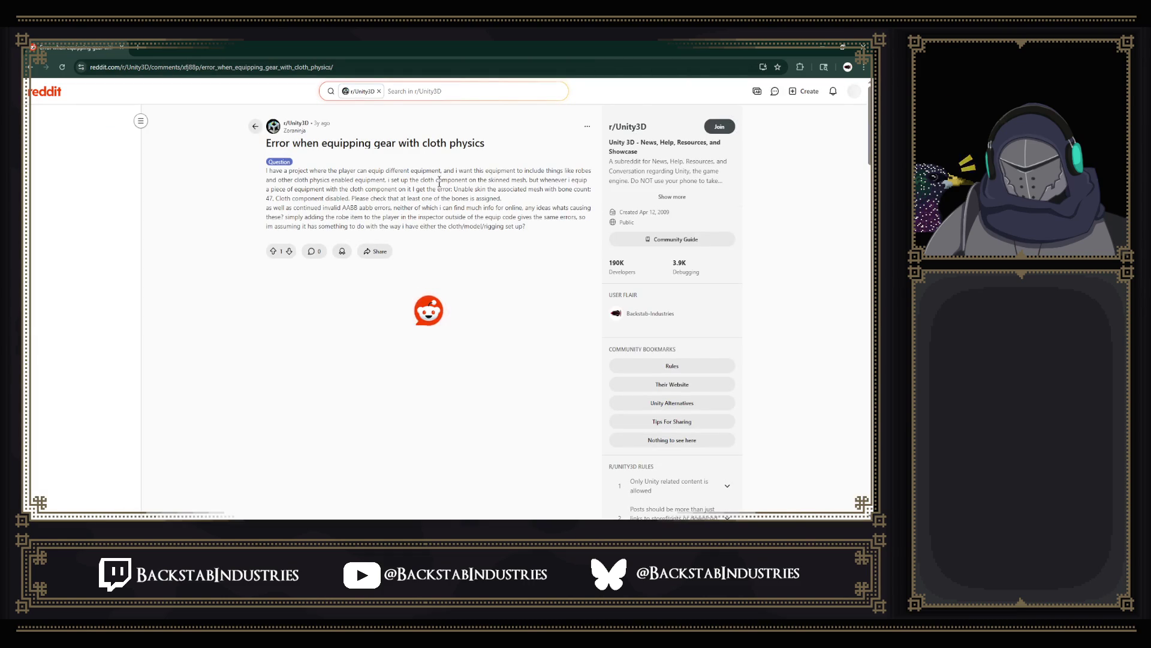
{"action": "double_click", "coordinate": [480, 188]}
{"action": "left_click", "coordinate": [482, 189]}
{"action": "scroll", "coordinate": [482, 190], "scroll_direction": "down", "scroll_amount": 1}
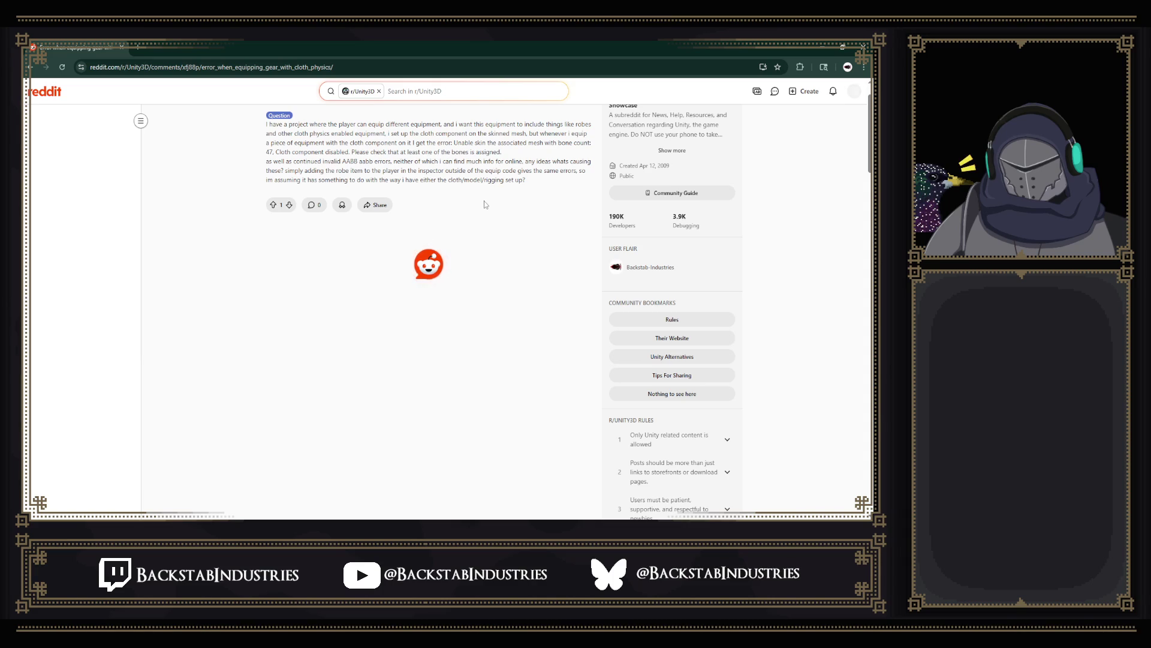
{"action": "scroll", "coordinate": [503, 264], "scroll_direction": "up", "scroll_amount": 1}
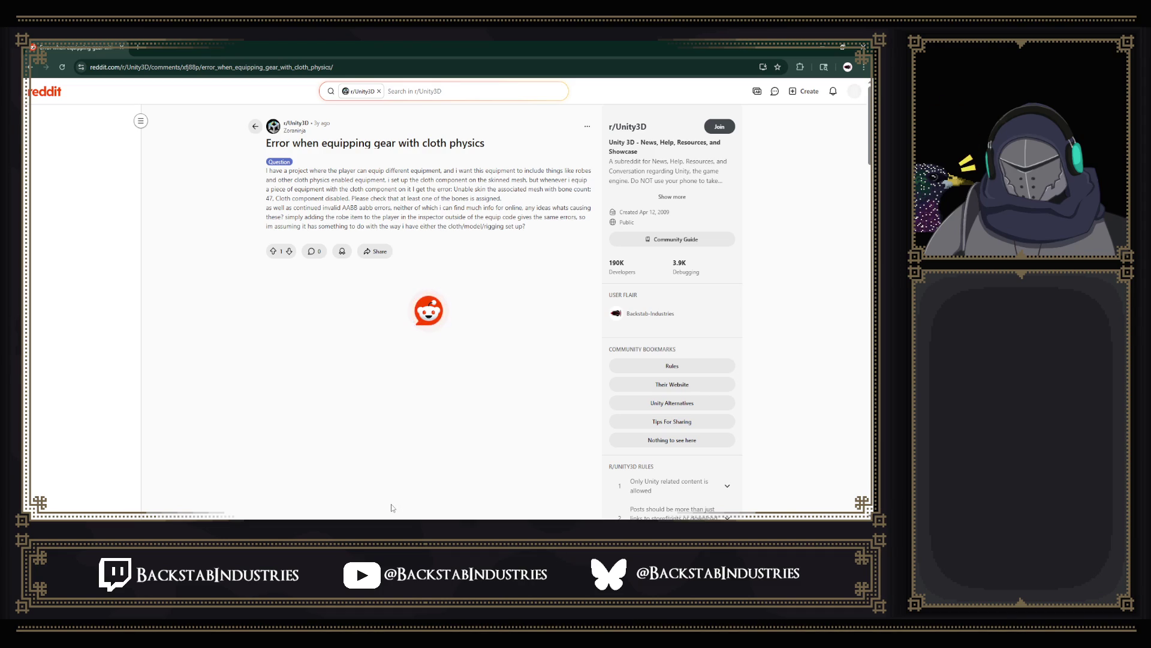
{"action": "key", "text": "alt+Tab"}
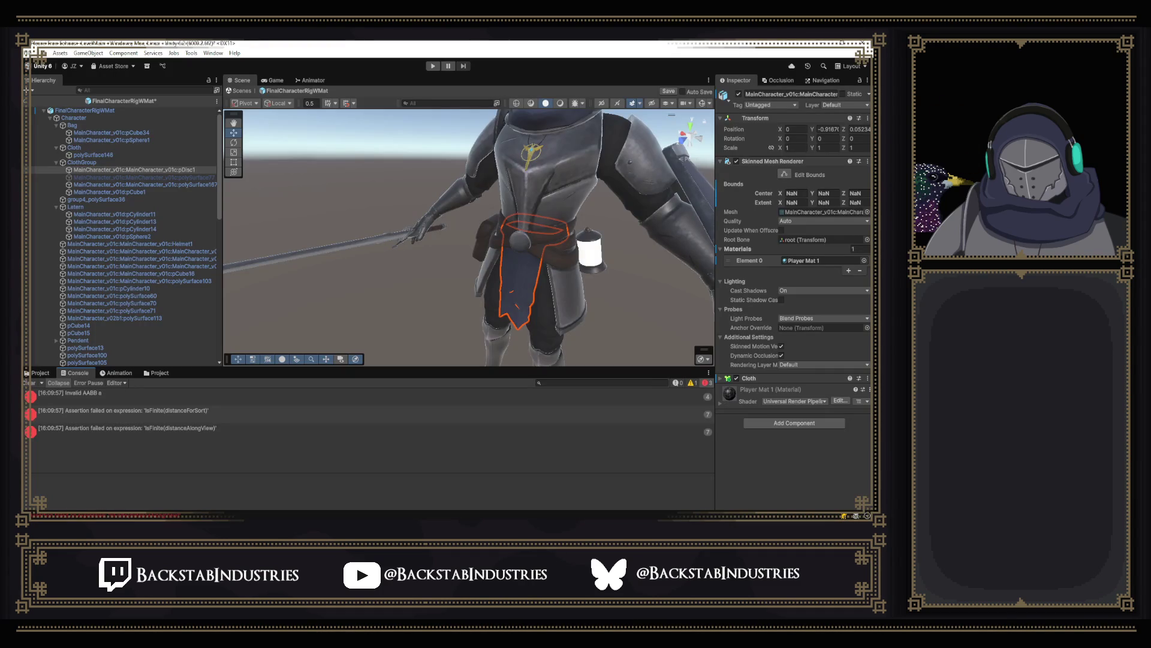
Step: Toggle pDisc1's Cloth component off and on twice, leaving it enabled with settings expanded
{"action": "left_click", "coordinate": [736, 378]}
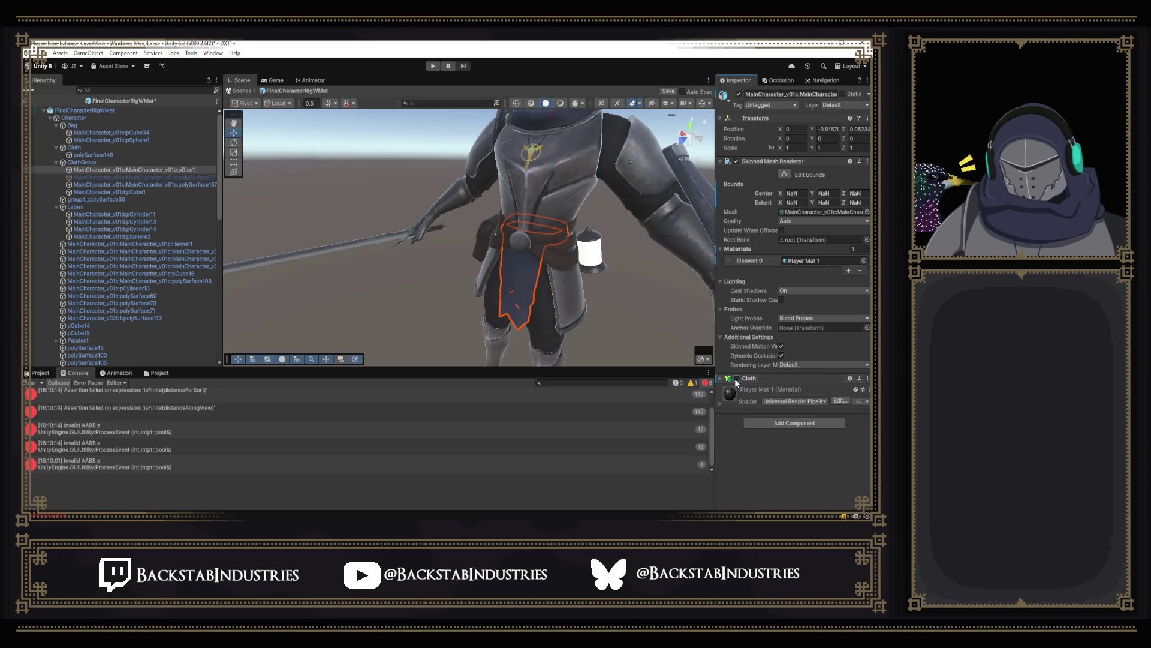
{"action": "left_click", "coordinate": [736, 379]}
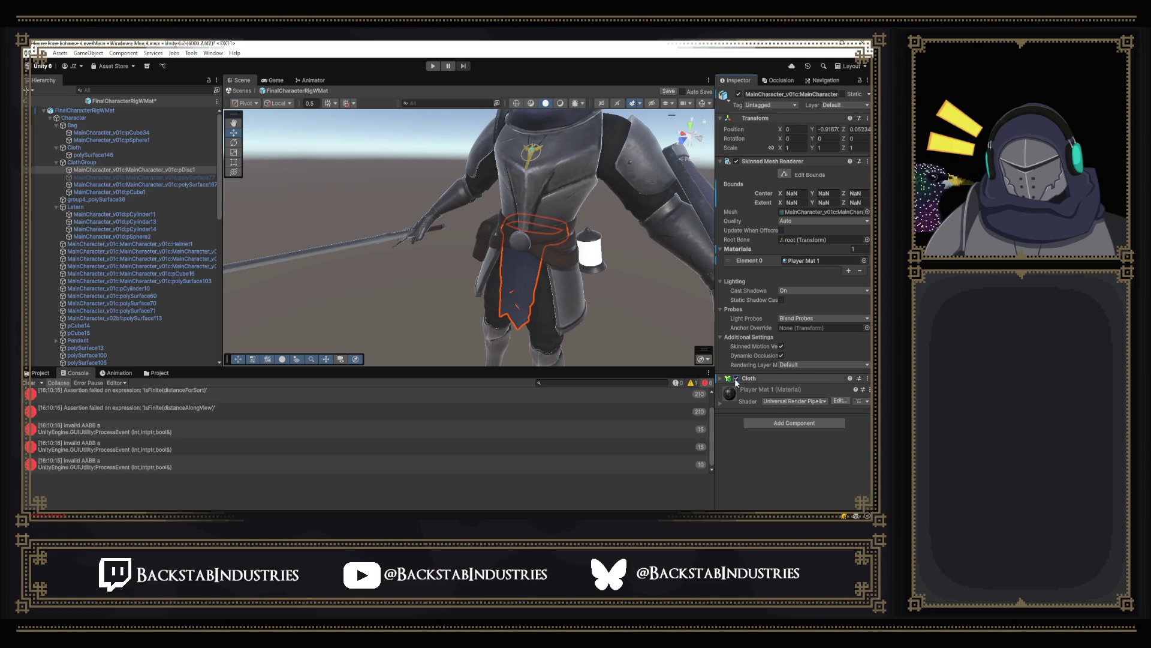
{"action": "left_click", "coordinate": [736, 379]}
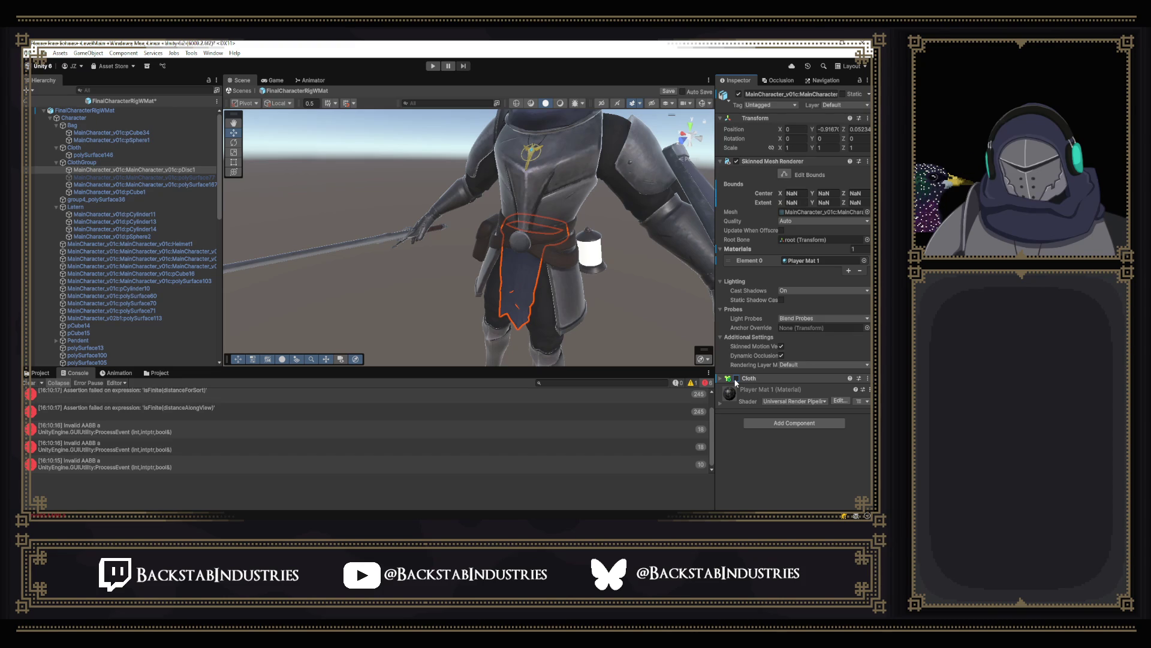
{"action": "left_click", "coordinate": [737, 379]}
{"action": "left_click", "coordinate": [723, 378]}
{"action": "scroll", "coordinate": [744, 360], "scroll_direction": "down", "scroll_amount": 5}
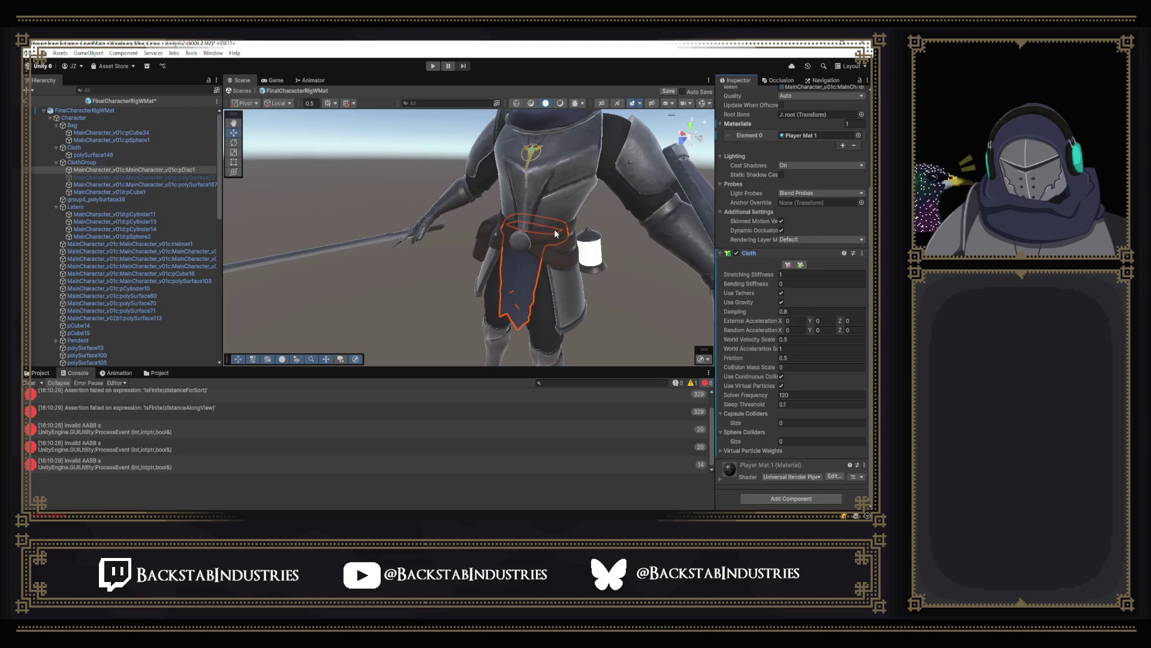
Step: Turn off pDisc1's Cloth simulation and deactivate the pDisc1 object
{"action": "left_click", "coordinate": [736, 253]}
{"action": "scroll", "coordinate": [755, 233], "scroll_direction": "up", "scroll_amount": 5}
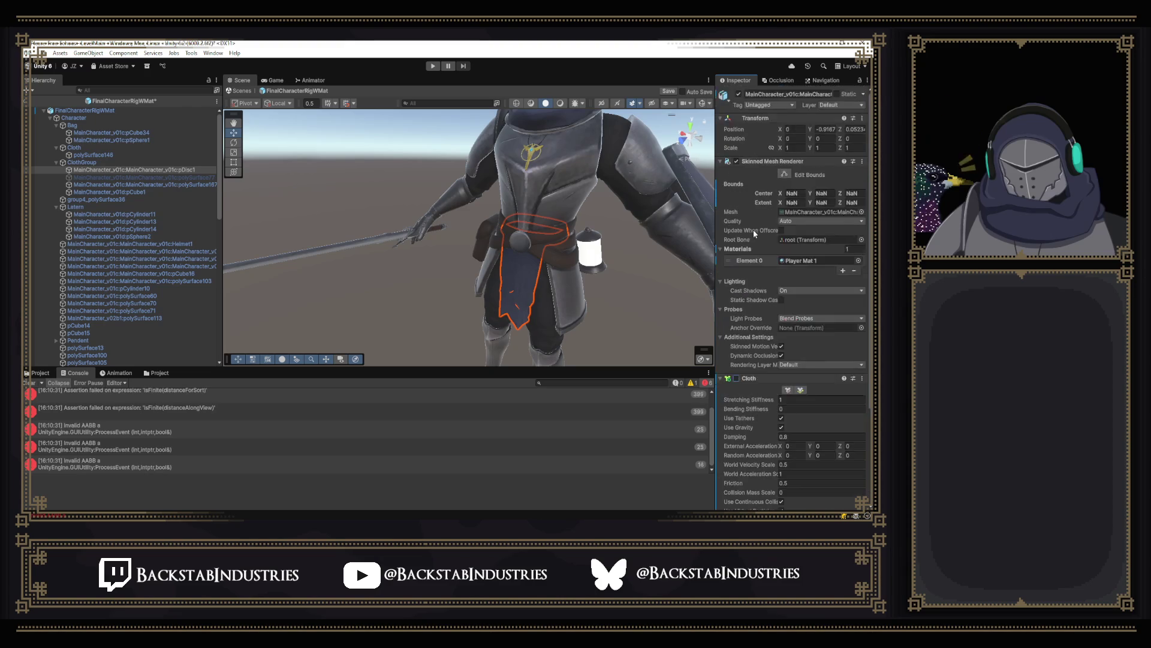
{"action": "left_click", "coordinate": [738, 94]}
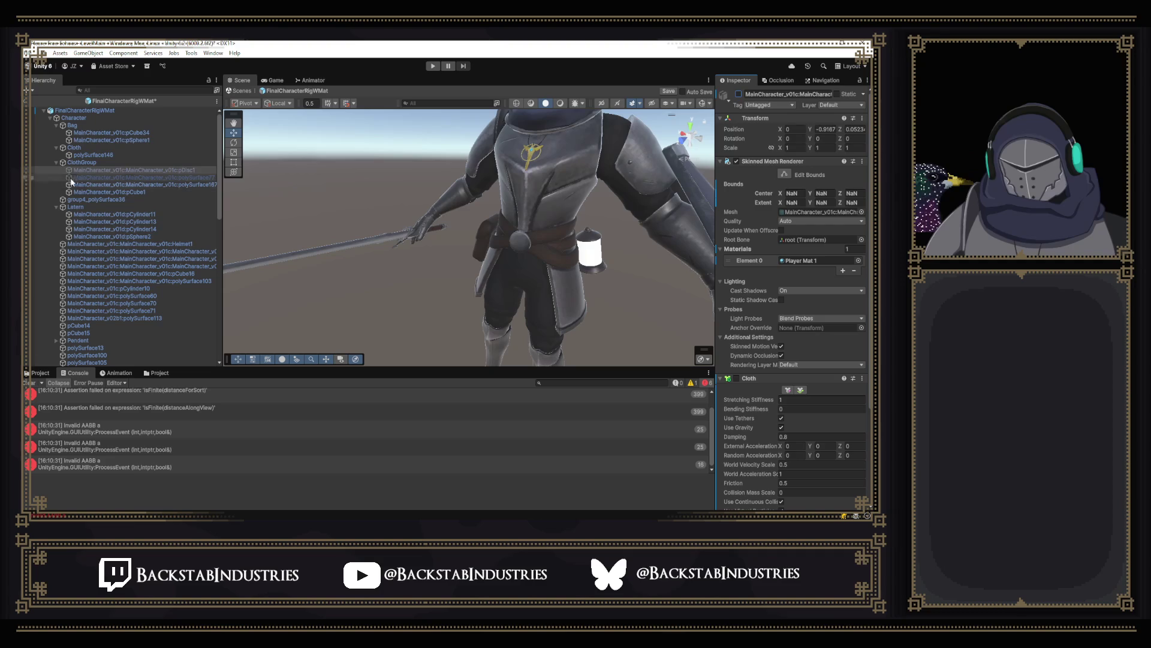
Step: Activate the polySurface77 cape piece and enable its Cloth simulation
{"action": "left_click", "coordinate": [128, 175]}
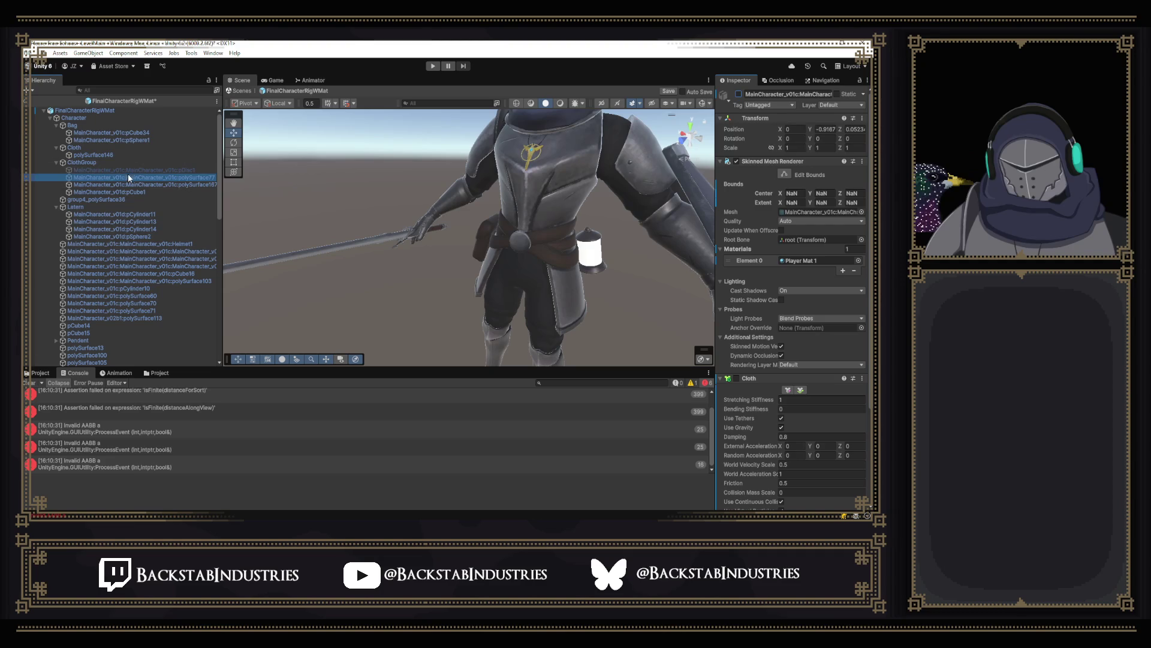
{"action": "left_click", "coordinate": [739, 94]}
{"action": "left_click_drag", "start_coordinate": [606, 228], "coordinate": [414, 212]}
{"action": "scroll", "coordinate": [818, 294], "scroll_direction": "down", "scroll_amount": 5}
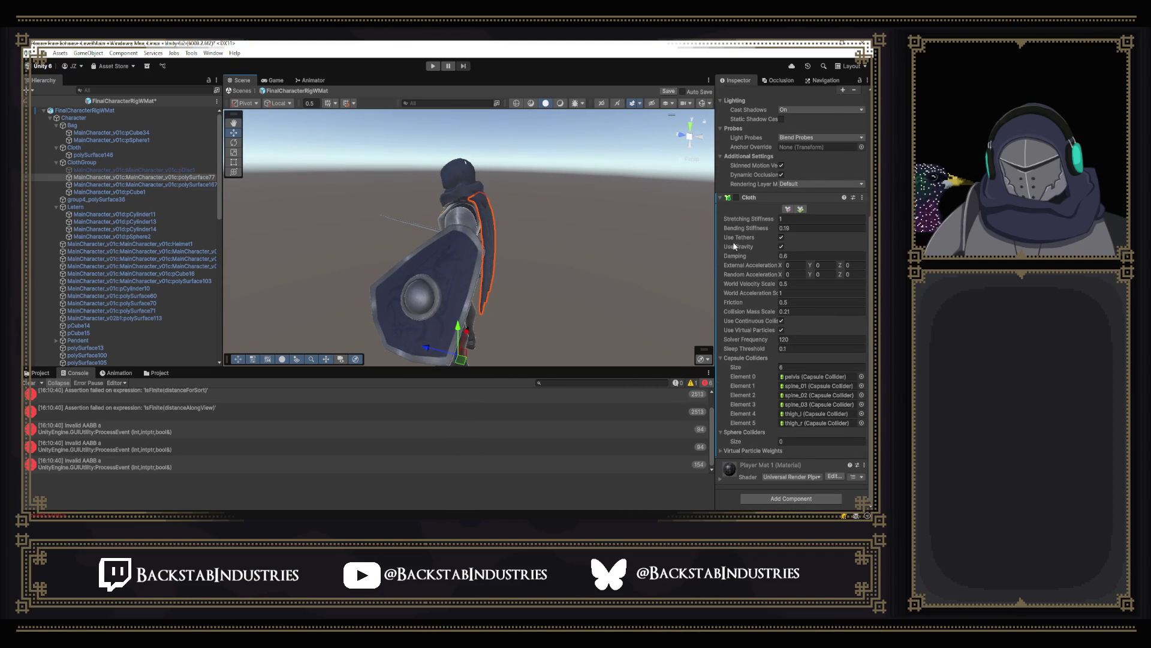
{"action": "left_click", "coordinate": [737, 198]}
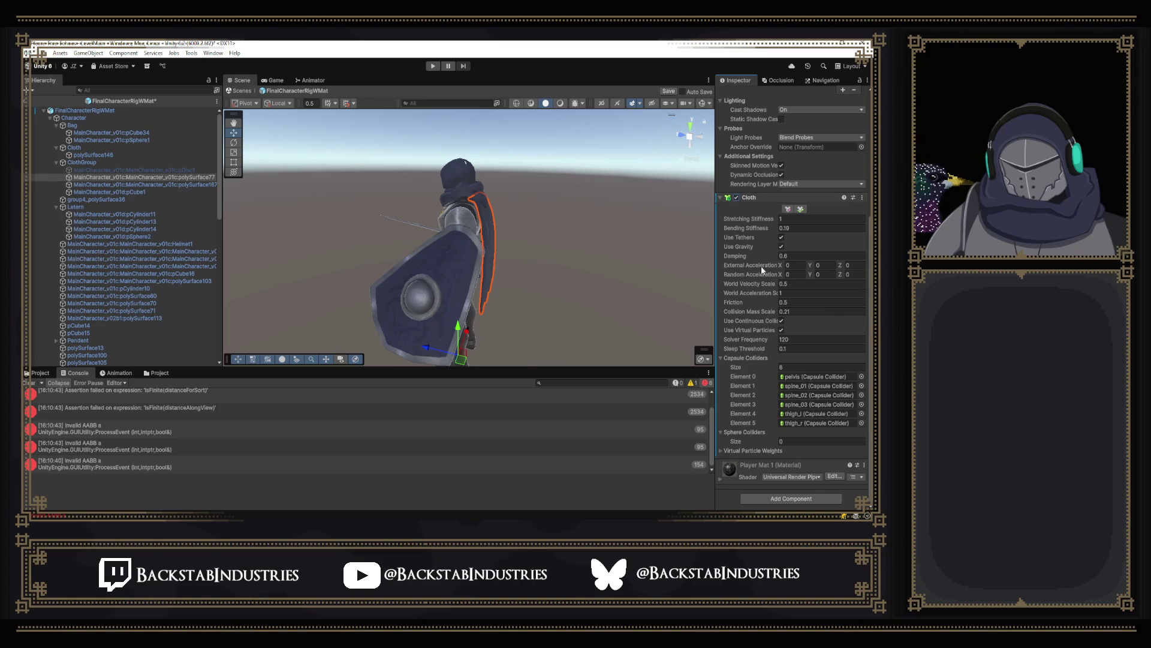